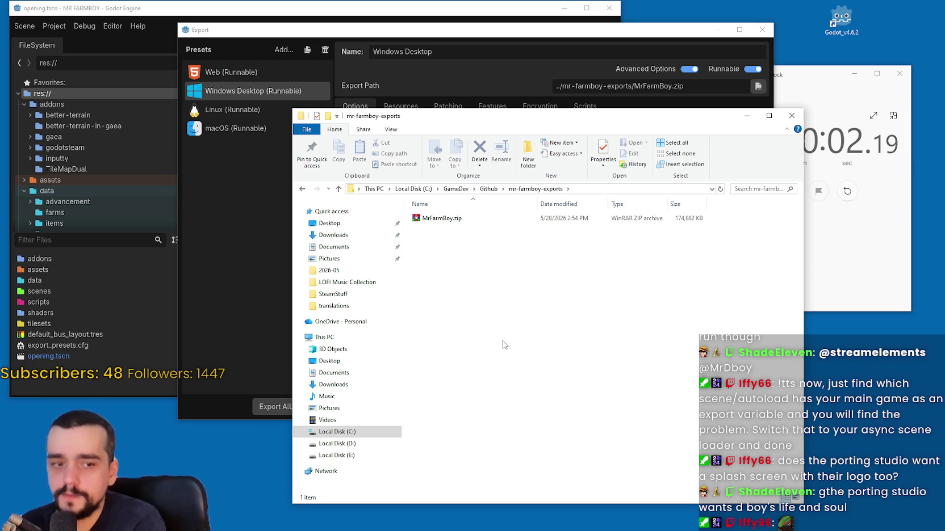
- Extract MrFarmBoy.zip into a MrFarmBoy folder and reset the stopwatch to zero
right_click(461, 220)
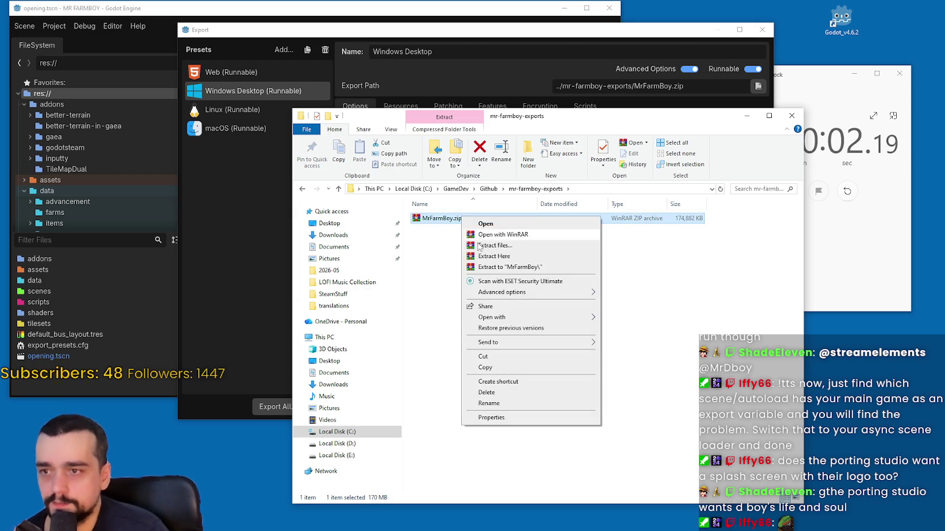
click(502, 268)
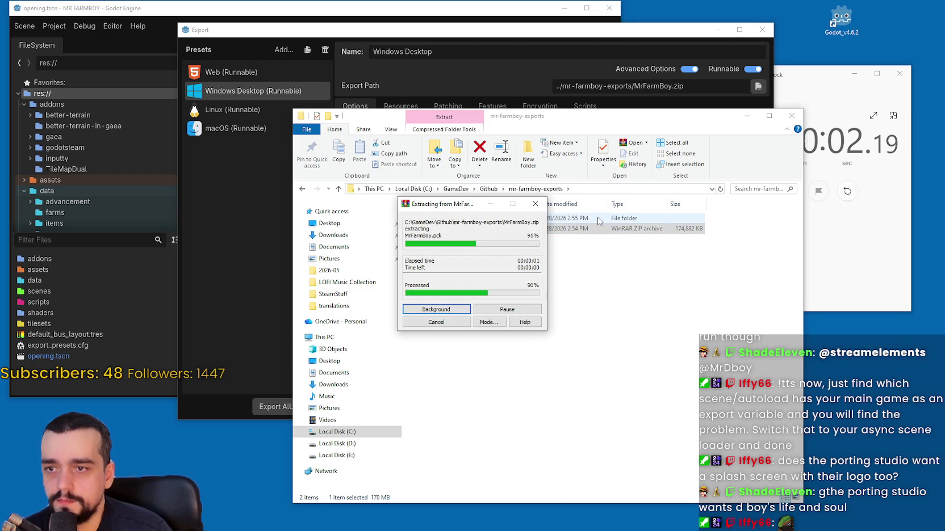
click(847, 191)
click(847, 191)
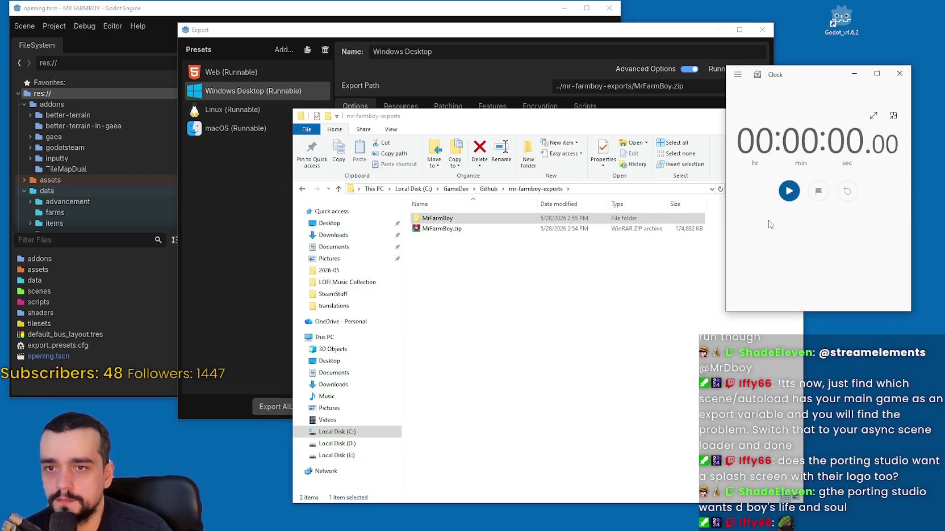
- Open the extracted MrFarmBoy folder and select MrFarmBoy.exe
double_click(568, 219)
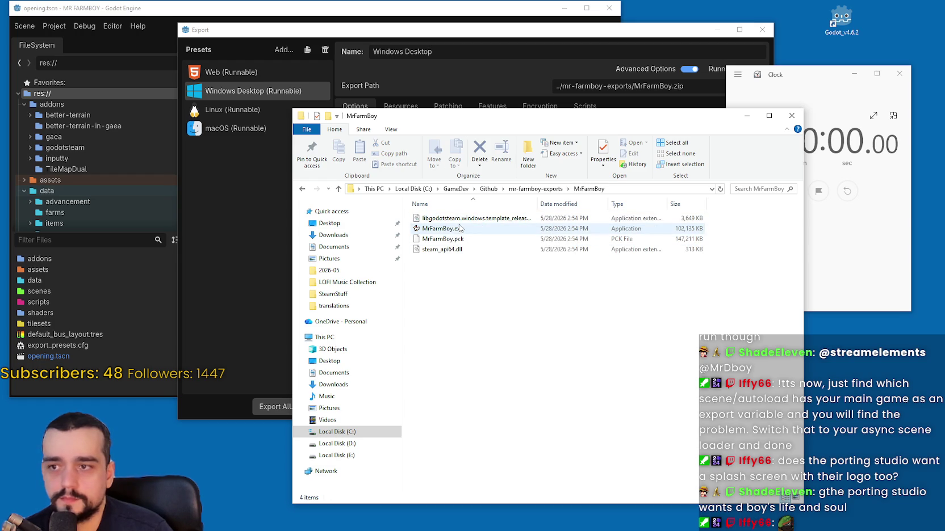
mouse_move(817, 76)
mouse_down()
mouse_move(693, 73)
mouse_move(820, 45)
mouse_up()
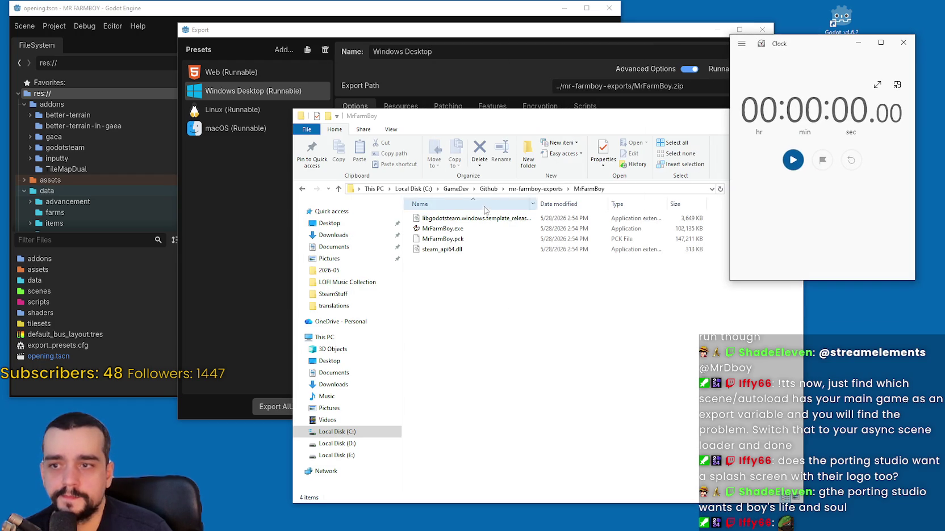
click(485, 229)
- Launch MrFarmBoy.exe and time its startup with the stopwatch at 1.67 seconds
click(834, 208)
click(793, 160)
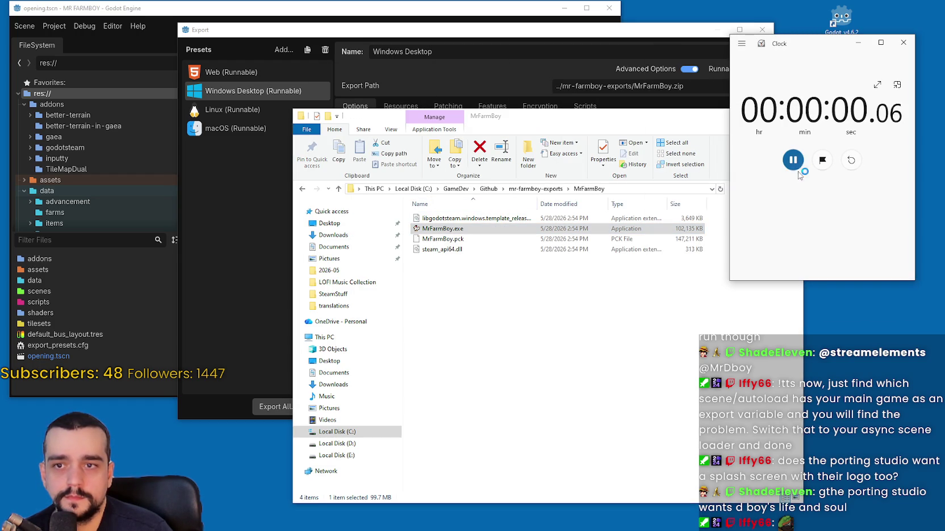
click(788, 163)
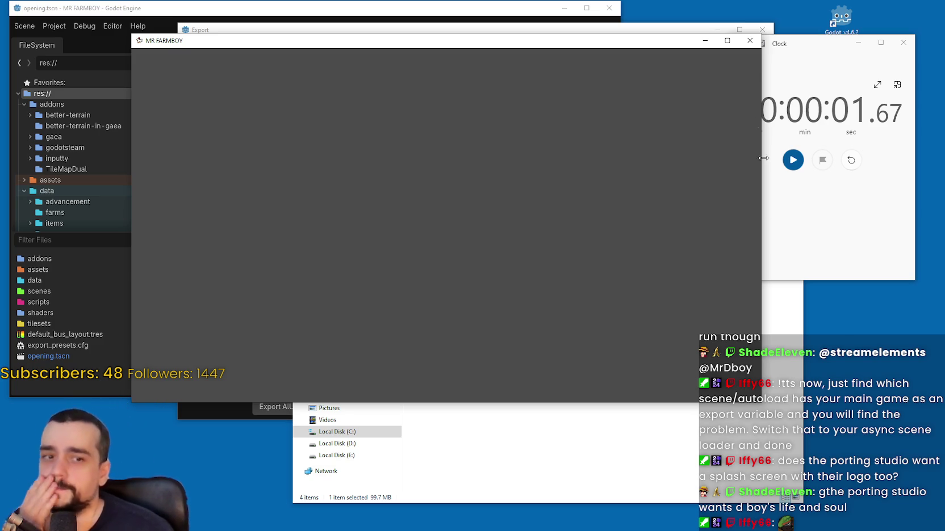
- Close the MR FARMBOY game, the stopwatch and the File Explorer window
click(750, 40)
click(903, 42)
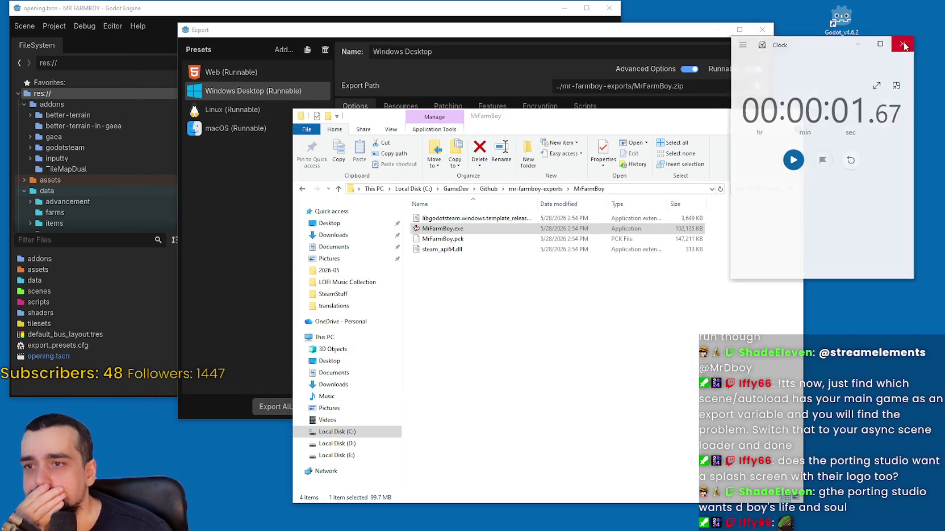
click(791, 116)
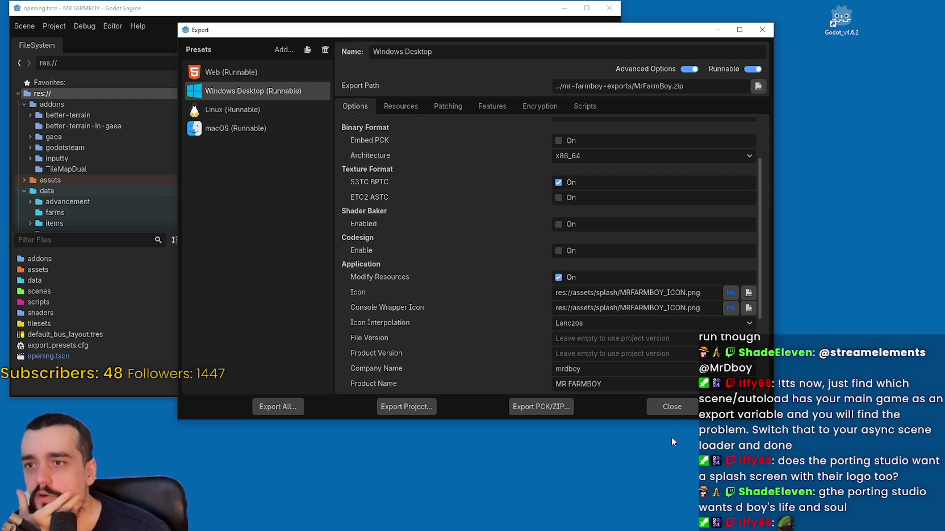
- Close the Export dialog, refresh the desktop and maximize the Godot editor
click(670, 405)
right_click(718, 252)
click(744, 280)
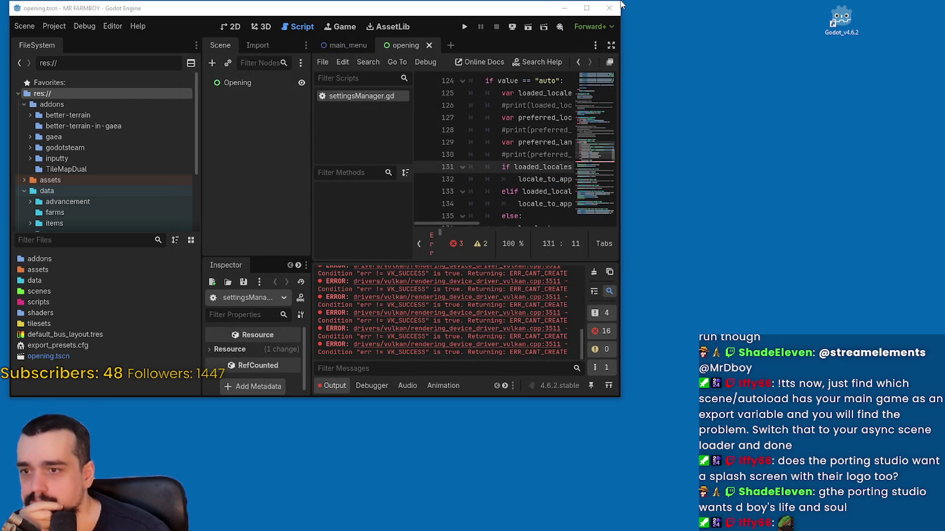
click(587, 8)
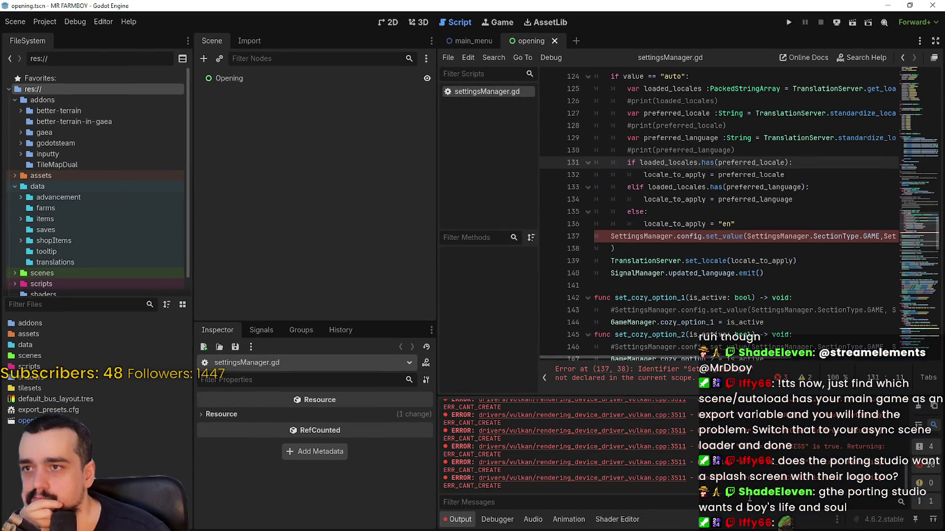
- Close settingsManager.gd, view the main_menu scene in 2D and launch the project with F5
right_click(501, 98)
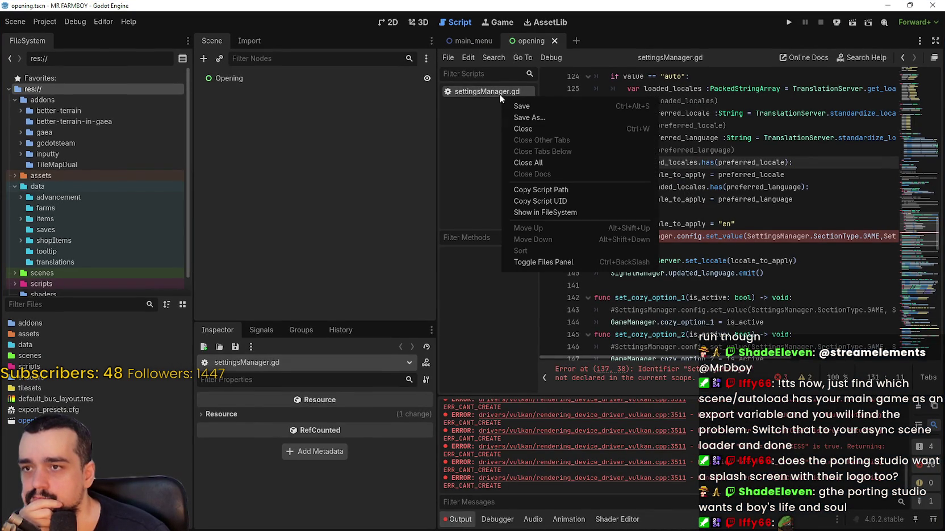
click(539, 128)
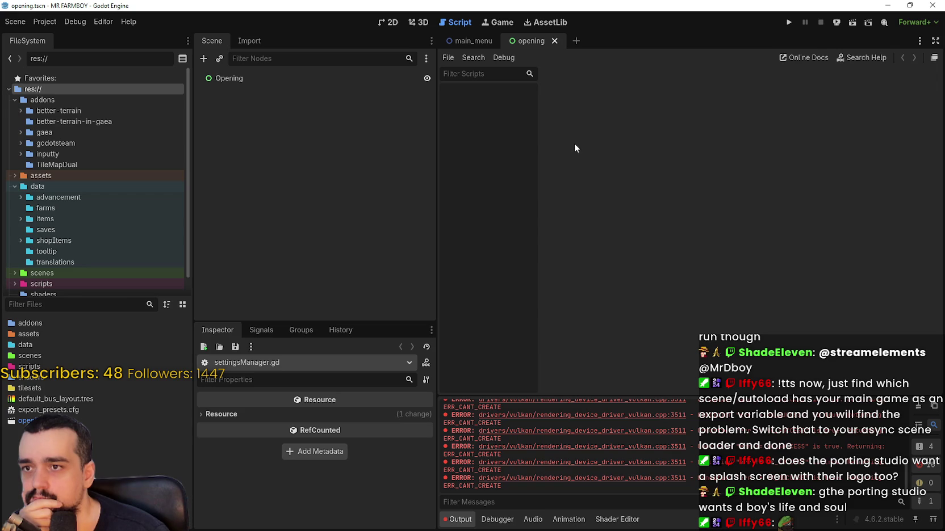
click(474, 43)
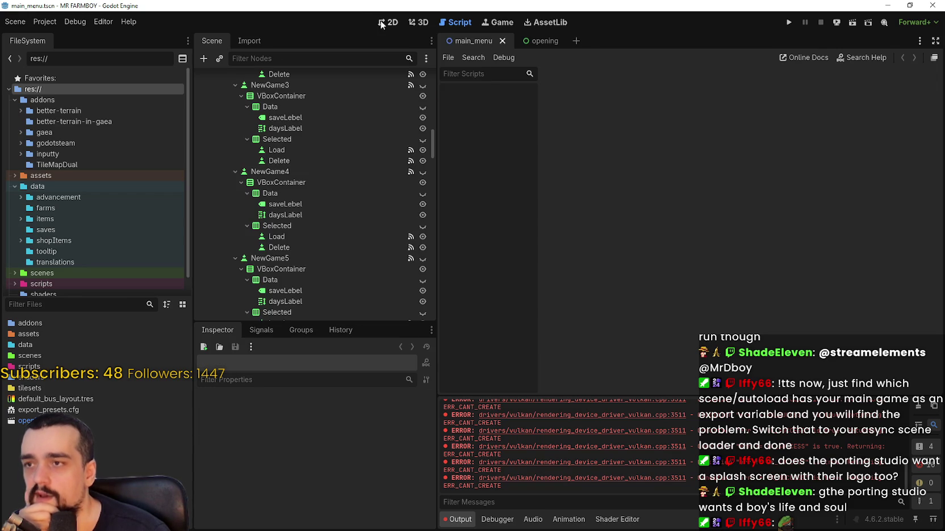
click(388, 22)
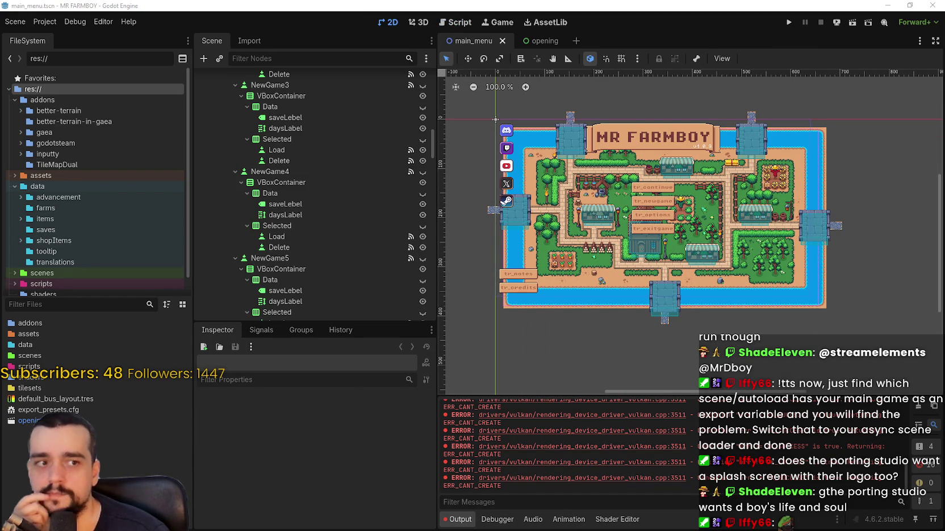
key(F5)
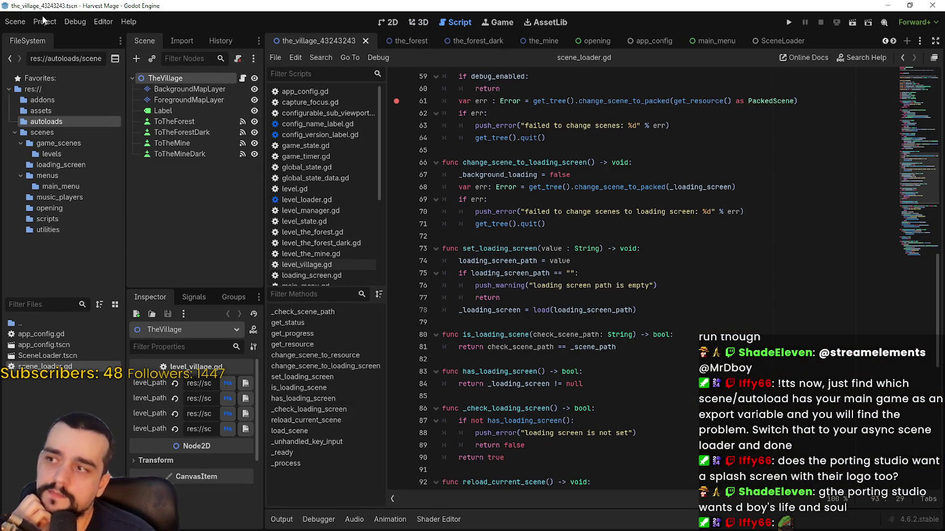
- Review the AppConfig and SceneLoader entries in Project Settings' Autoload list
click(45, 21)
click(55, 35)
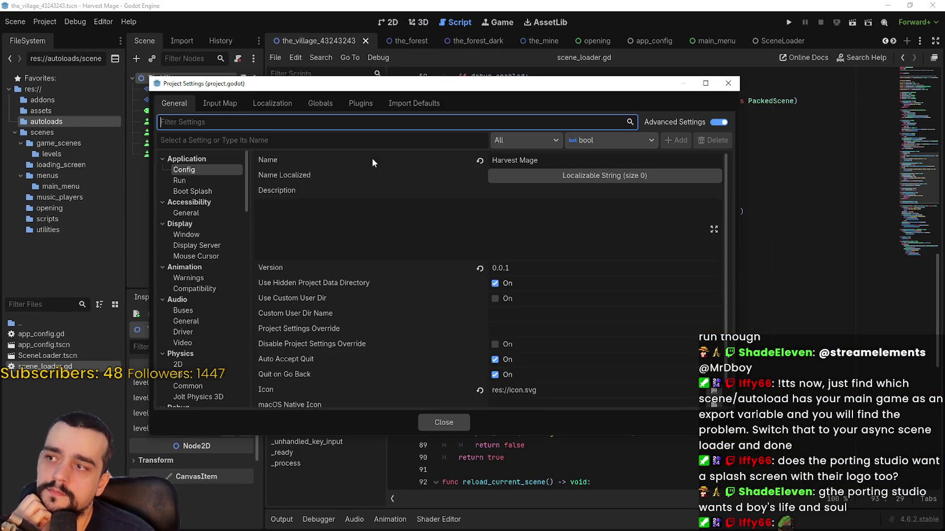
click(320, 103)
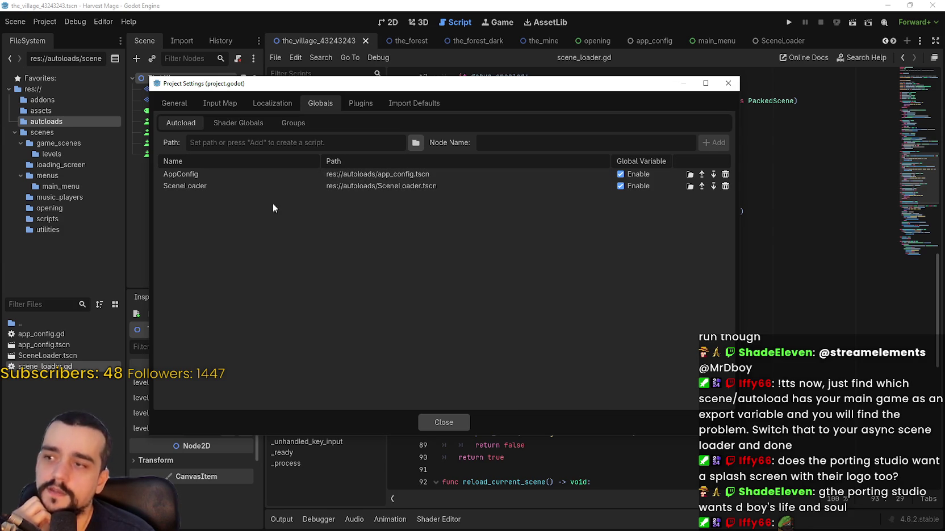
click(443, 422)
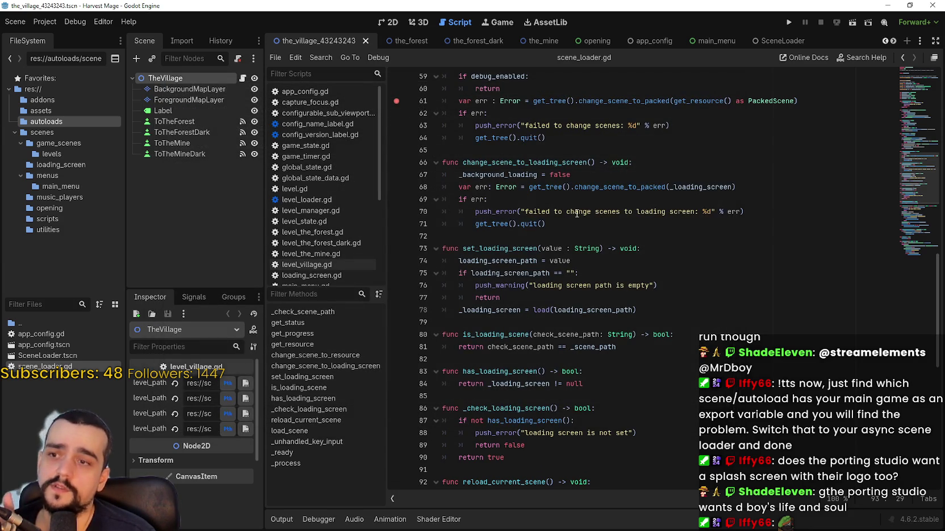
- Remove the scene_loader.gd breakpoints on lines 55, 56 and 61, then run the project
click(577, 222)
scroll(594, 233, up, 3)
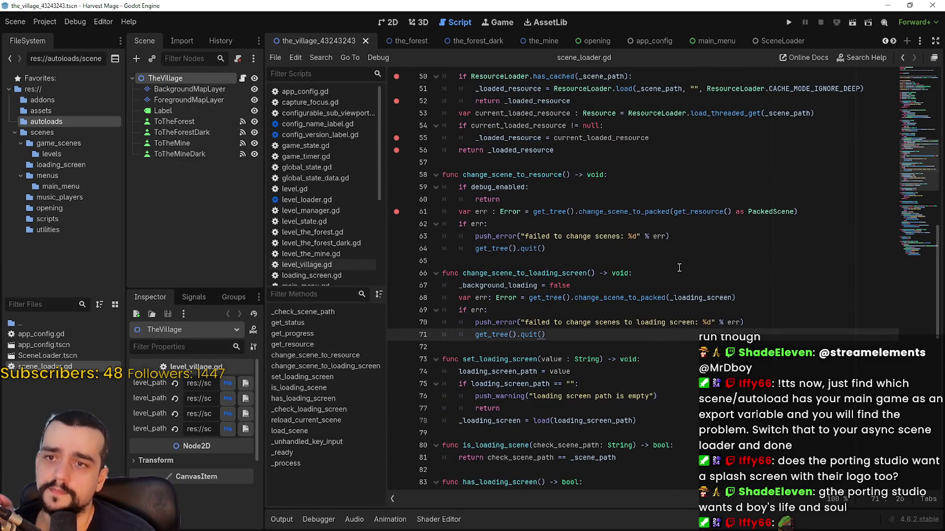
scroll(567, 244, up, 1)
click(397, 175)
click(396, 188)
click(396, 248)
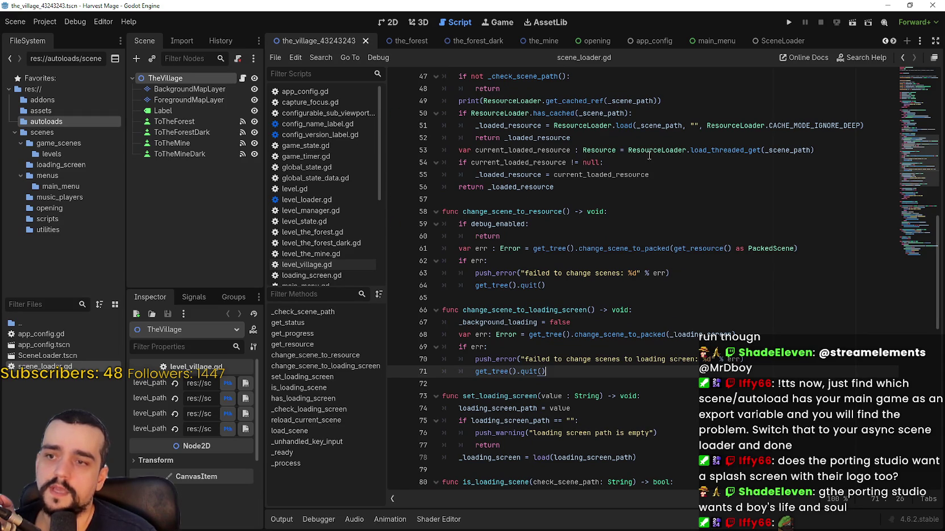
click(789, 22)
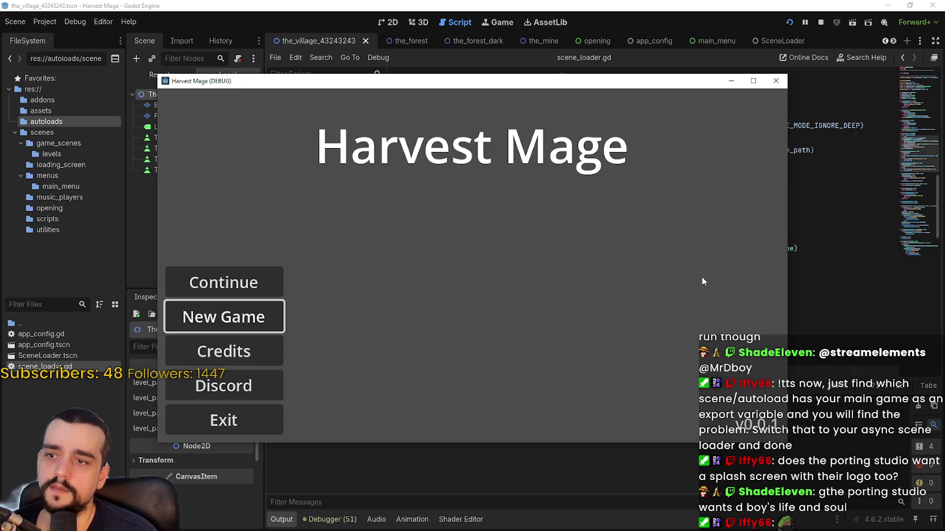
- Exit Harvest Mage from its main menu, run it again and exit once more
mouse_move(627, 81)
mouse_down()
mouse_move(680, 38)
mouse_move(689, 15)
mouse_up()
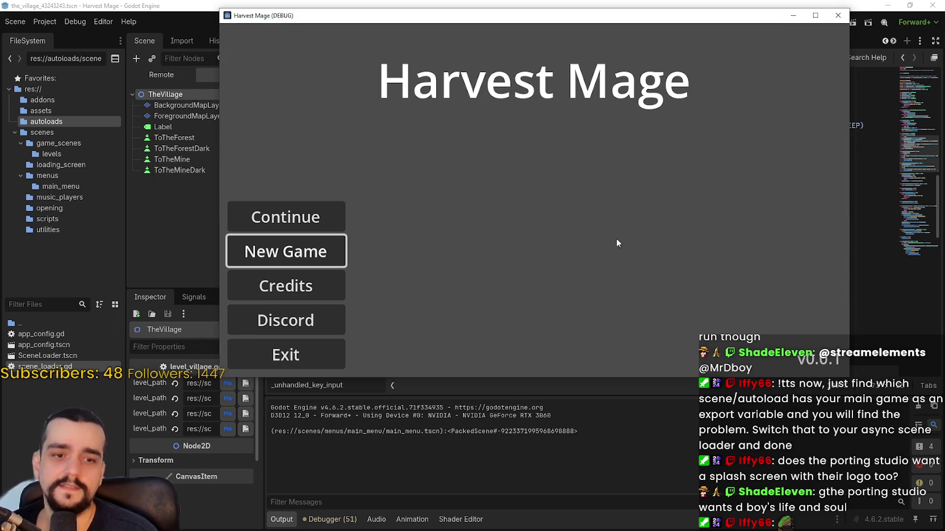
click(315, 347)
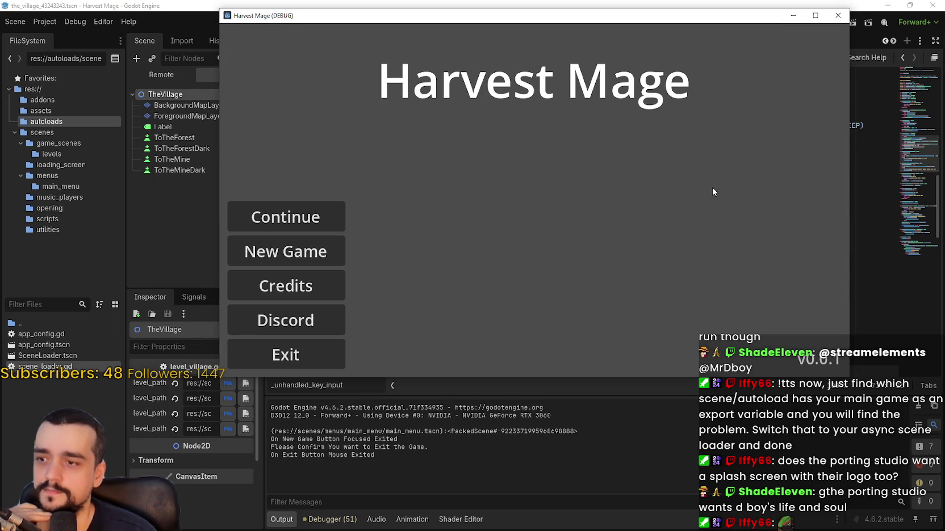
click(298, 355)
click(299, 354)
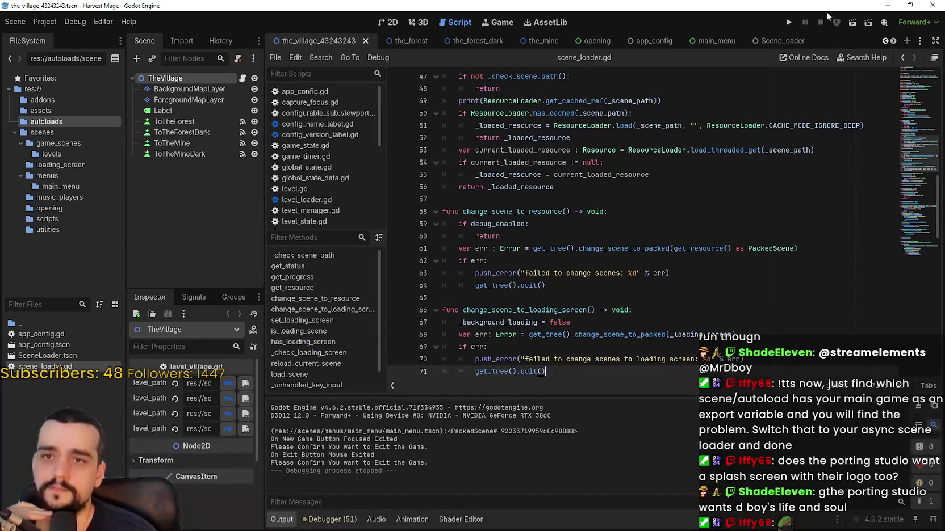
click(788, 22)
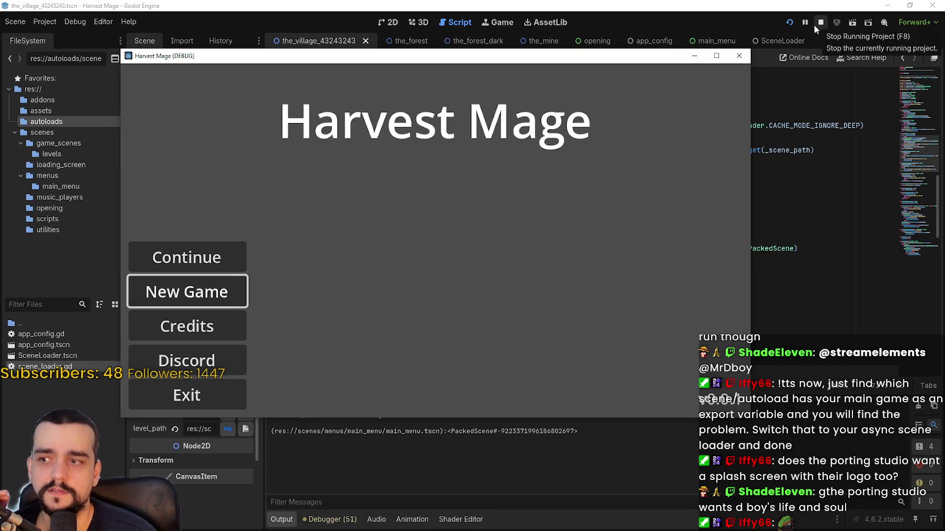
click(192, 396)
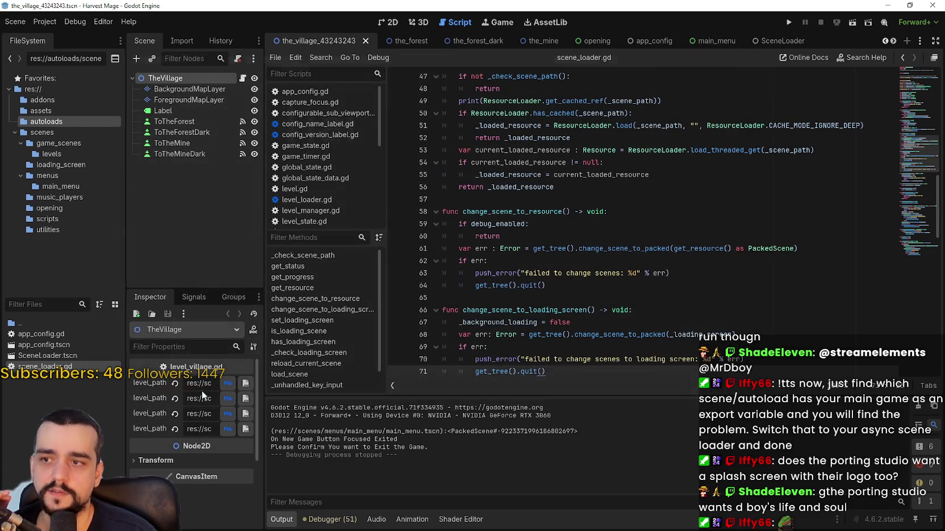
- Run the game twice more with F5, exiting from the main menu each time
click(788, 24)
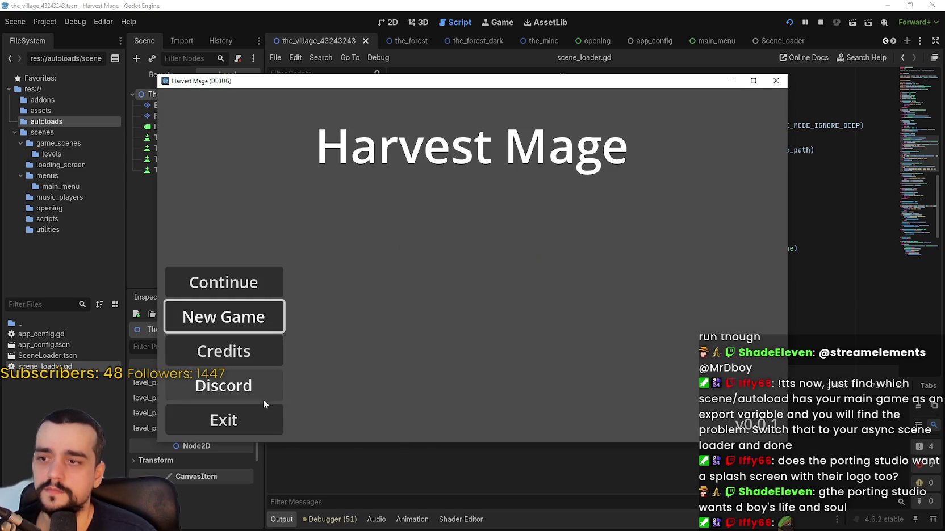
click(251, 421)
click(251, 420)
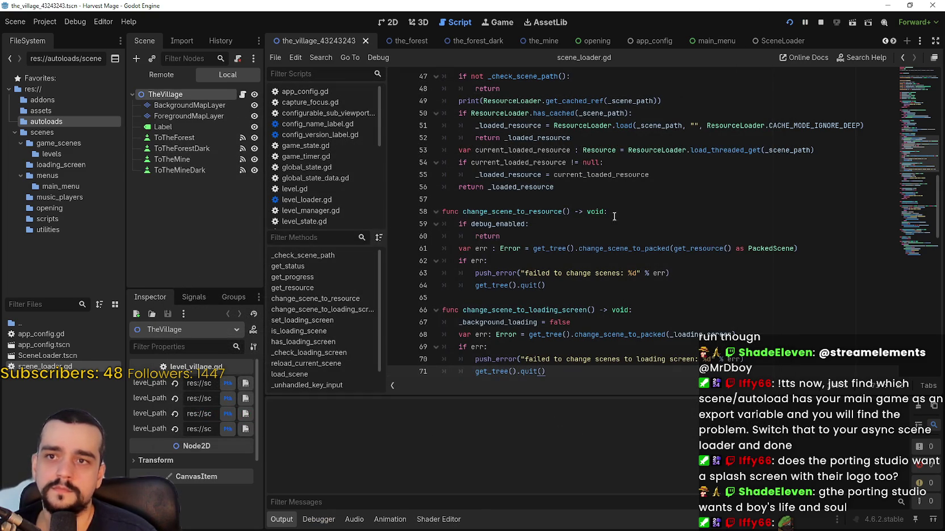
key(F5)
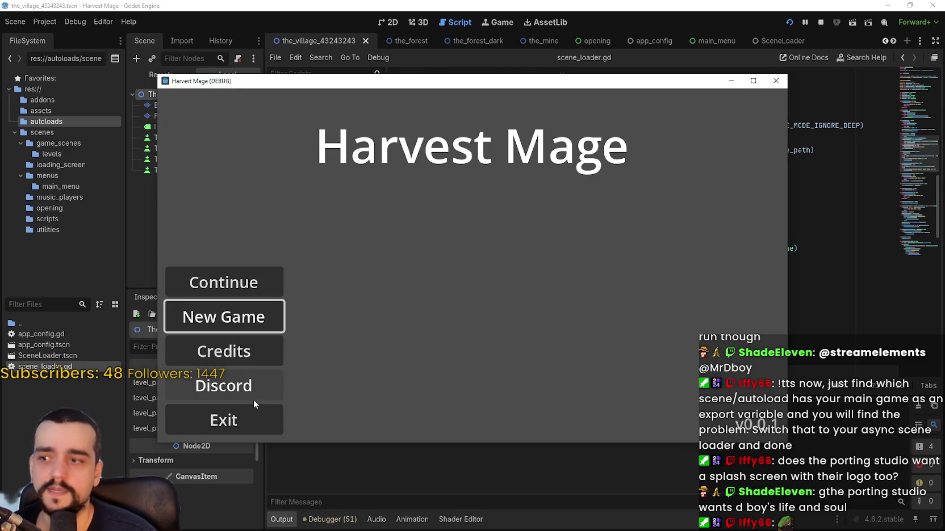
click(251, 418)
click(250, 418)
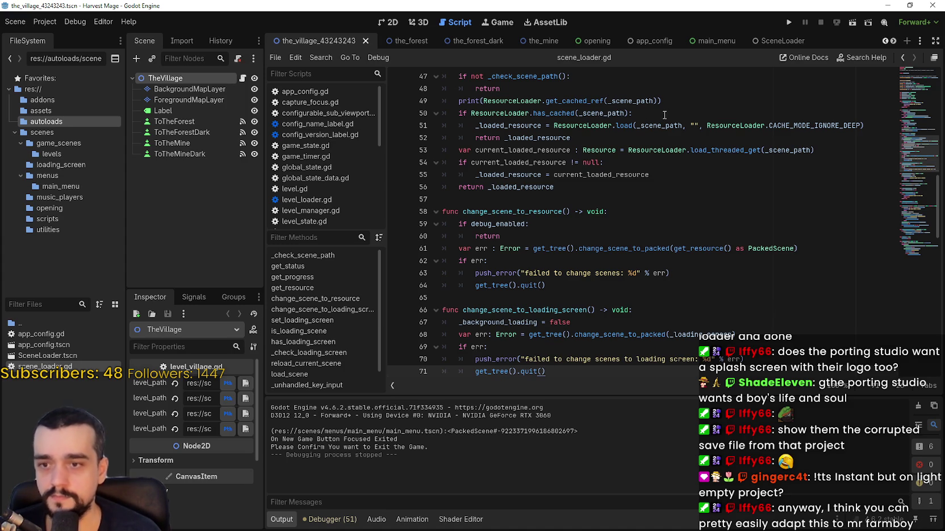
scroll(666, 115, down, 5)
click(657, 199)
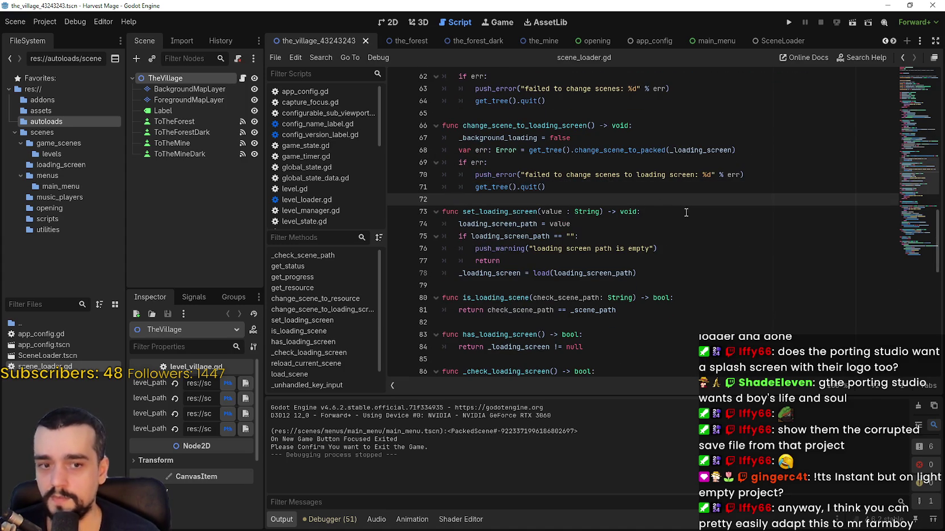
scroll(682, 210, down, 8)
click(696, 142)
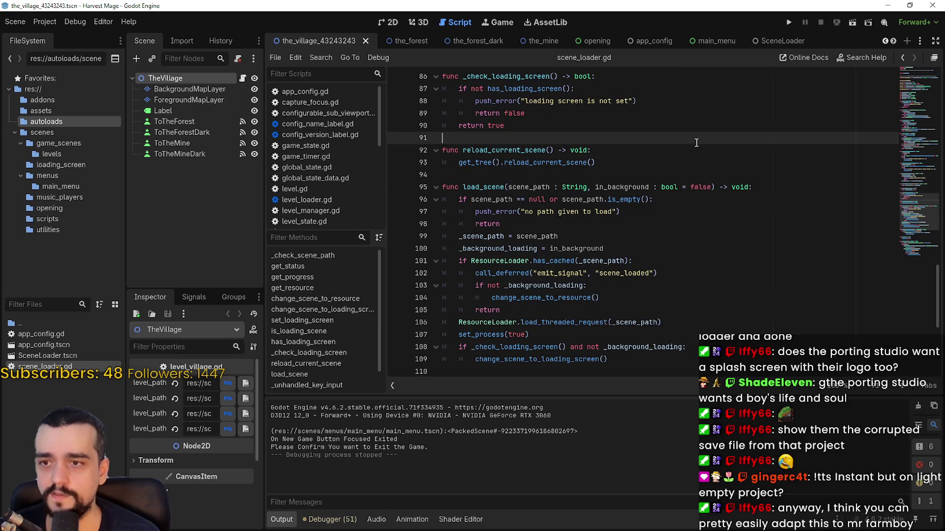
scroll(734, 198, down, 3)
click(732, 198)
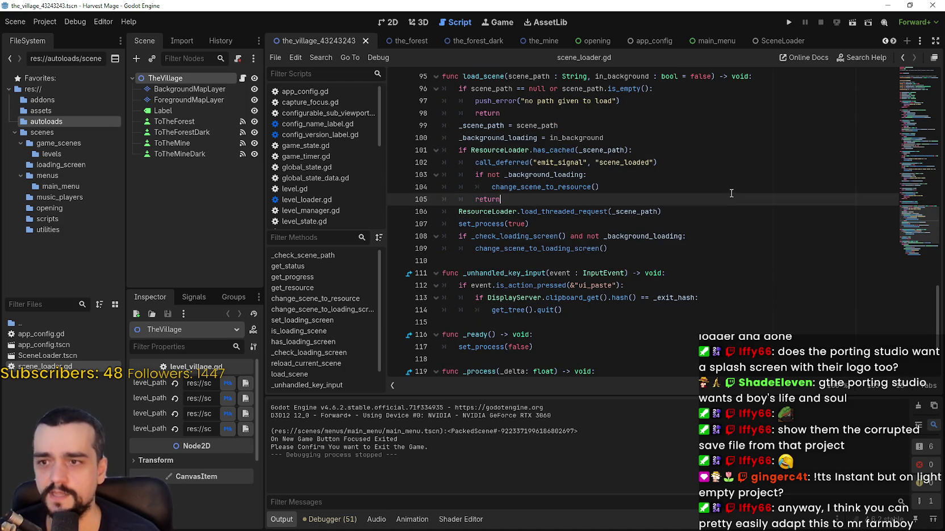
scroll(727, 192, down, 2)
click(728, 192)
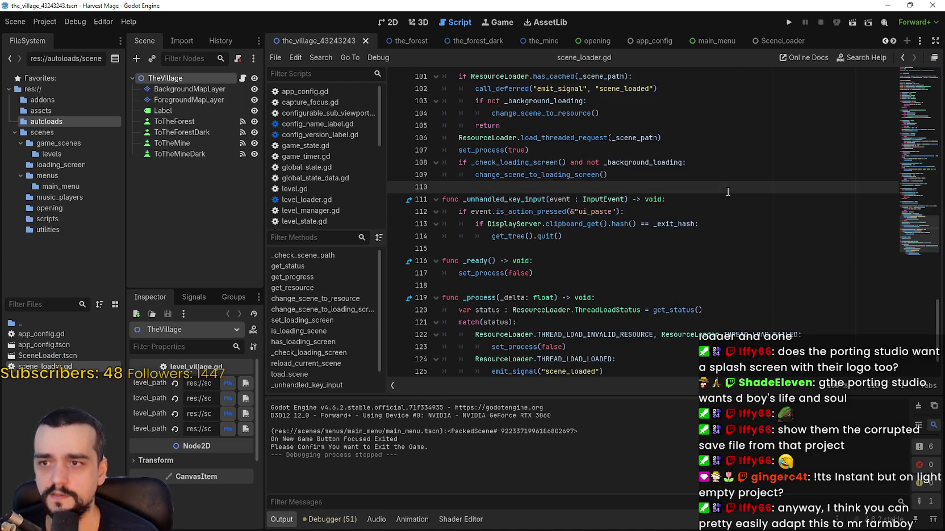
scroll(732, 198, down, 2)
click(751, 214)
click(742, 188)
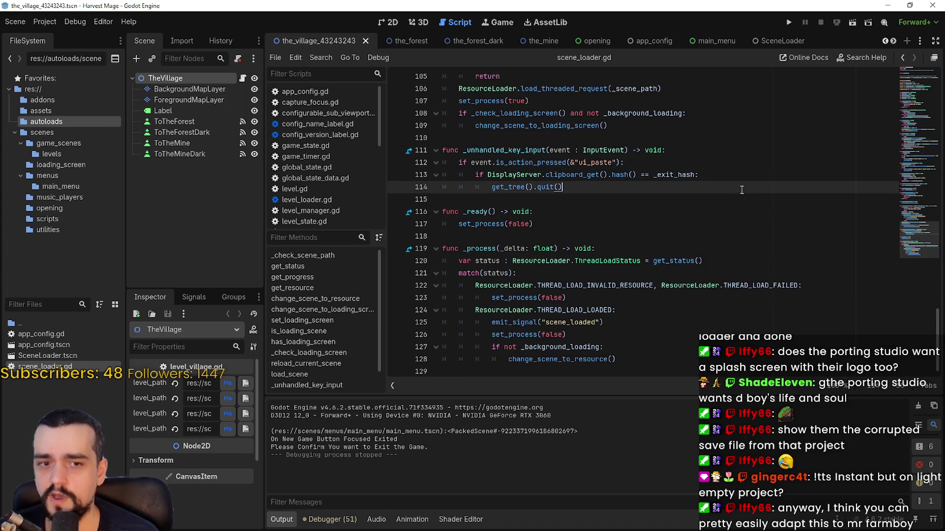
scroll(740, 187, up, 18)
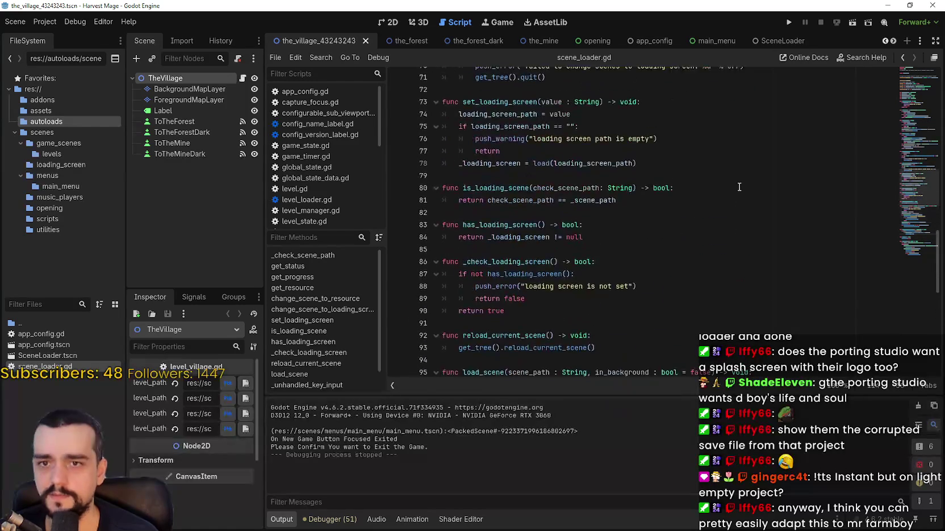
scroll(739, 186, up, 8)
click(738, 187)
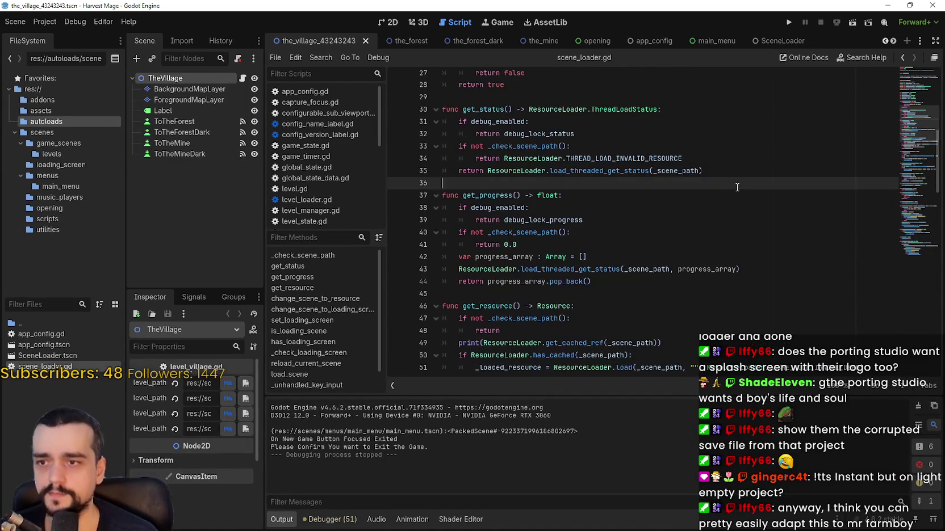
scroll(737, 187, up, 3)
scroll(735, 185, up, 3)
click(737, 182)
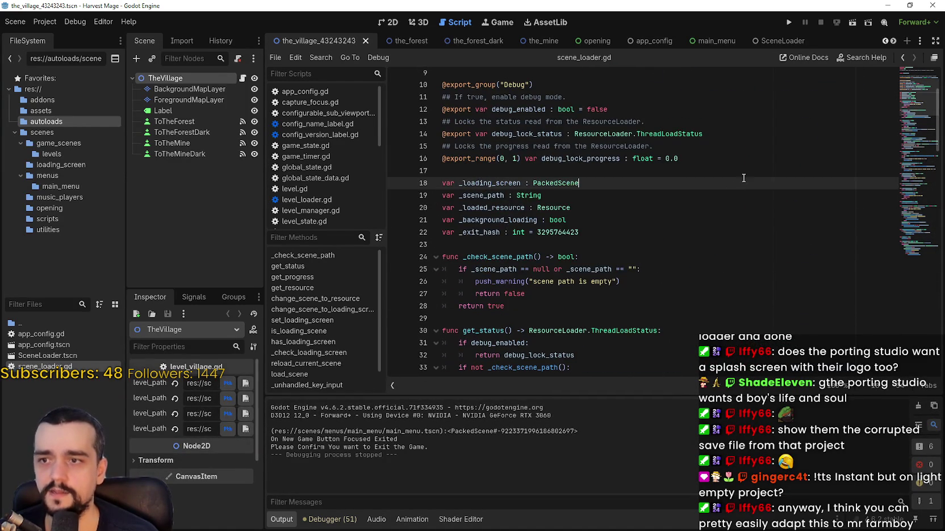
scroll(737, 183, up, 1)
click(738, 177)
scroll(738, 179, up, 2)
scroll(737, 179, down, 18)
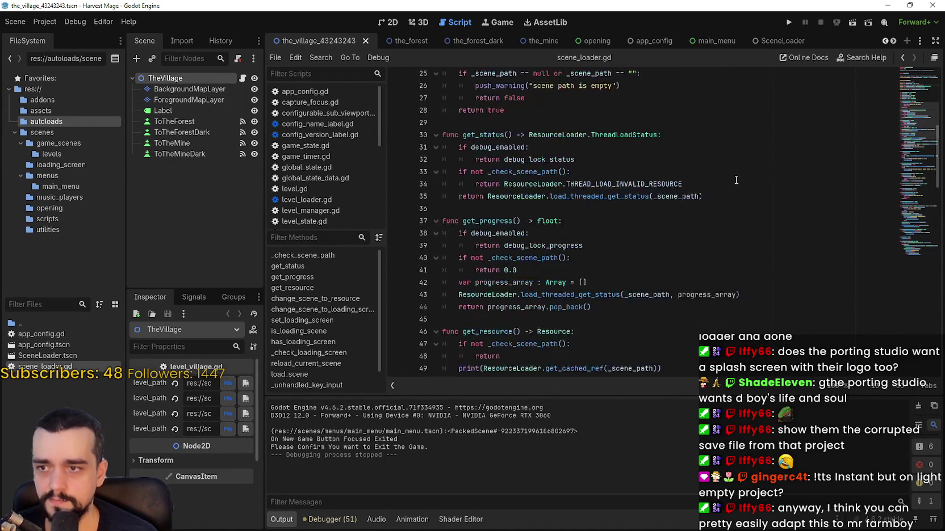
scroll(731, 176, down, 2)
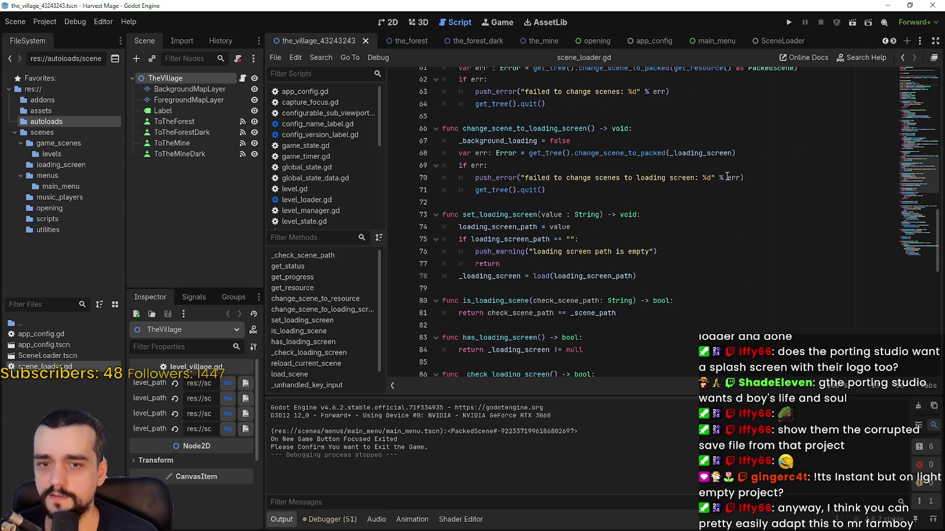
scroll(708, 201, up, 13)
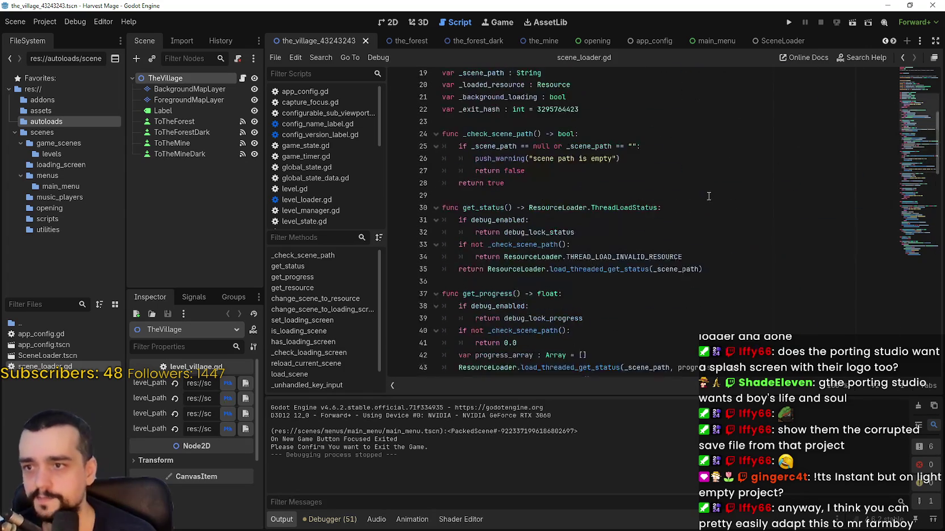
scroll(704, 190, up, 2)
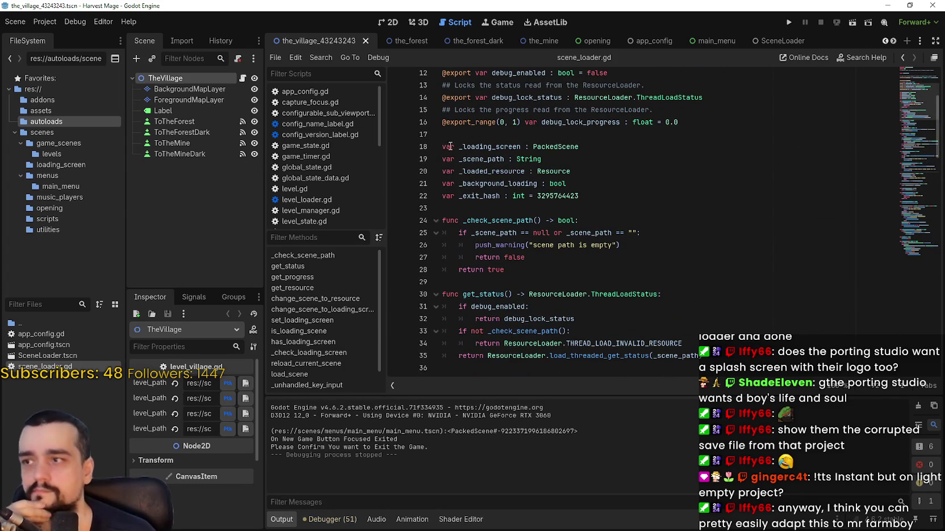
- Open app_config.tscn and its script, widening the Inspector to read the scene paths
double_click(35, 344)
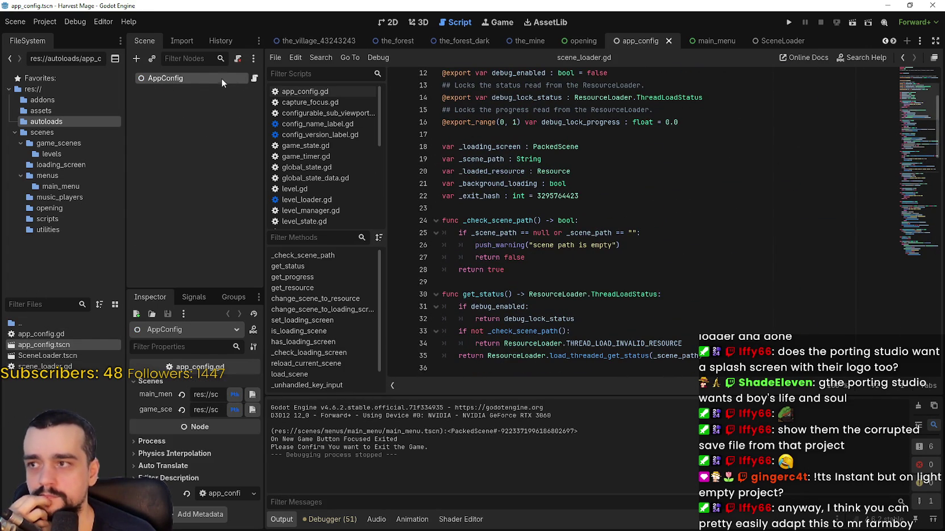
click(254, 77)
drag(756, 211, 294, 12)
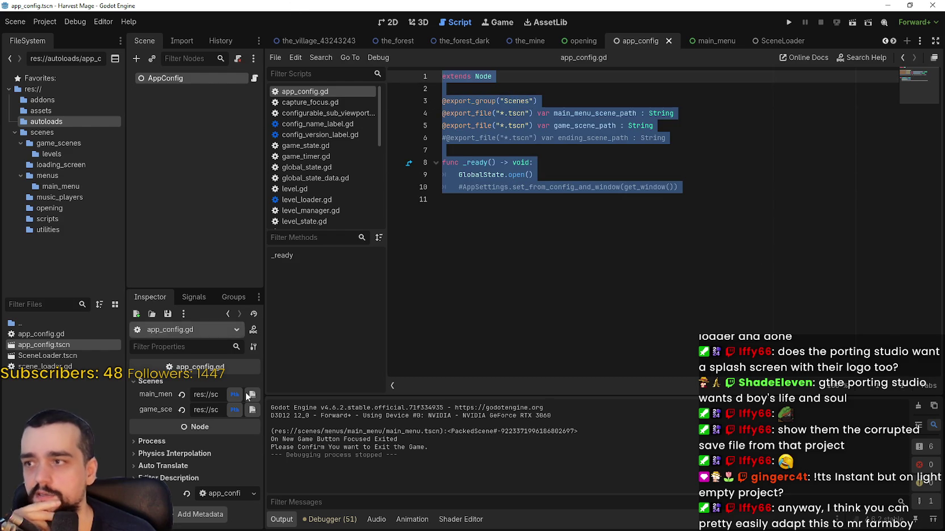
drag(264, 397, 544, 381)
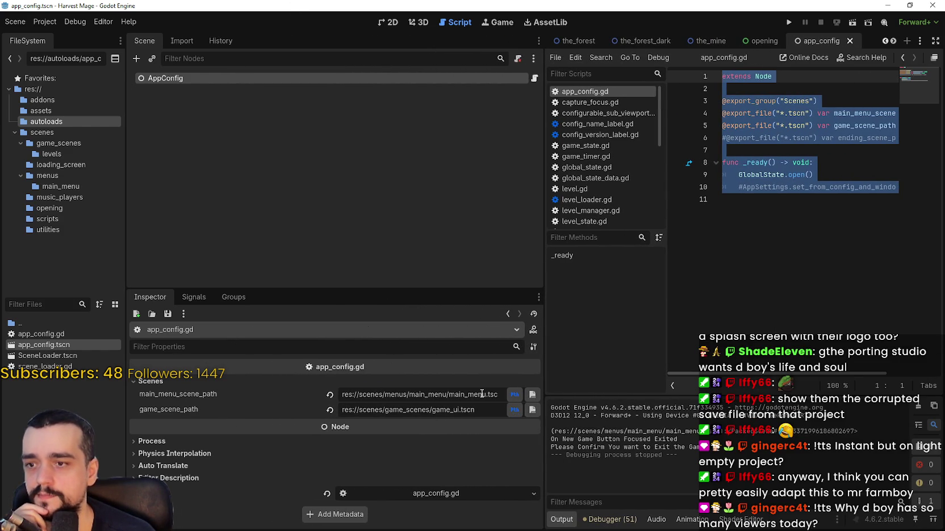
mouse_move(468, 420)
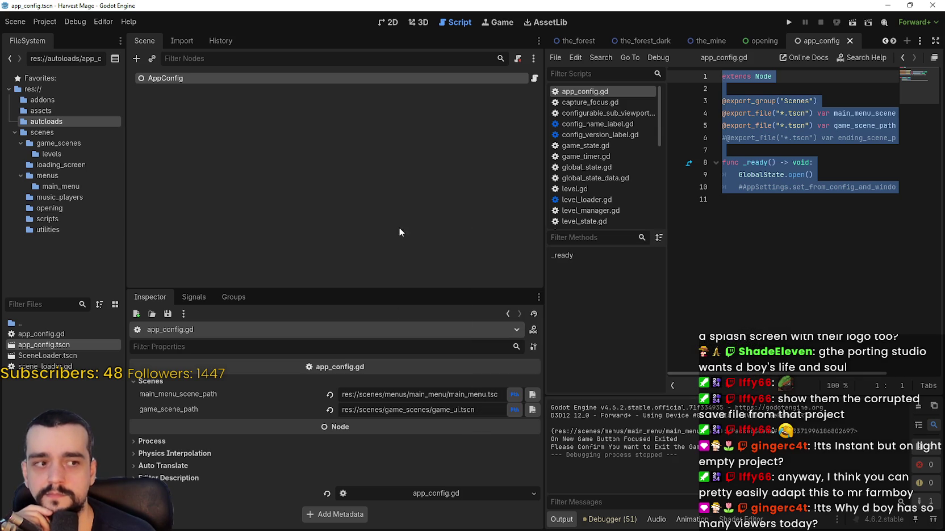
drag(544, 235, 325, 229)
- Open the SceneLoader.tscn scene from FileSystem
click(613, 255)
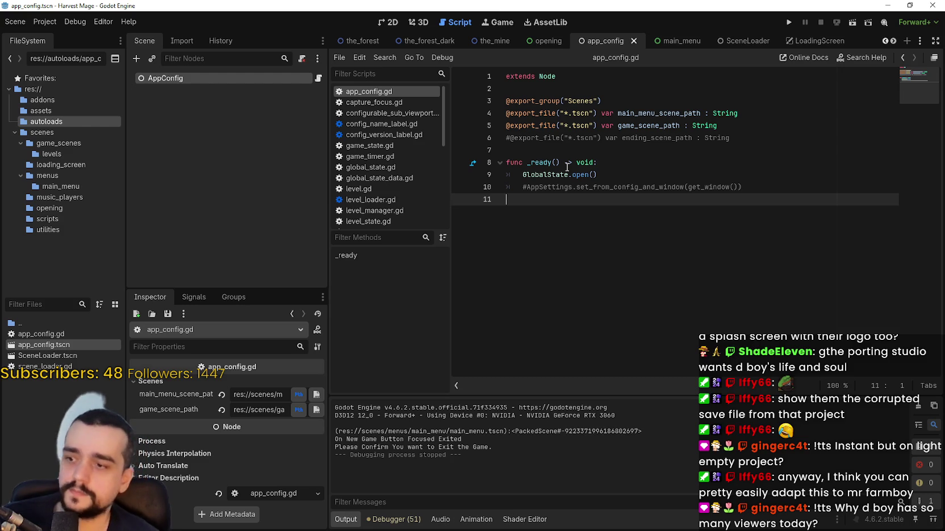
click(325, 206)
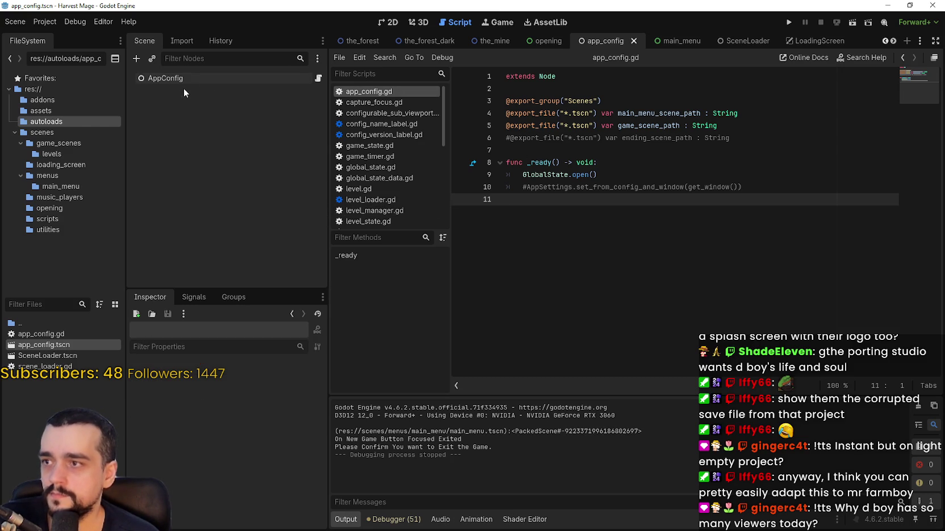
click(205, 78)
double_click(61, 355)
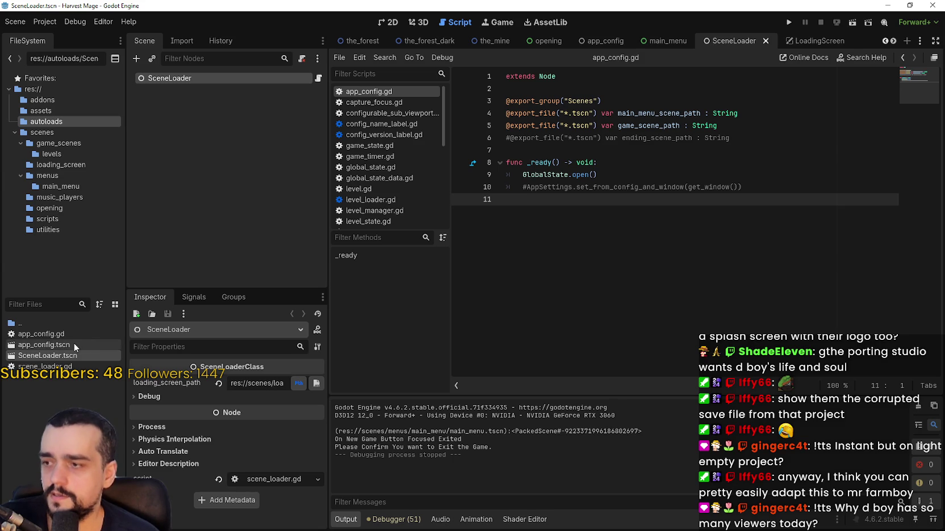
- Reopen the SceneLoader scene and show scene_loader.gd in the script editor
double_click(74, 344)
double_click(75, 356)
drag(327, 371, 439, 372)
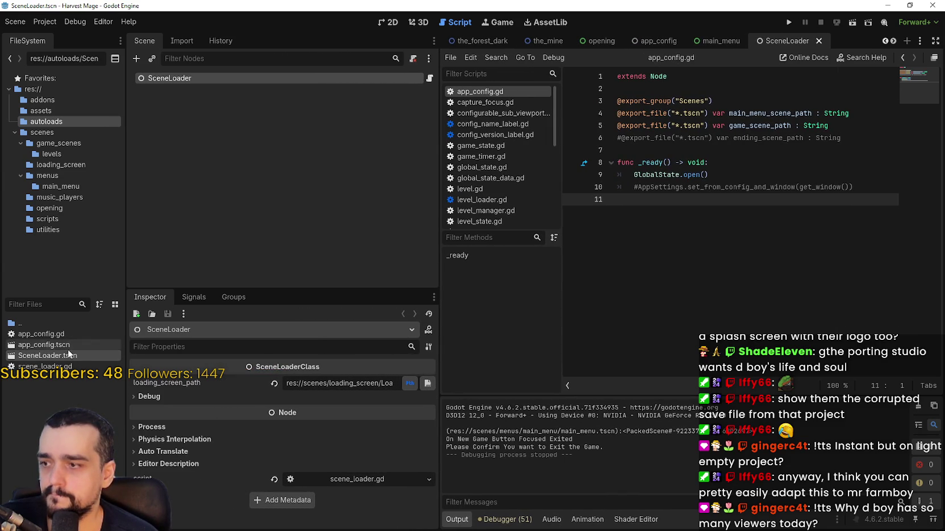
click(387, 23)
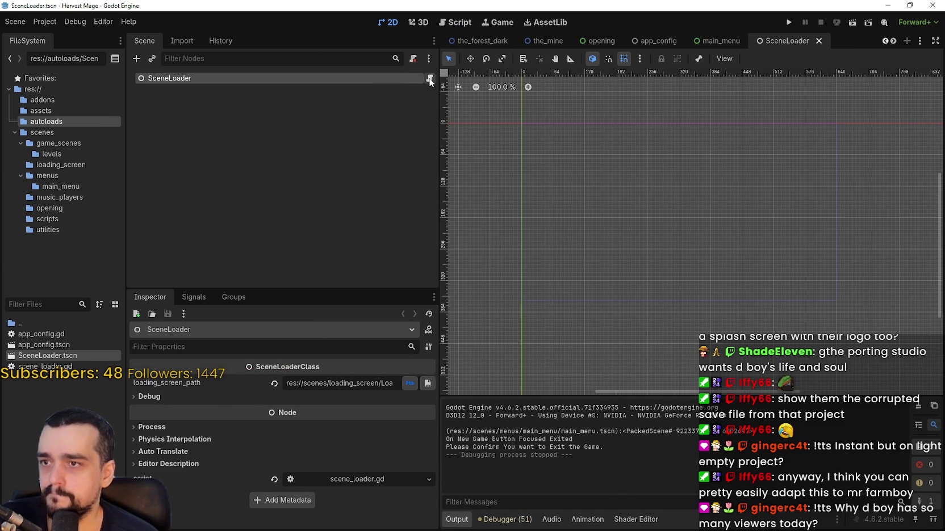
click(430, 77)
- Scroll through scene_loader.gd down to its _ready and _process functions
scroll(664, 197, down, 6)
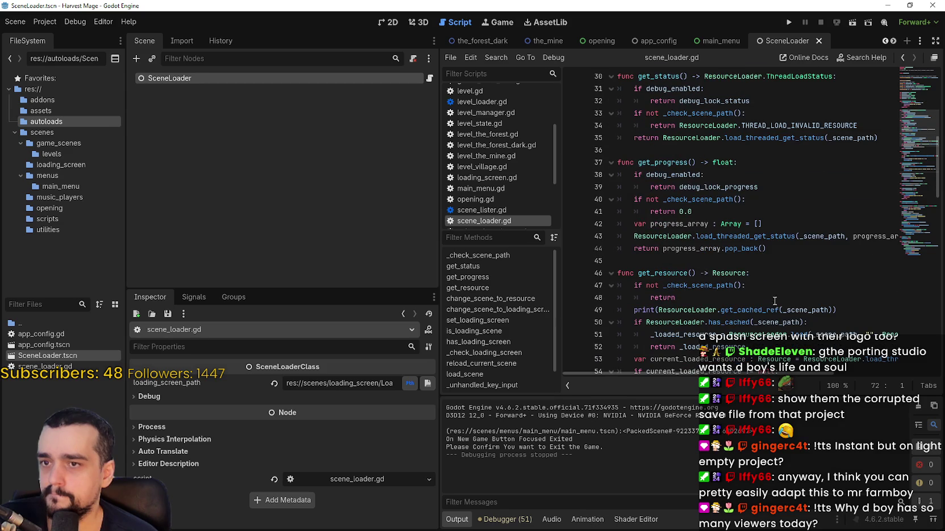
scroll(776, 303, down, 3)
scroll(770, 290, down, 4)
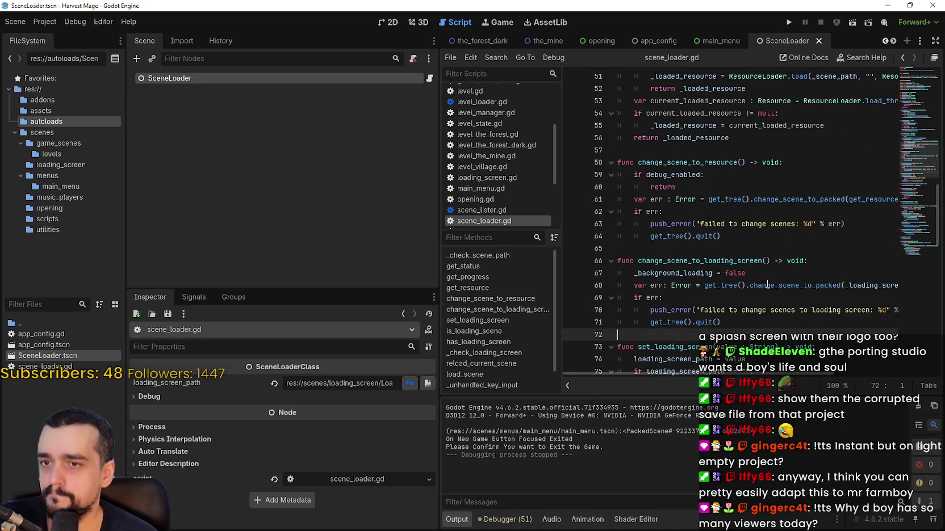
scroll(767, 284, down, 4)
scroll(764, 275, down, 4)
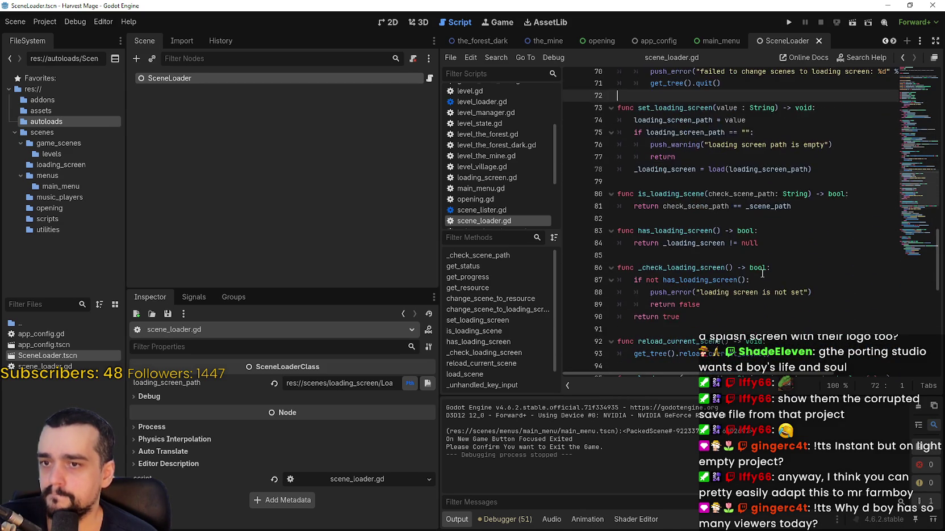
scroll(760, 271, down, 4)
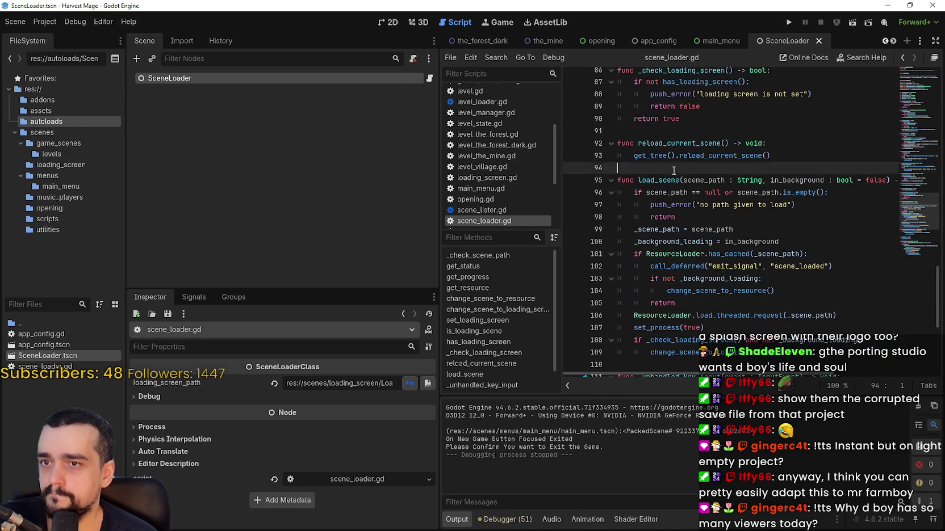
scroll(674, 171, down, 6)
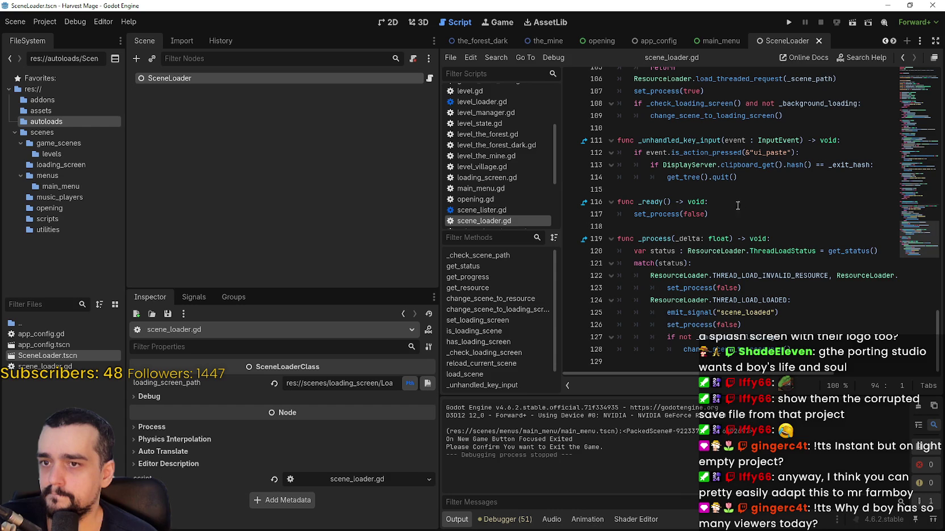
click(729, 193)
click(713, 363)
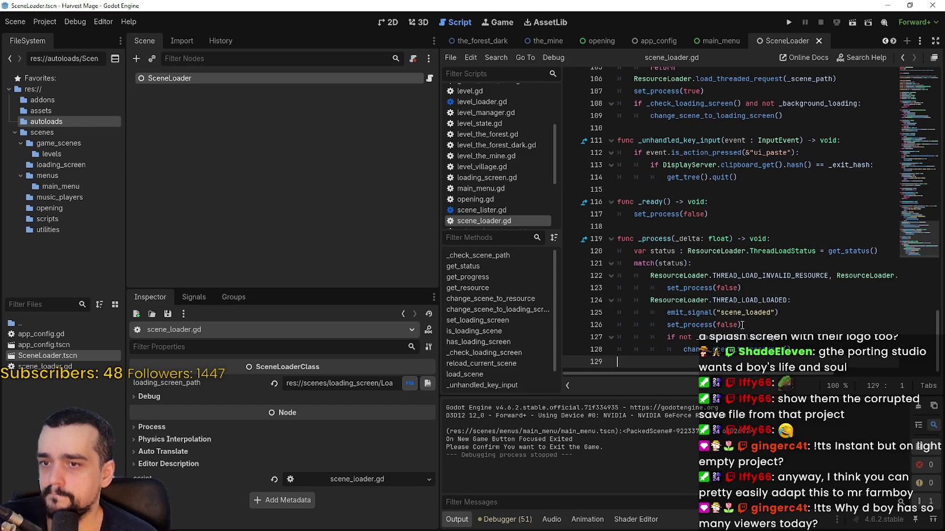
click(709, 225)
click(823, 362)
- Open the app_config.tscn scene from FileSystem
click(64, 366)
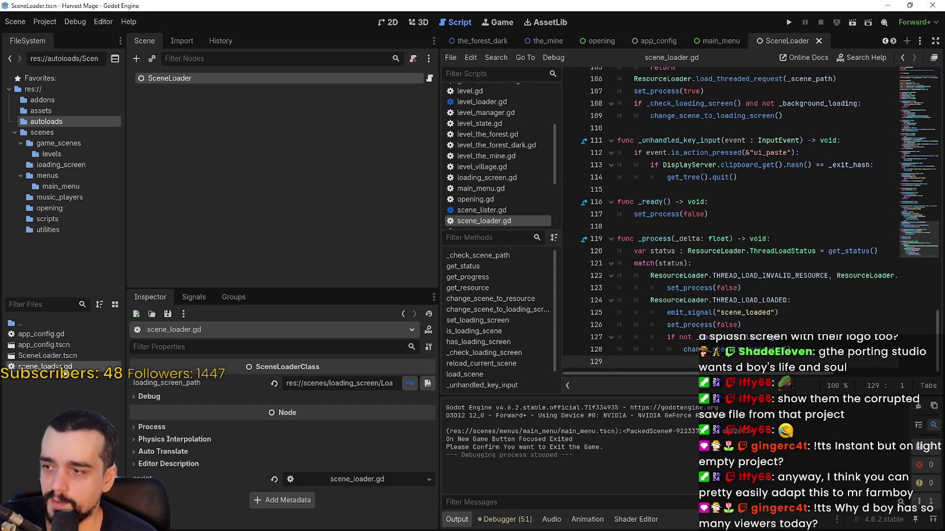
click(56, 345)
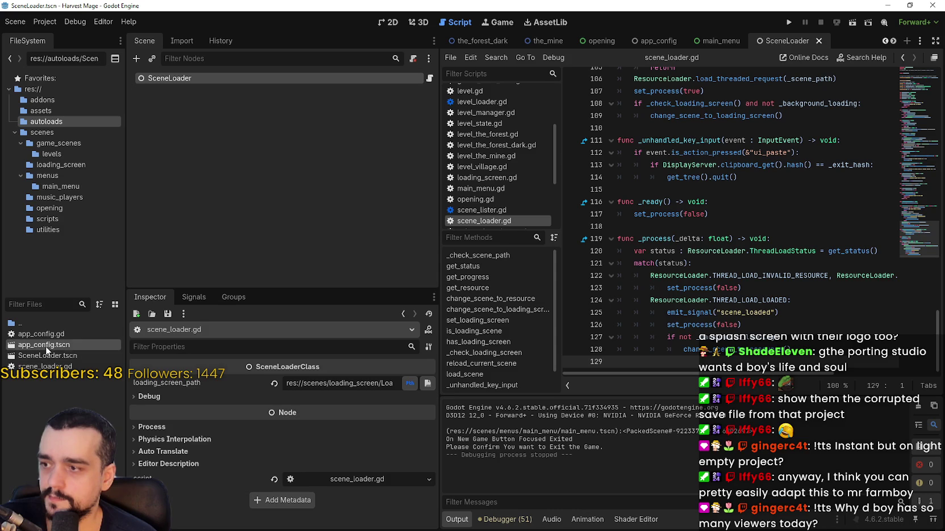
double_click(43, 345)
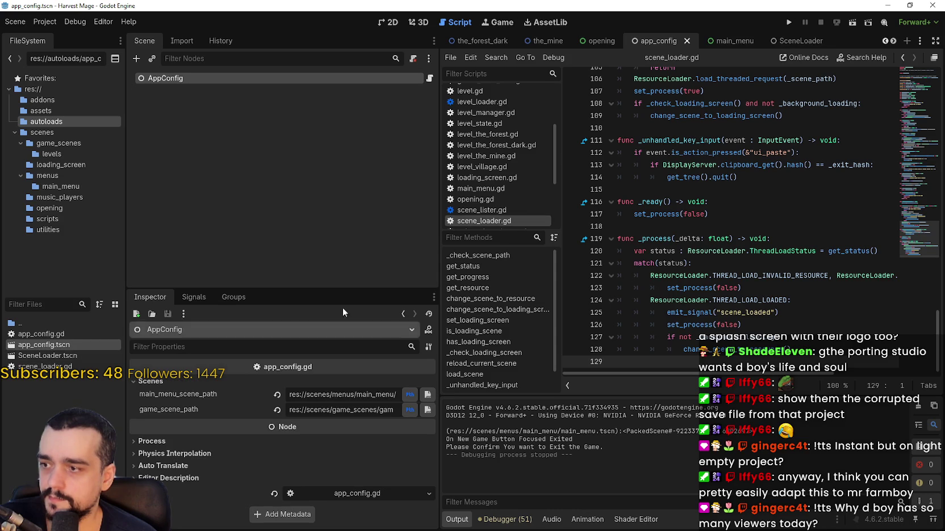
- Jump from the AppConfig script to the GlobalState definition and browse global_state.gd
click(429, 78)
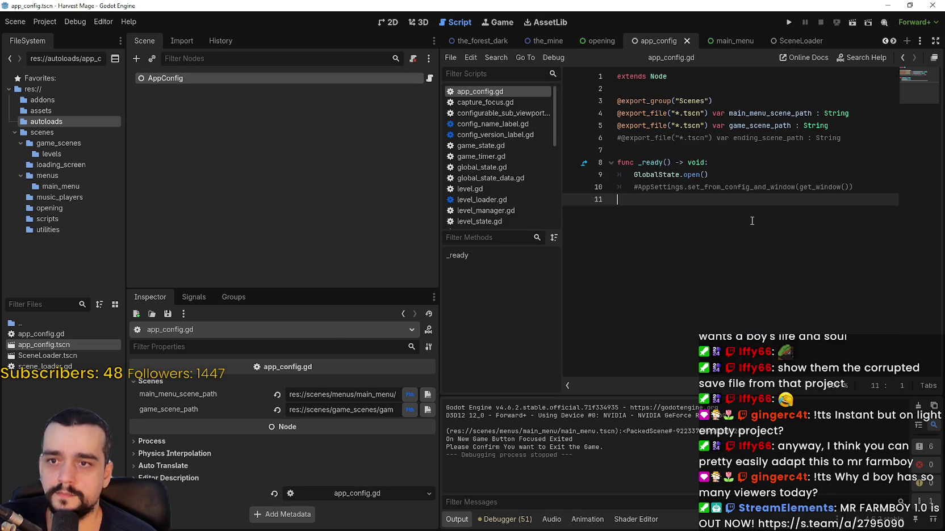
right_click(669, 174)
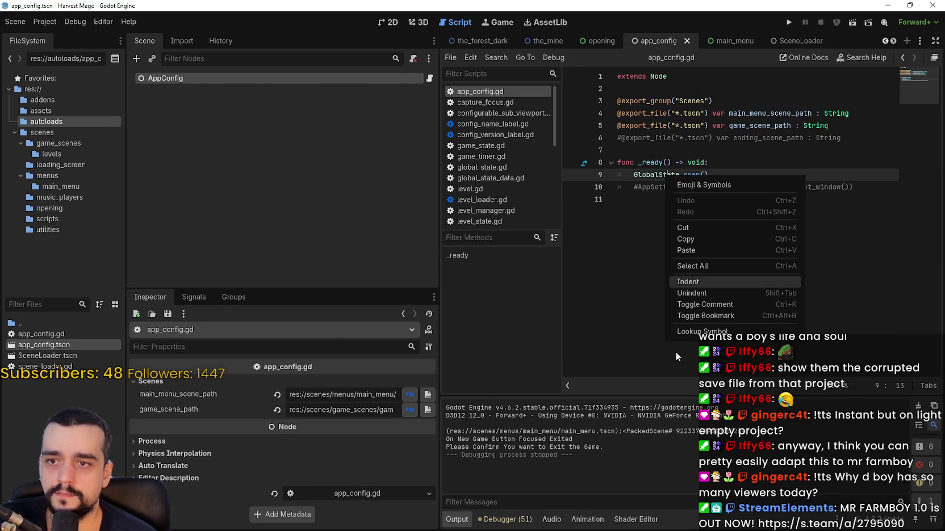
click(694, 337)
scroll(749, 309, down, 1)
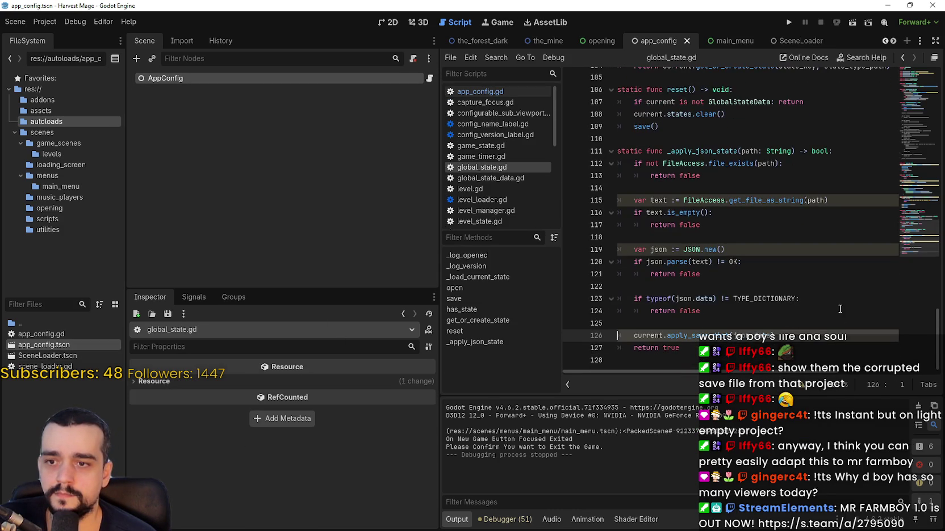
drag(910, 248, 906, 79)
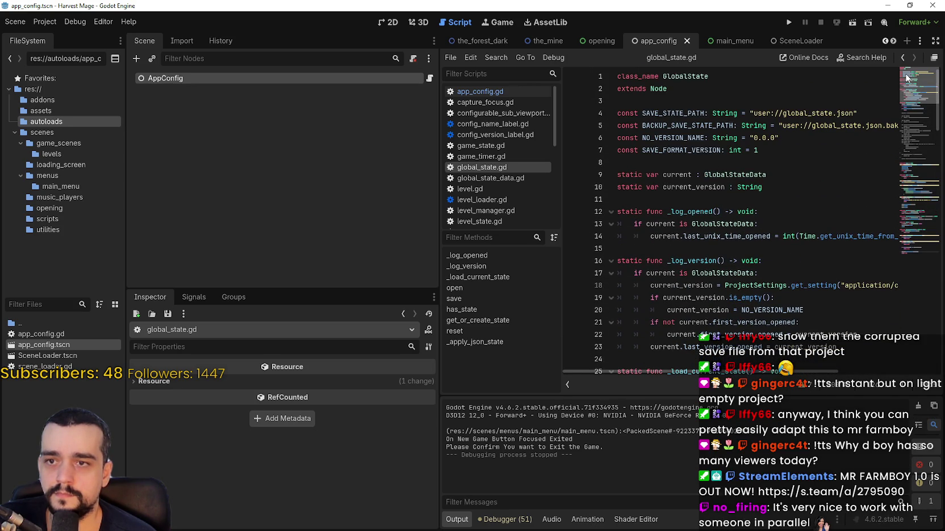
drag(438, 214, 229, 216)
click(638, 165)
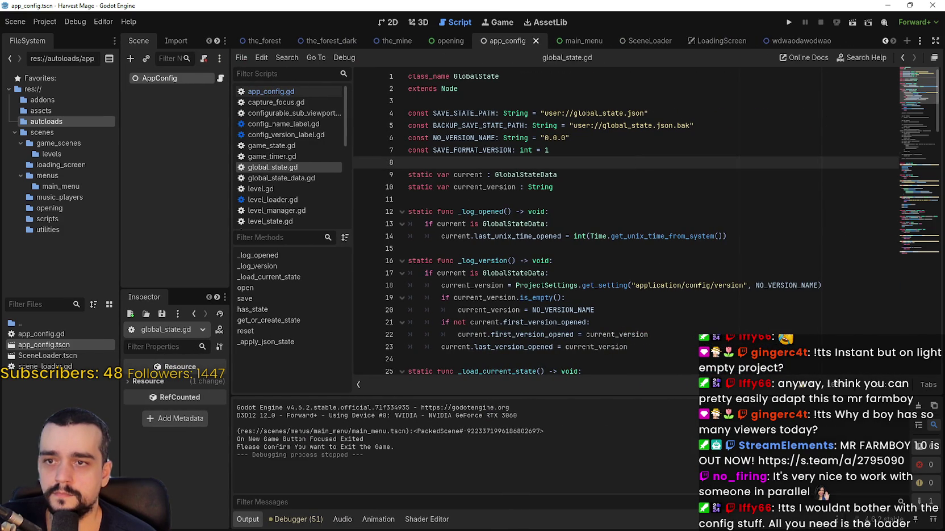
click(900, 254)
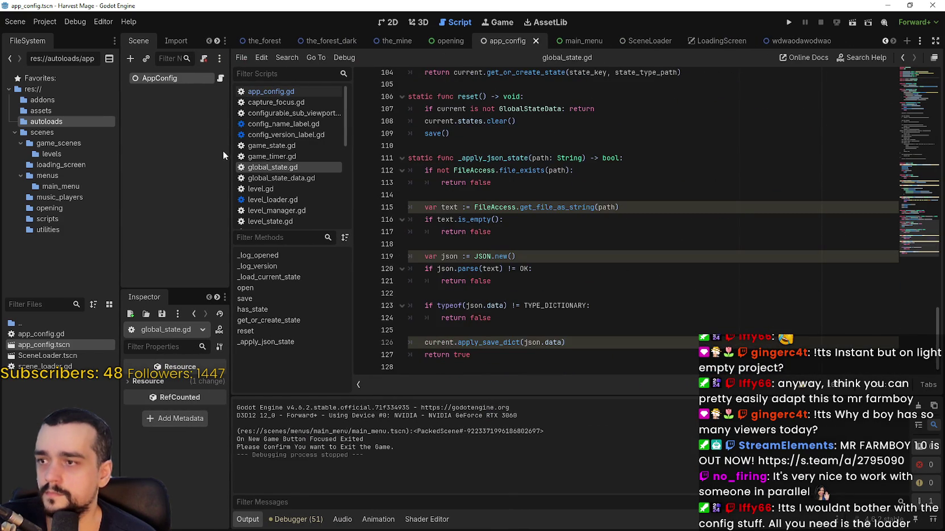
- Open app_config.gd, select its Scenes exports, and read AppConfig's main_menu.tscn and game_ui.tscn paths
drag(228, 152, 320, 152)
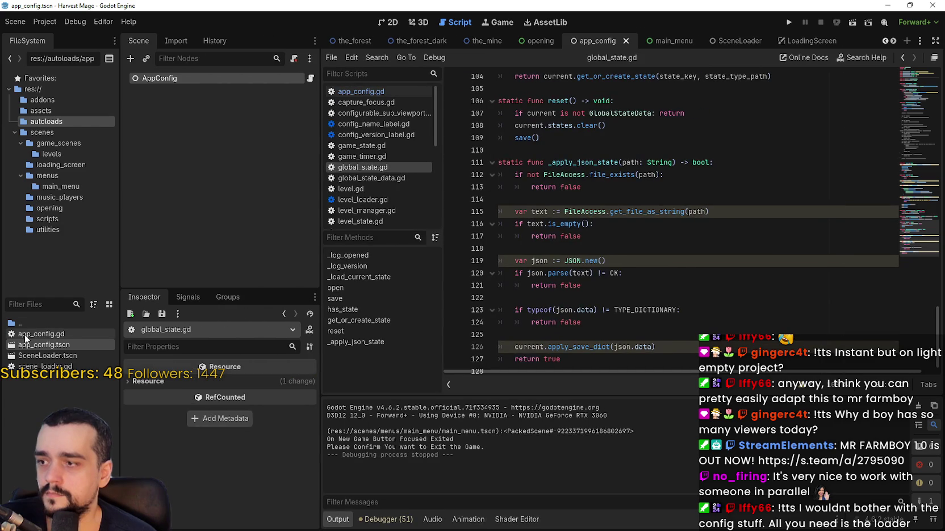
double_click(28, 335)
mouse_move(499, 89)
mouse_down()
mouse_move(772, 146)
mouse_move(772, 115)
mouse_move(774, 126)
mouse_up()
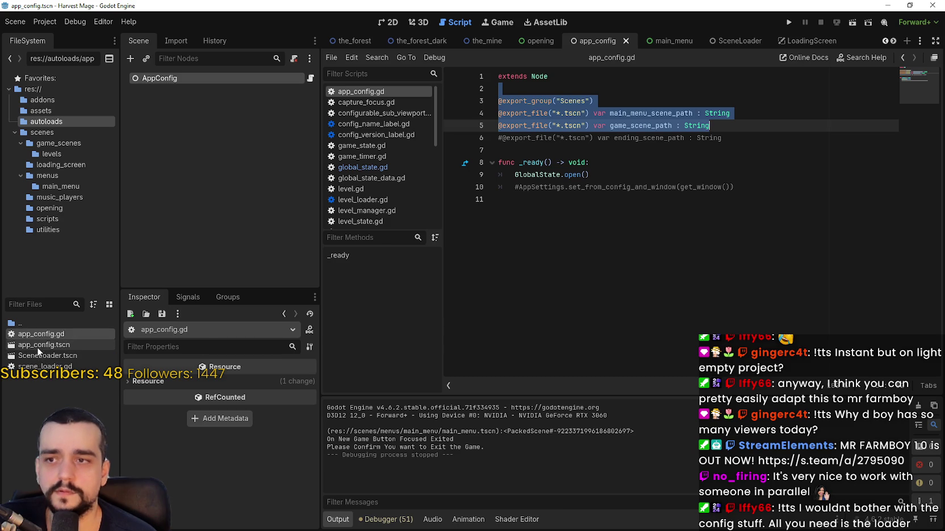
click(185, 78)
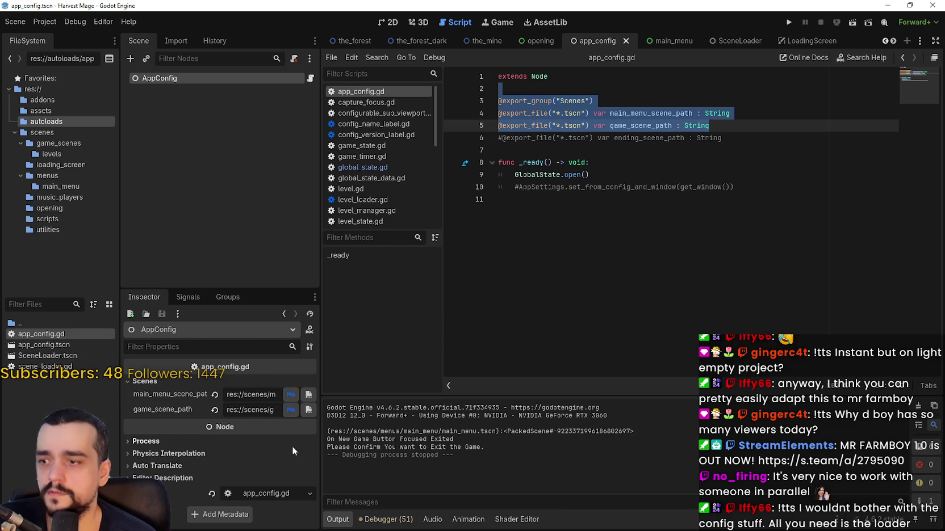
mouse_move(322, 444)
mouse_down()
mouse_move(647, 439)
mouse_move(552, 437)
mouse_up()
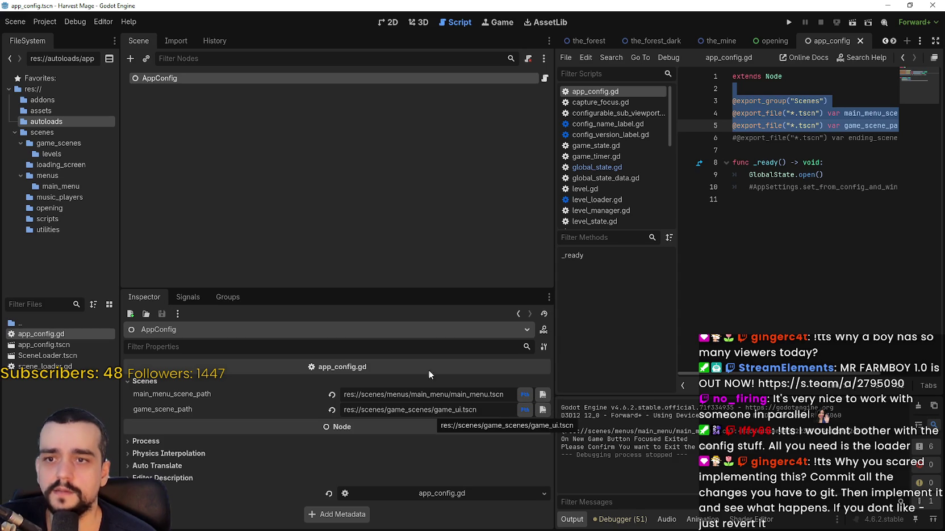
- Open the SceneLoader scene and view scene_loader.gd around its get_progress function
double_click(48, 355)
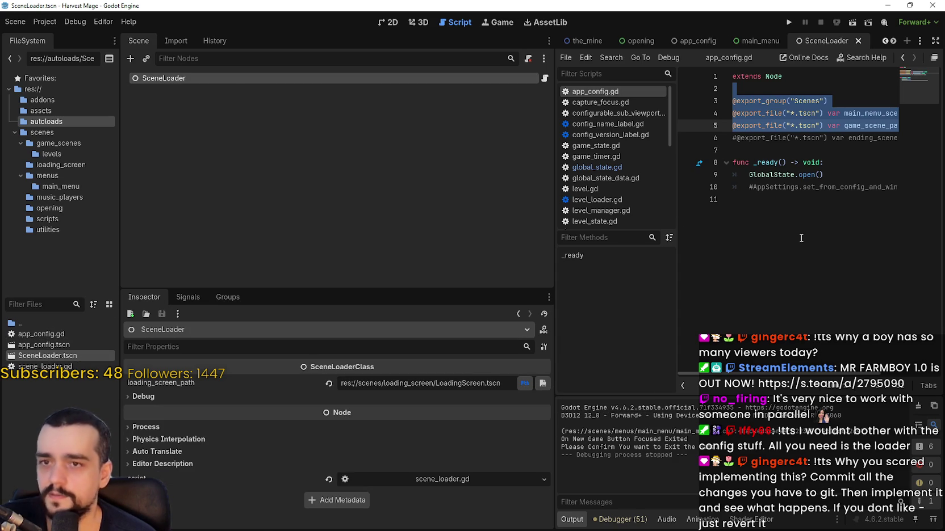
click(544, 78)
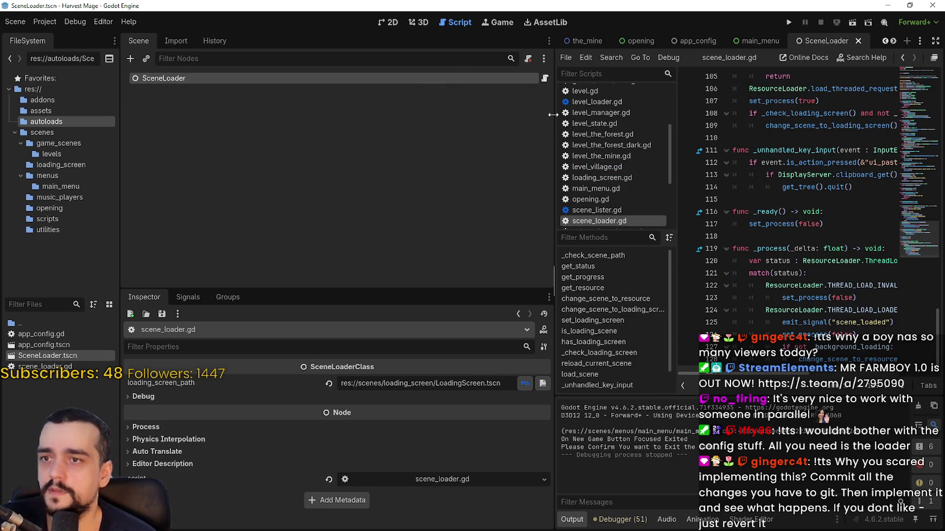
drag(553, 120, 305, 120)
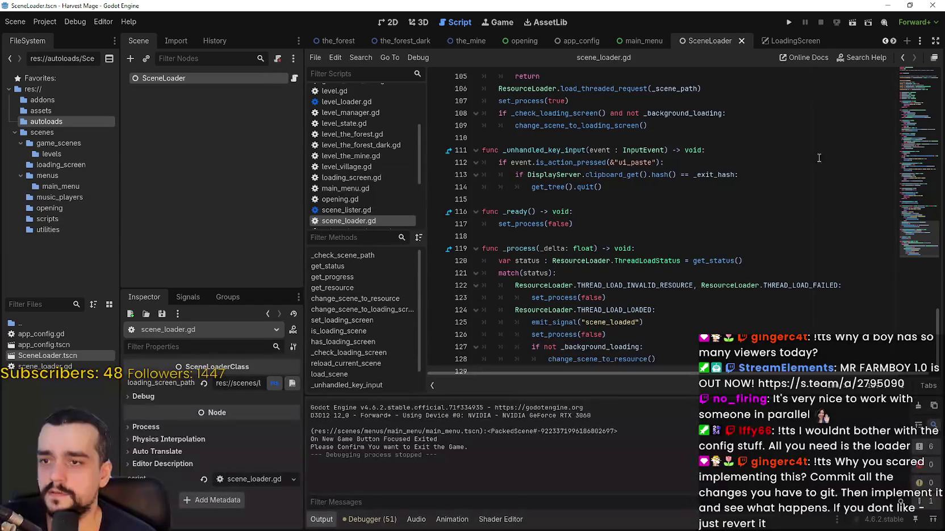
scroll(906, 86, up, 10)
scroll(909, 86, up, 10)
drag(915, 96, 902, 129)
click(632, 233)
click(642, 260)
click(653, 273)
- Scroll down through scene_loader.gd, then return to the top showing loading_screen_path
scroll(653, 273, down, 7)
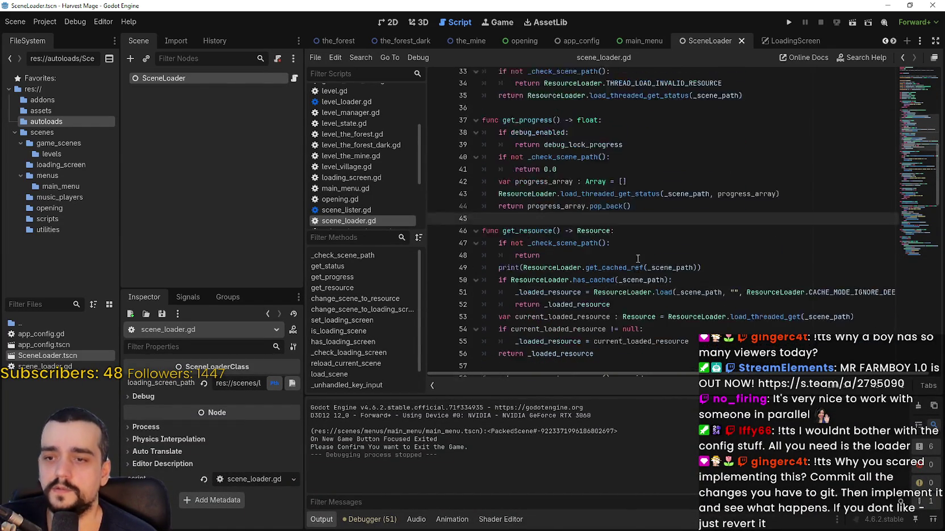
scroll(628, 221, down, 12)
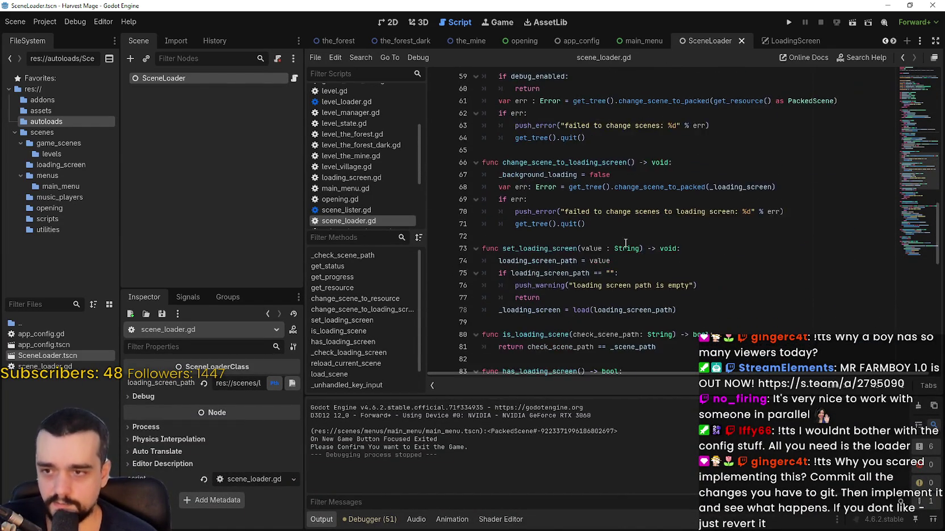
scroll(650, 234, down, 6)
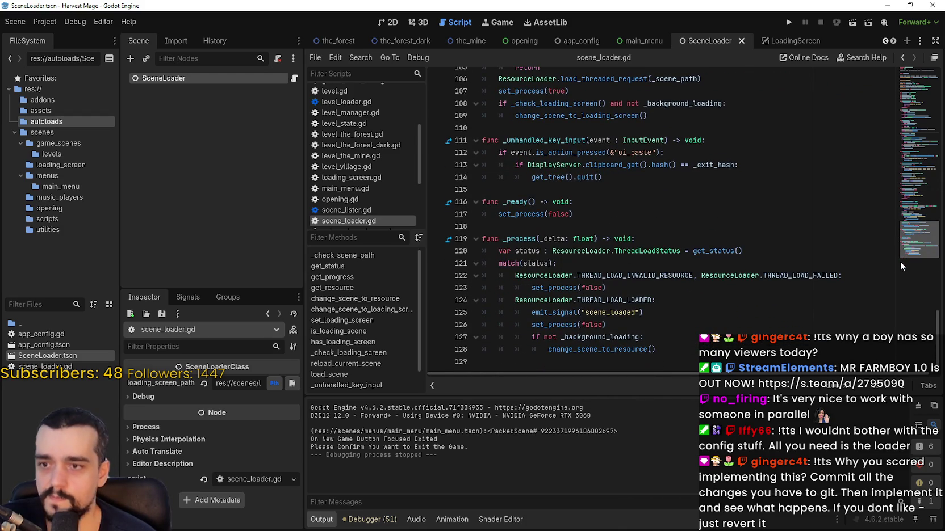
drag(899, 261, 902, 43)
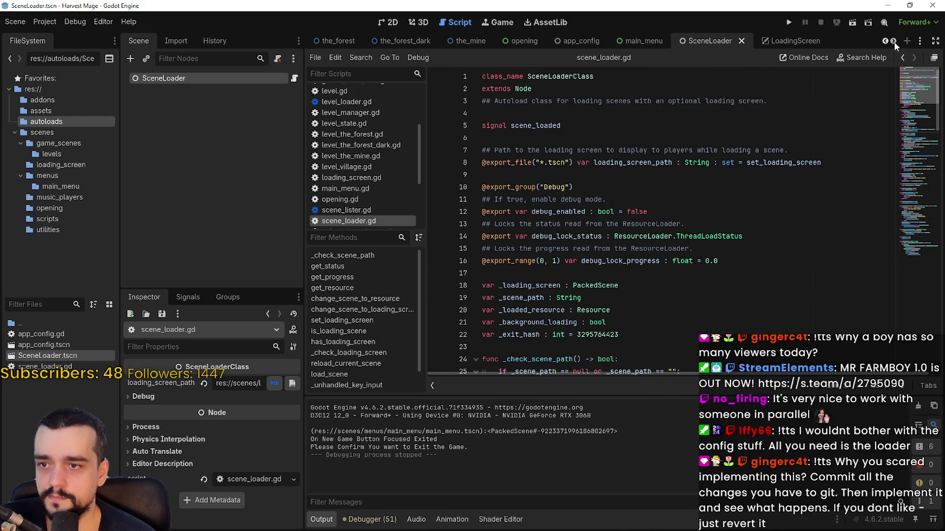
scroll(873, 119, down, 7)
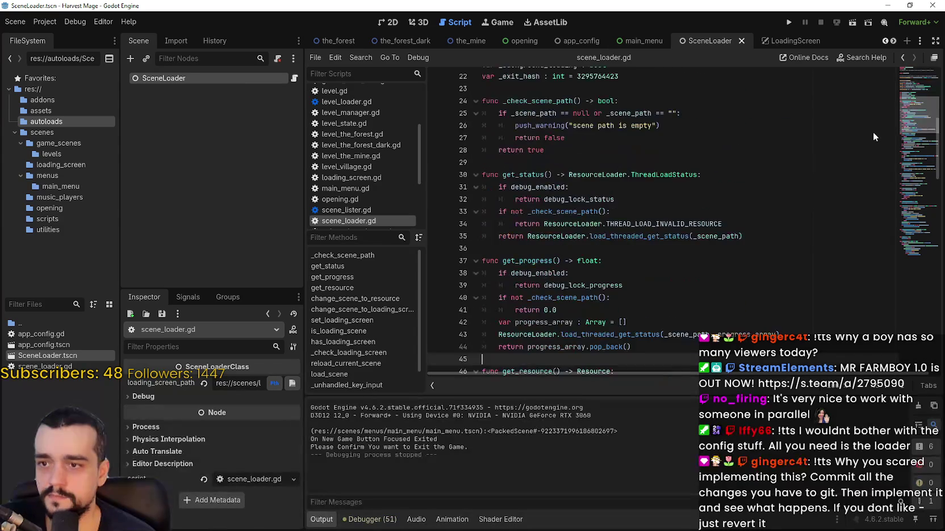
scroll(874, 112, up, 7)
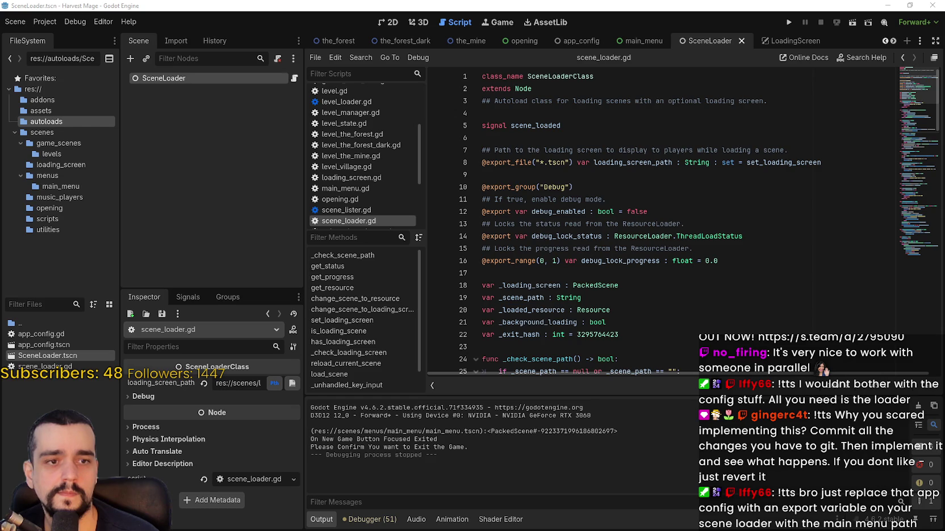
- Open Godot-Game-Template's commit history full-screen and view the 'Updates plugin version to 1.4.6' commit
mouse_move(944, 20)
mouse_down()
mouse_move(358, 18)
mouse_move(366, 25)
mouse_up()
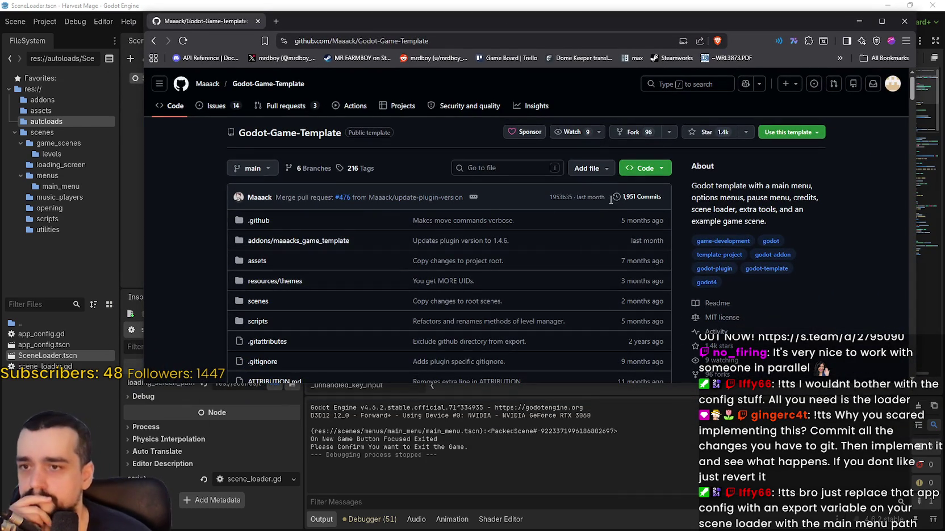
click(636, 197)
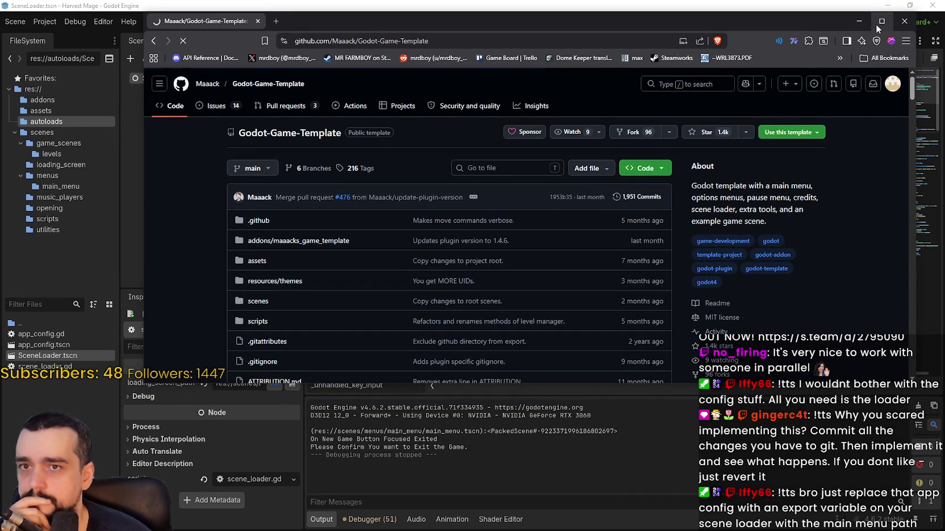
click(882, 21)
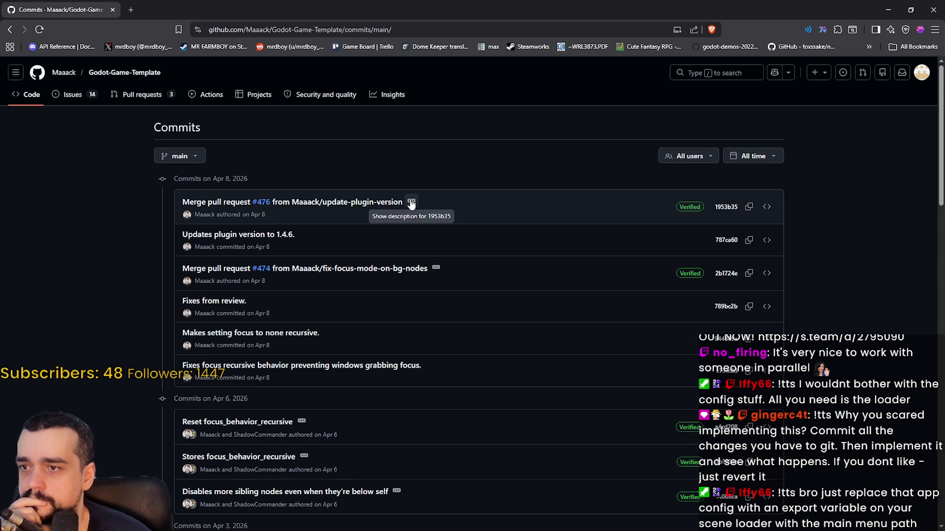
click(280, 237)
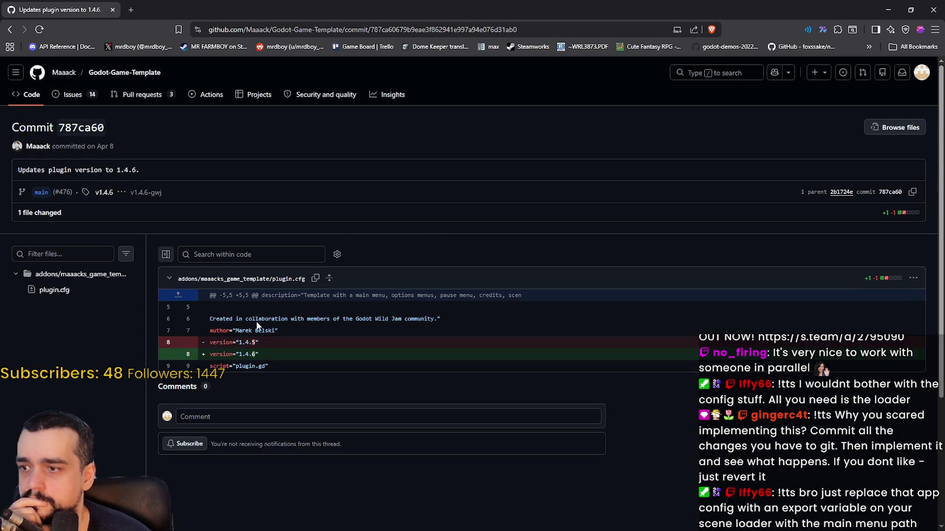
click(9, 29)
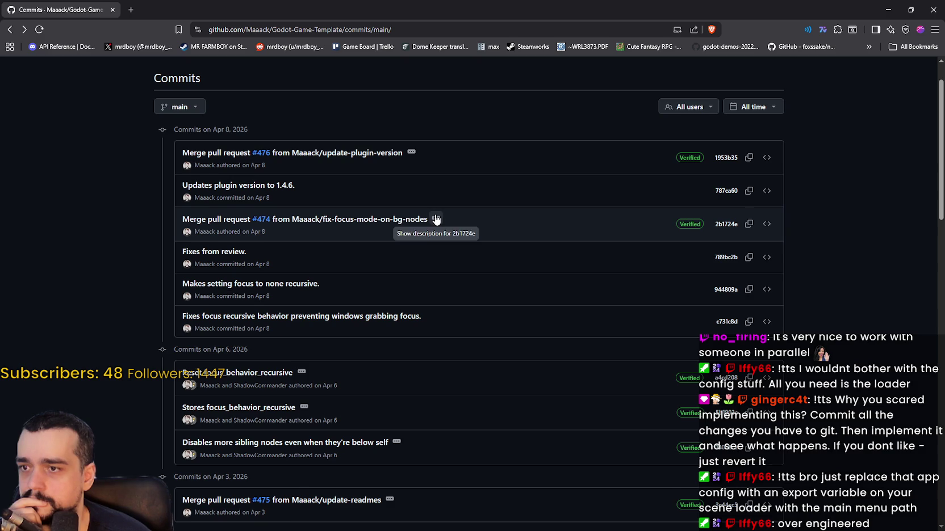
- Expand and collapse descriptions of merges #474 and #475 and the focus_behavior_recursive commits
click(435, 218)
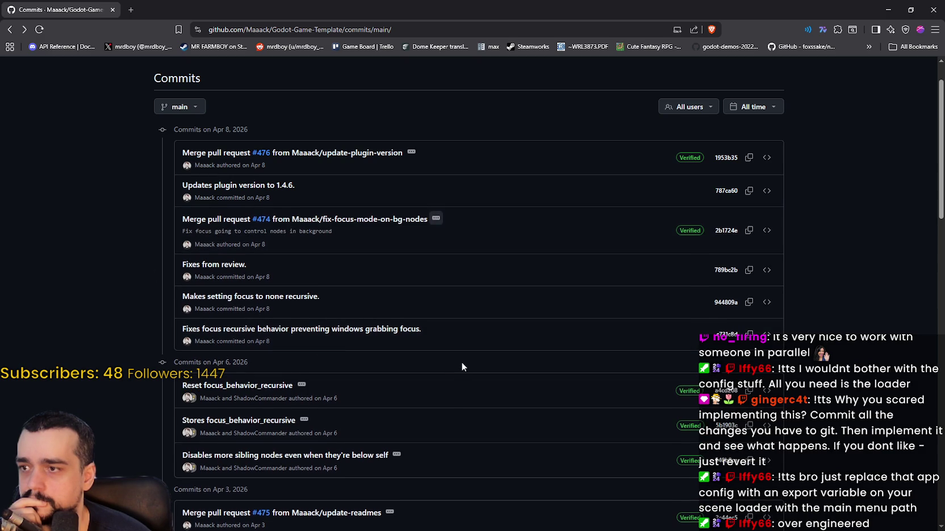
scroll(461, 362, down, 2)
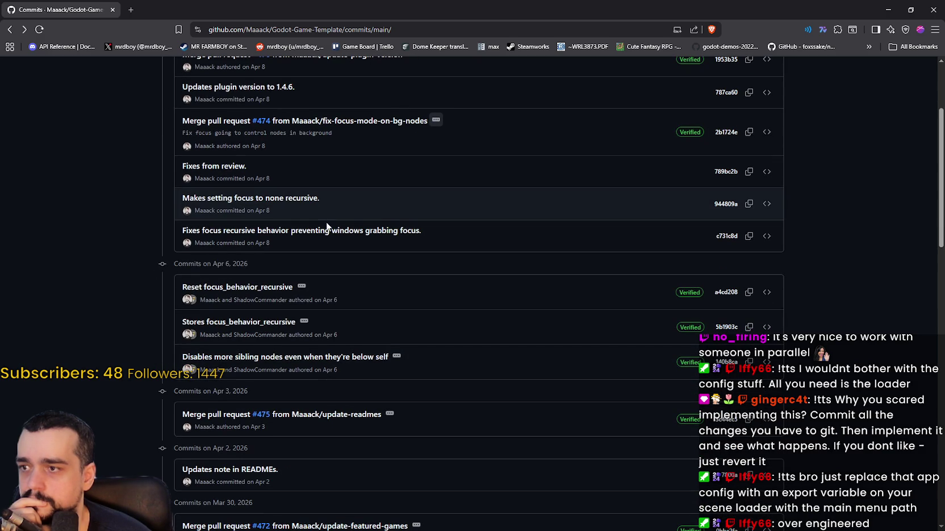
scroll(466, 333, up, 3)
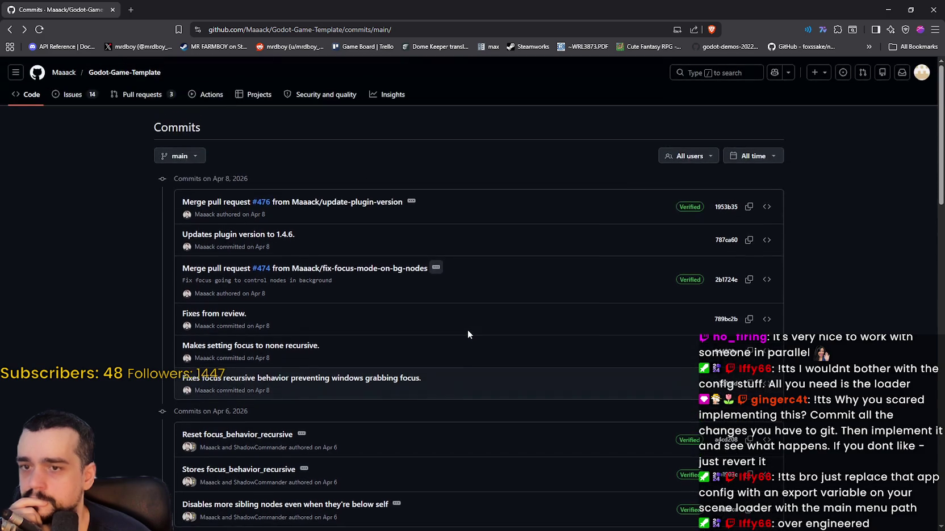
scroll(467, 332, down, 3)
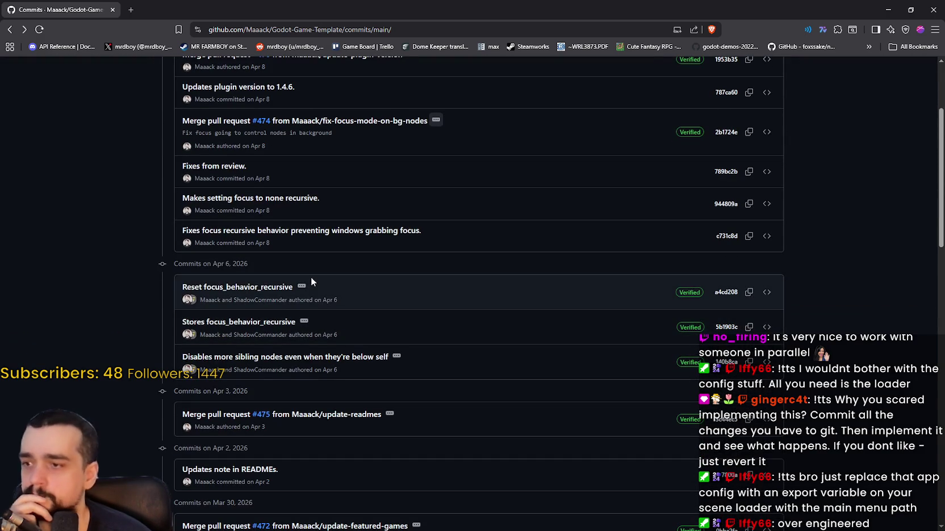
click(302, 287)
click(302, 287)
click(304, 322)
click(303, 321)
scroll(366, 385, down, 3)
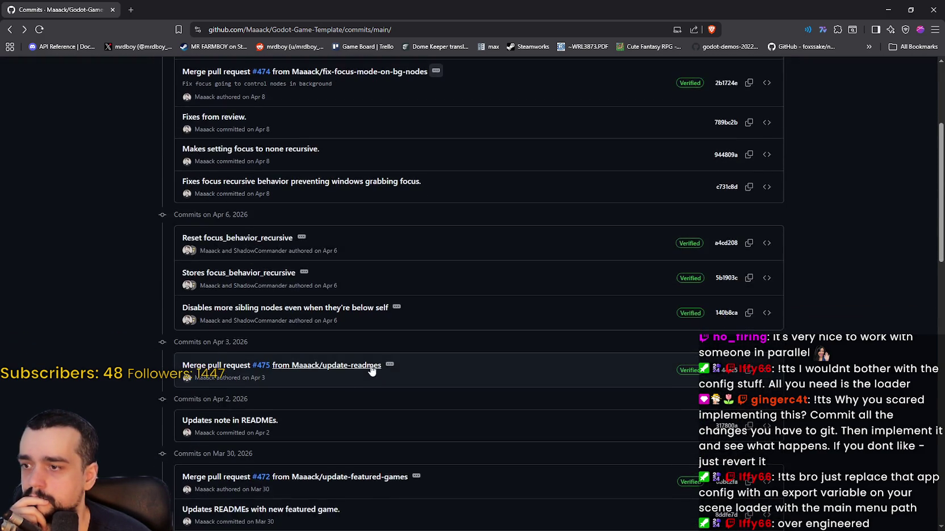
click(390, 266)
click(389, 266)
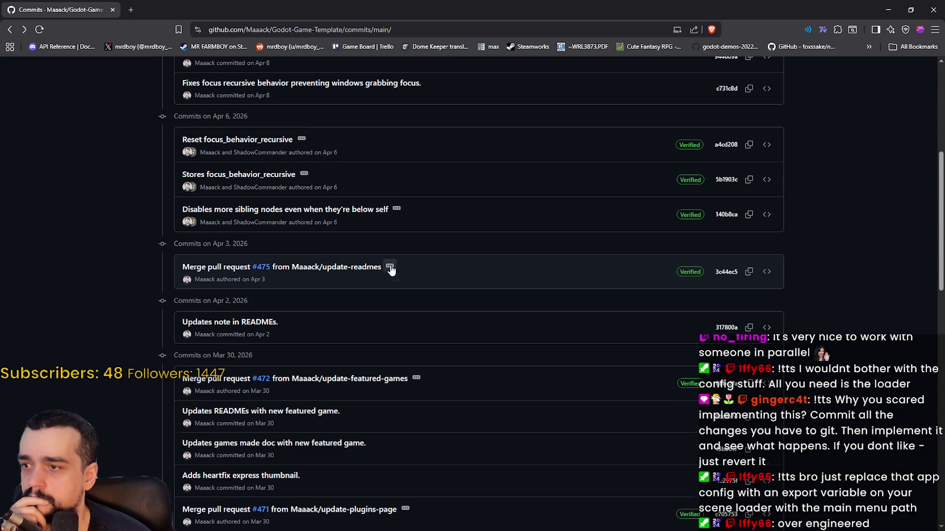
click(396, 209)
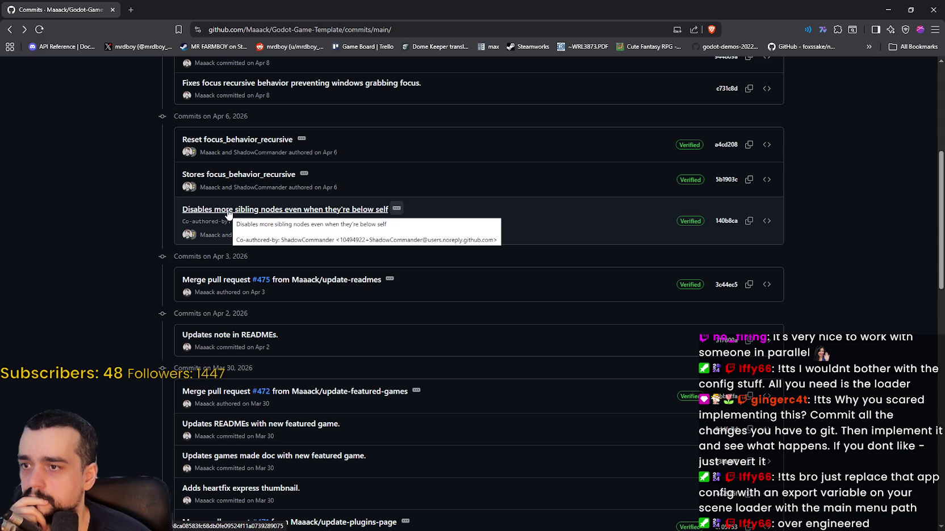
- Expand and collapse merges #472, #471 and #467, then scroll back to the newest commits
scroll(433, 415, down, 3)
click(415, 245)
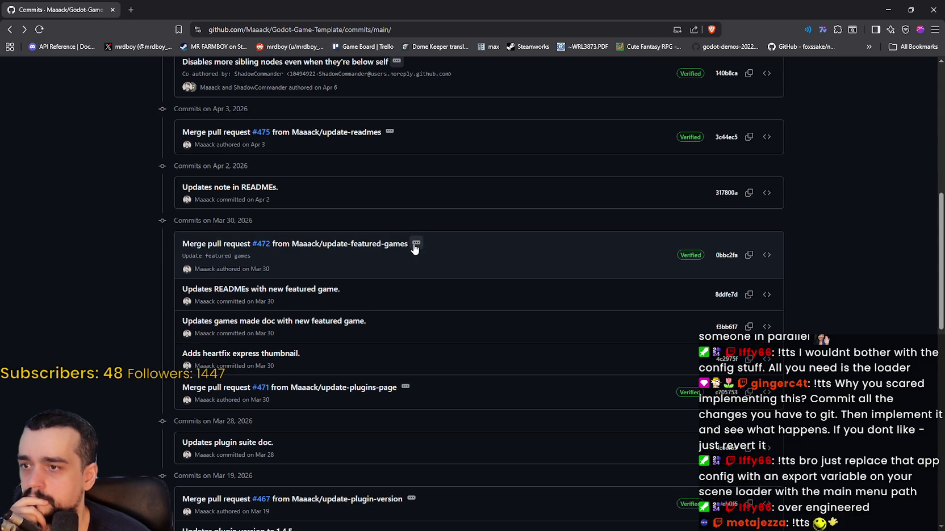
click(416, 244)
scroll(425, 295, down, 3)
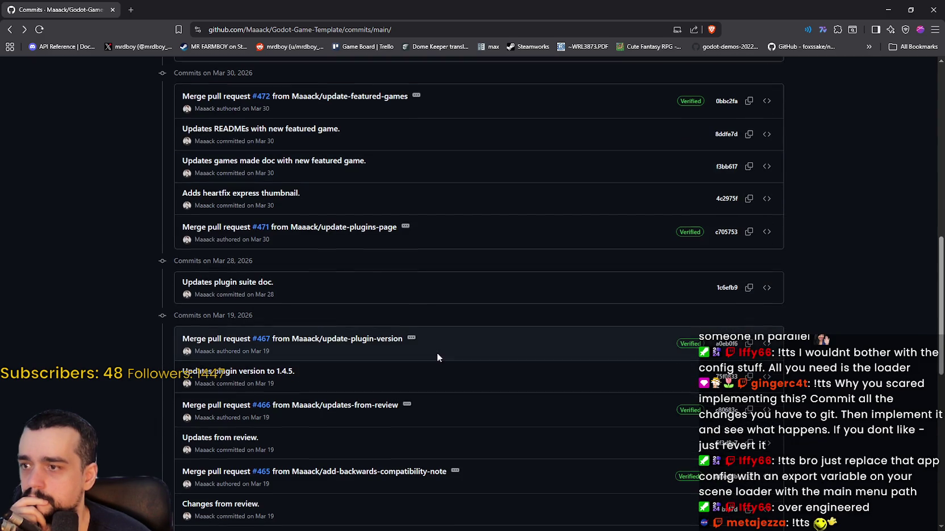
click(405, 227)
click(405, 226)
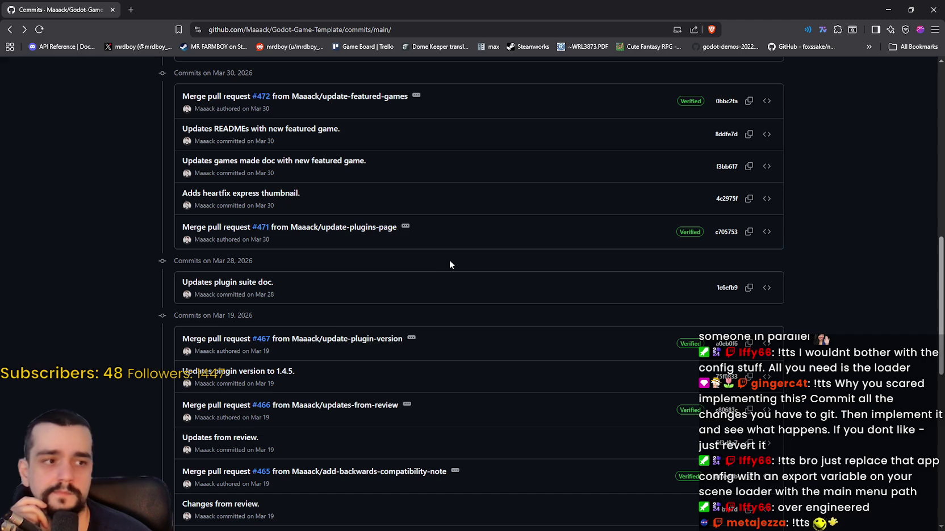
scroll(443, 262, down, 2)
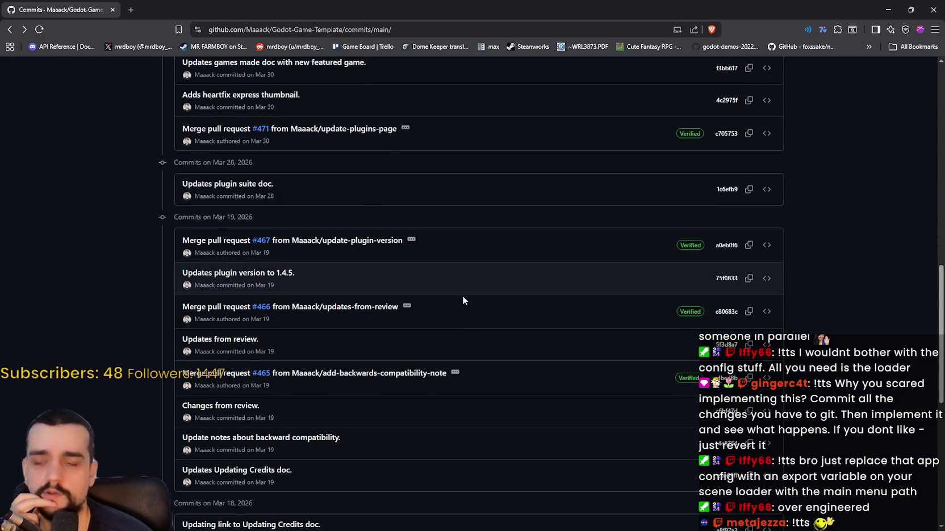
click(411, 240)
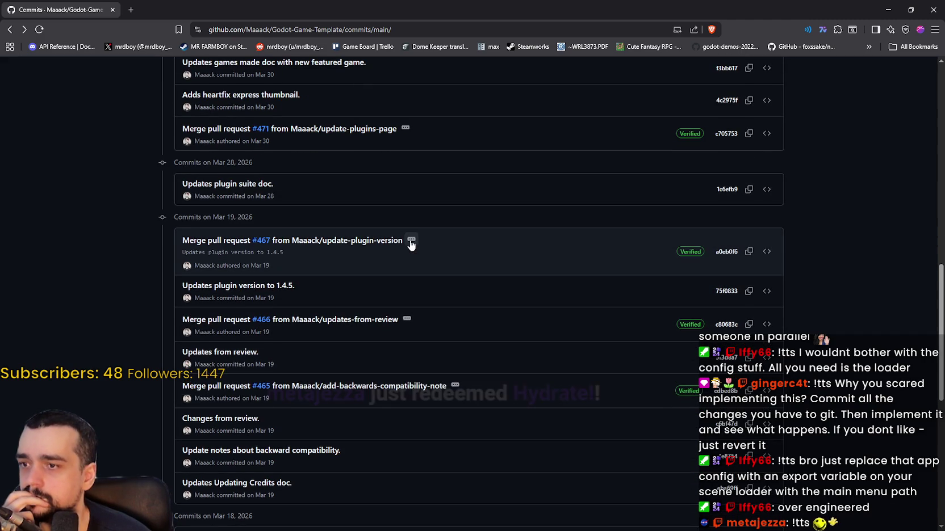
click(411, 240)
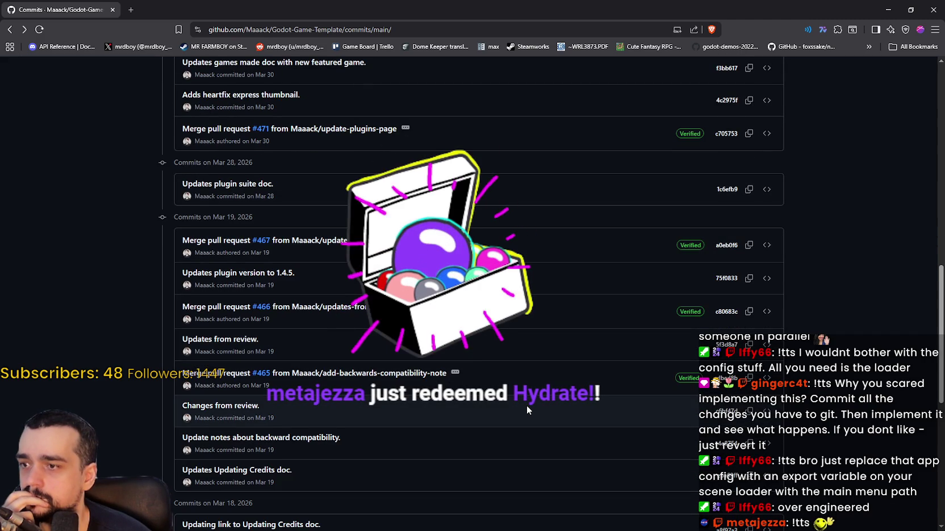
scroll(526, 406, up, 10)
scroll(519, 381, up, 3)
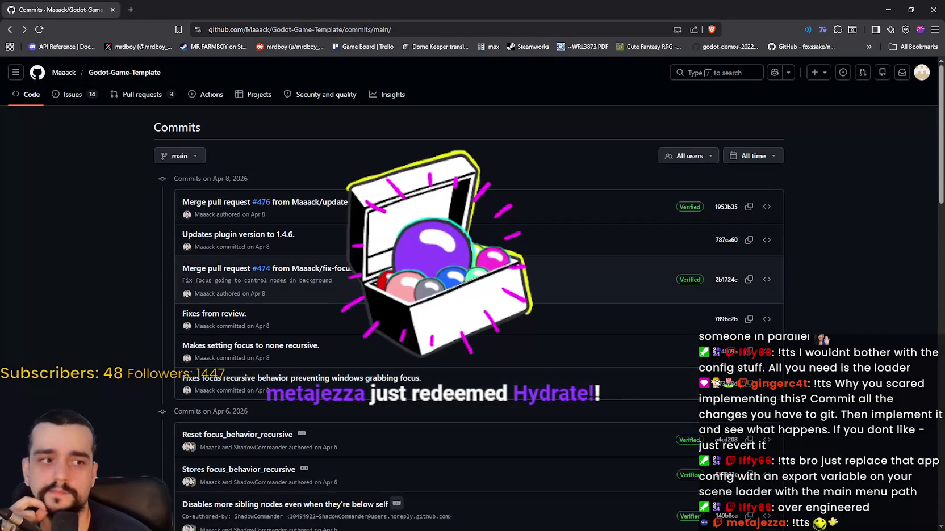
- Open pull request #440 'Add option to skip Intros' from the repository's pull requests
click(146, 102)
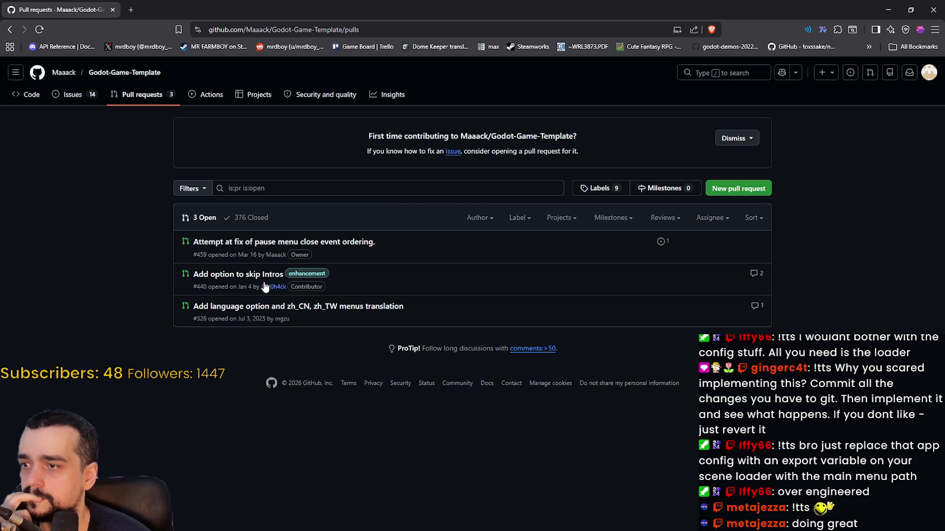
mouse_move(261, 279)
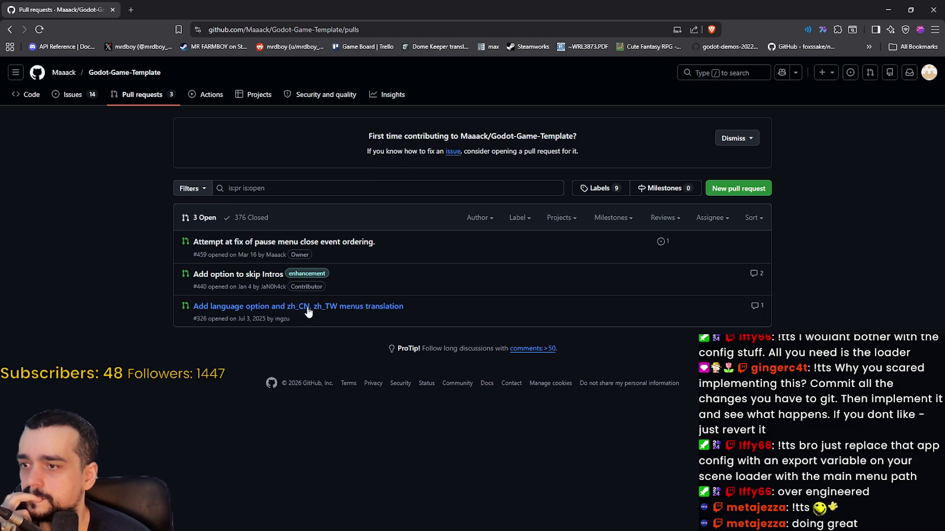
click(250, 274)
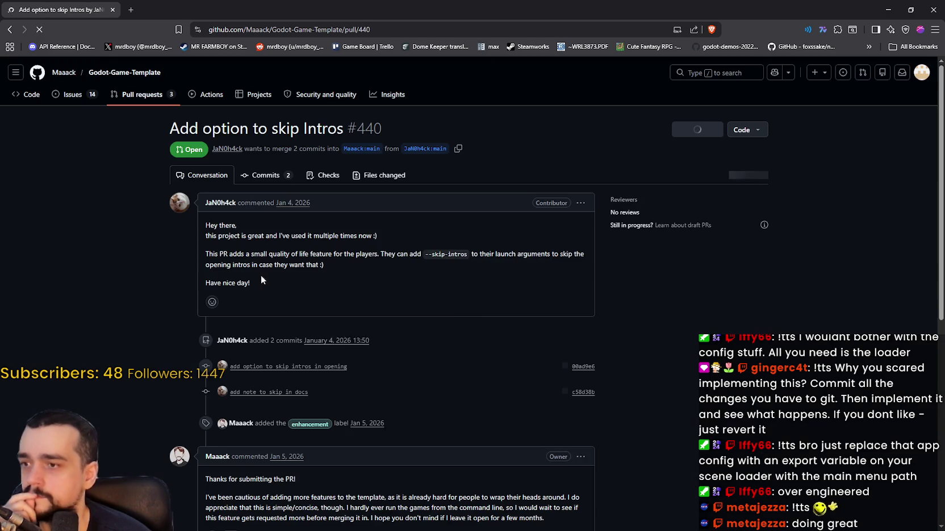
- Read #440's discussion, including the reply about launch arguments, then return to the commit history
scroll(471, 307, down, 1)
scroll(470, 311, down, 5)
scroll(441, 310, up, 2)
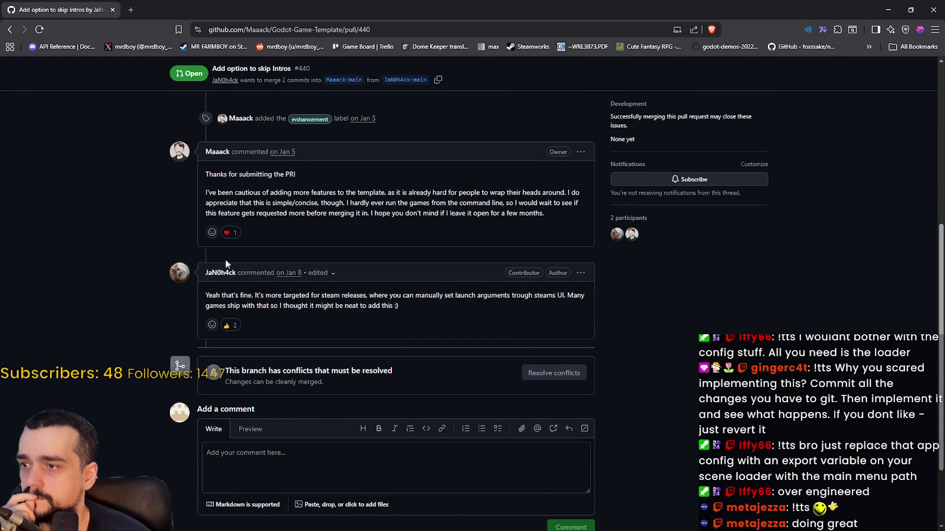
mouse_move(208, 295)
mouse_down()
mouse_move(346, 298)
mouse_move(430, 312)
mouse_up()
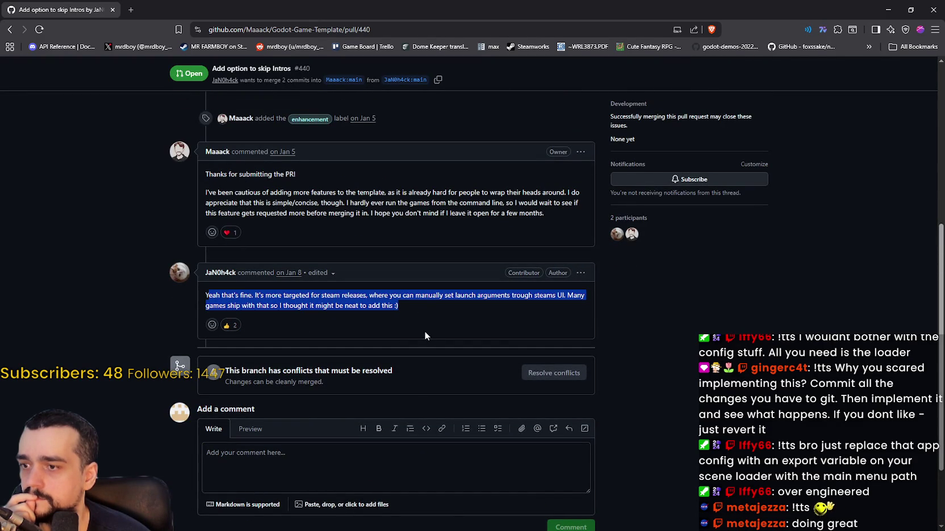
click(376, 305)
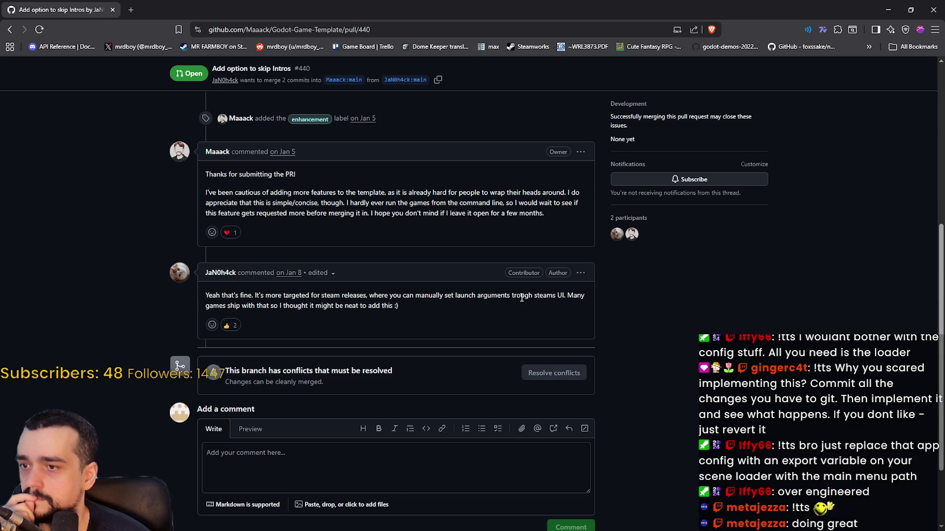
scroll(234, 301, up, 5)
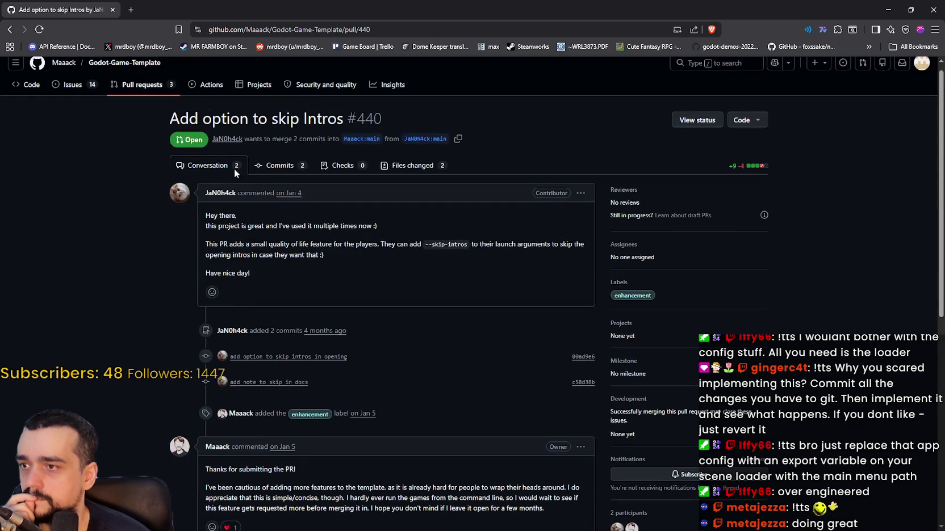
click(9, 31)
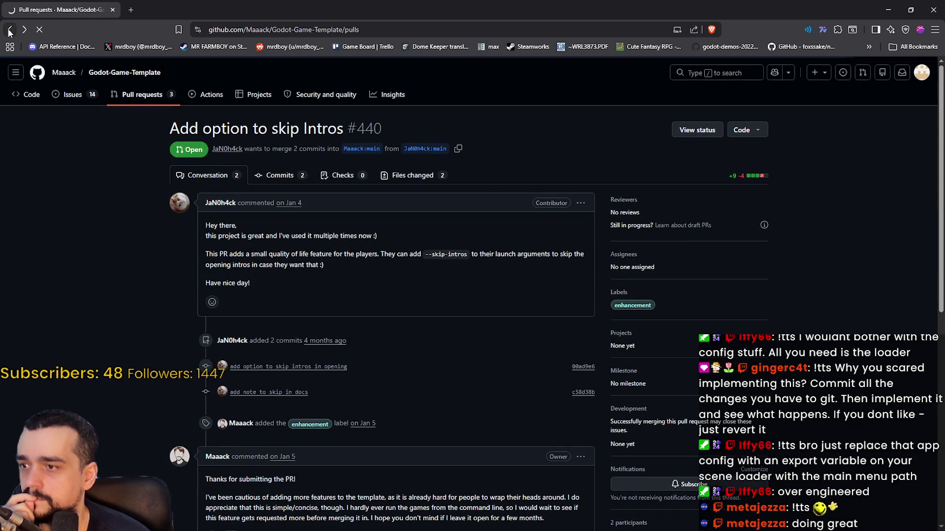
click(9, 31)
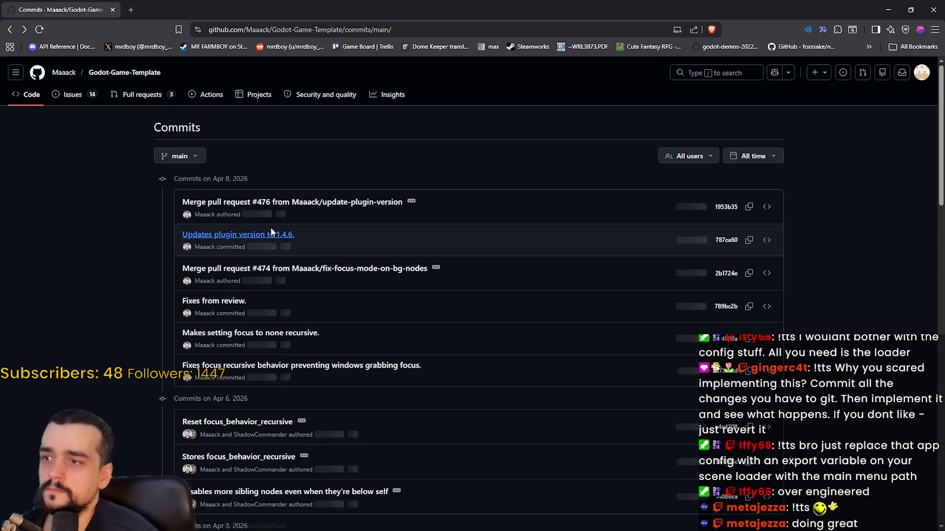
- Open issue #477 from the Issues list and read its question about the loaded scene
click(67, 97)
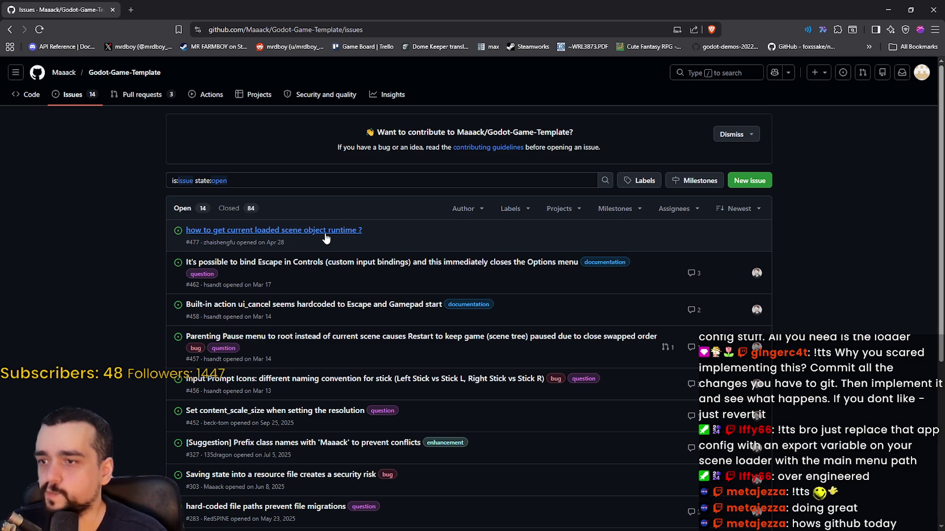
click(324, 232)
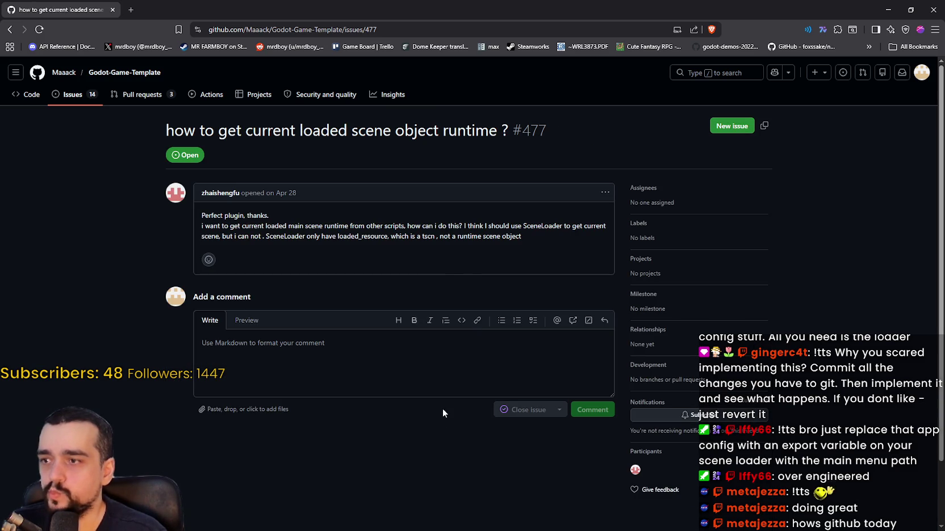
mouse_move(198, 228)
mouse_down()
mouse_move(597, 222)
mouse_move(317, 236)
mouse_move(500, 236)
mouse_up()
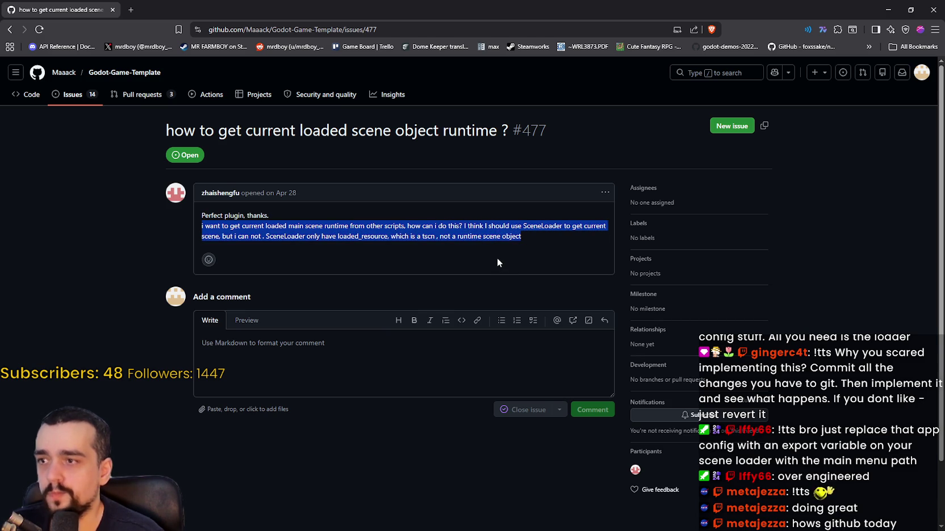
click(486, 248)
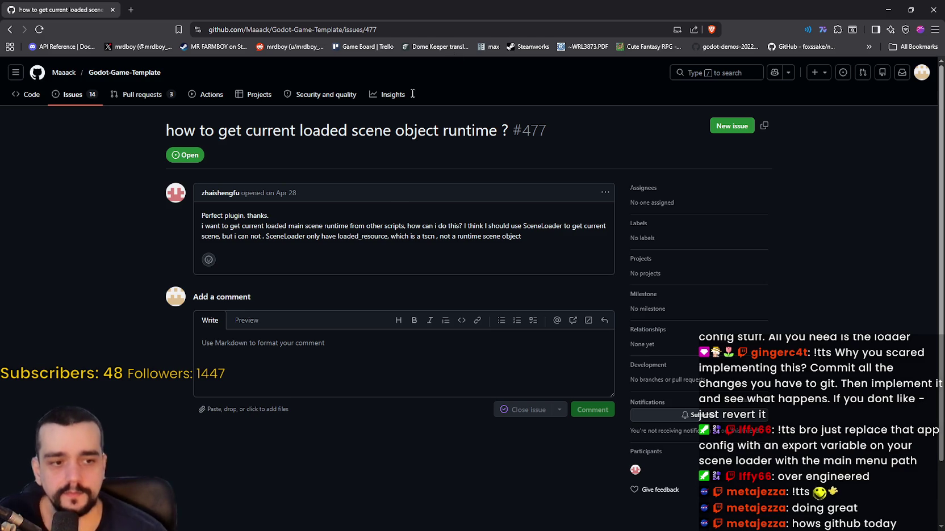
- Return to the commit history, peek at the latest merge commit's description, then switch to Godot
click(9, 29)
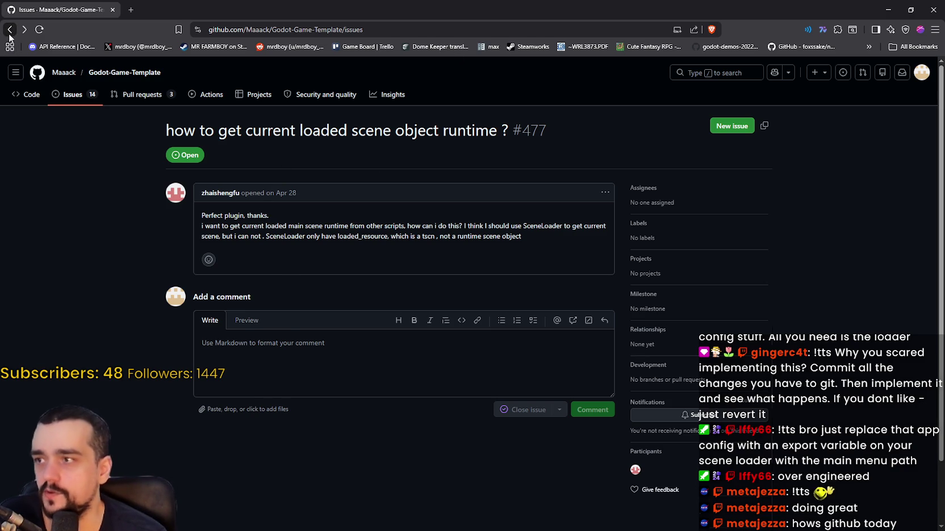
click(9, 35)
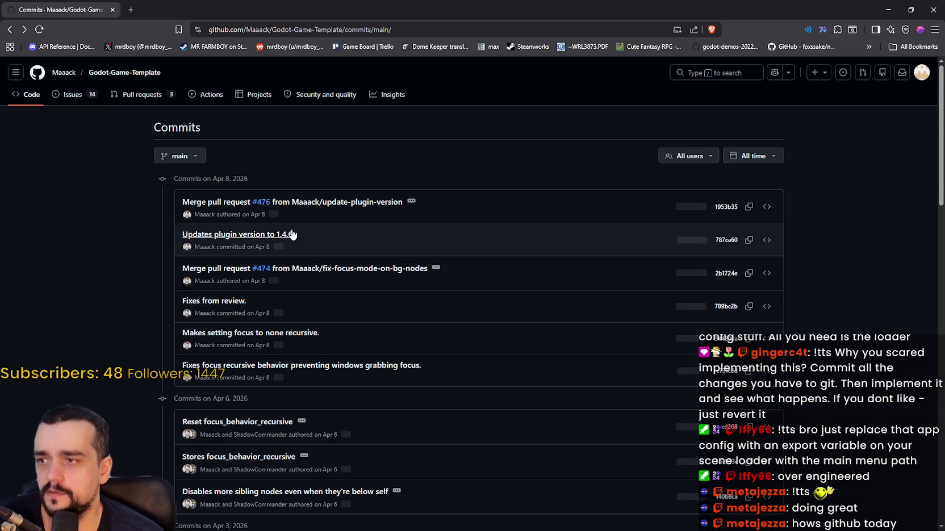
click(412, 202)
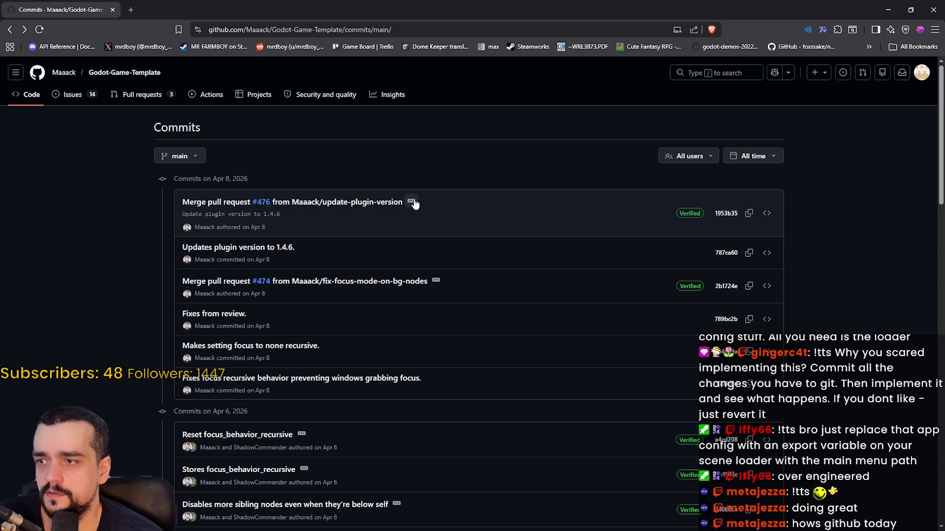
click(412, 202)
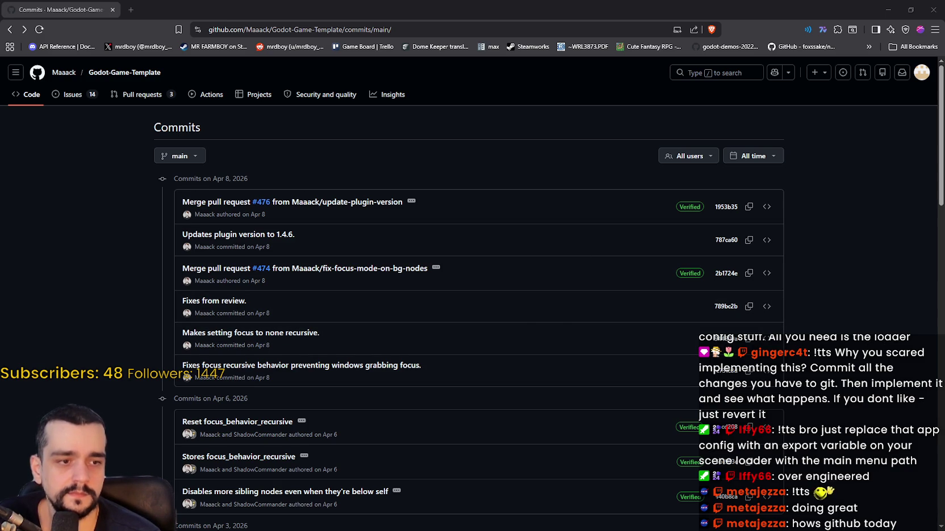
key(alt+Tab)
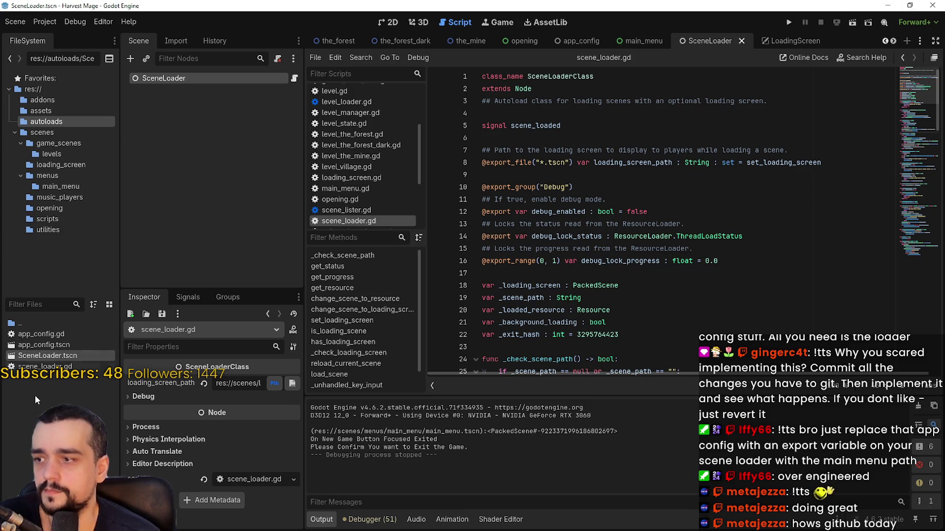
- Widen the left docks and open scenes/game_scenes/game_ui.tscn from the FileSystem dock
mouse_move(305, 416)
mouse_down()
mouse_move(440, 403)
mouse_move(430, 398)
mouse_up()
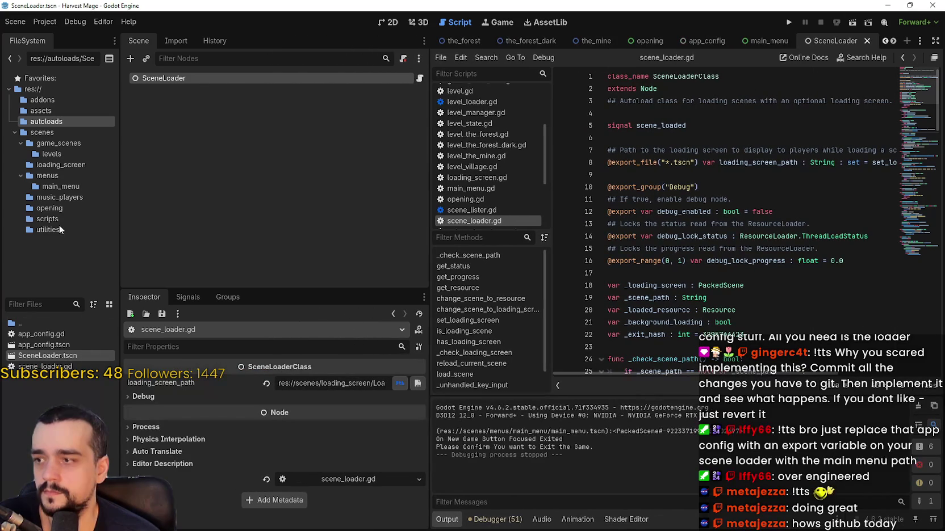
click(48, 132)
click(54, 142)
click(54, 153)
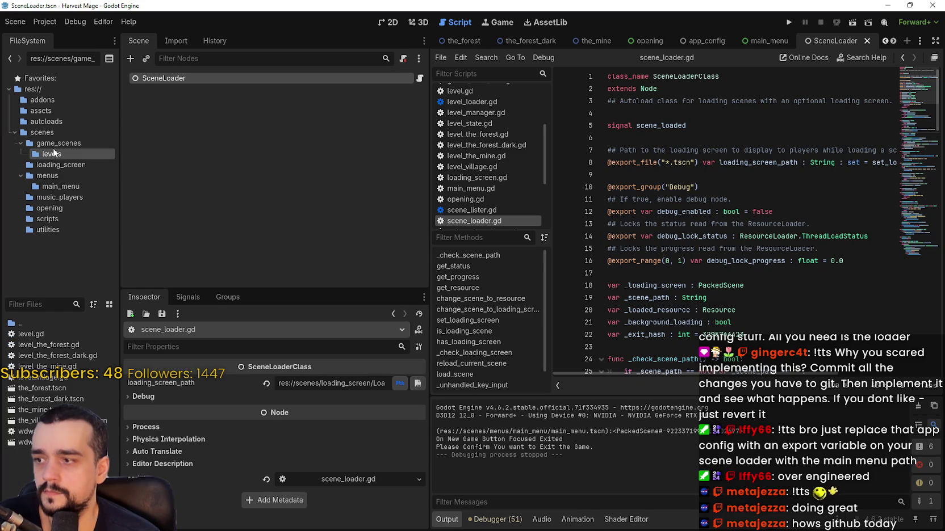
click(57, 144)
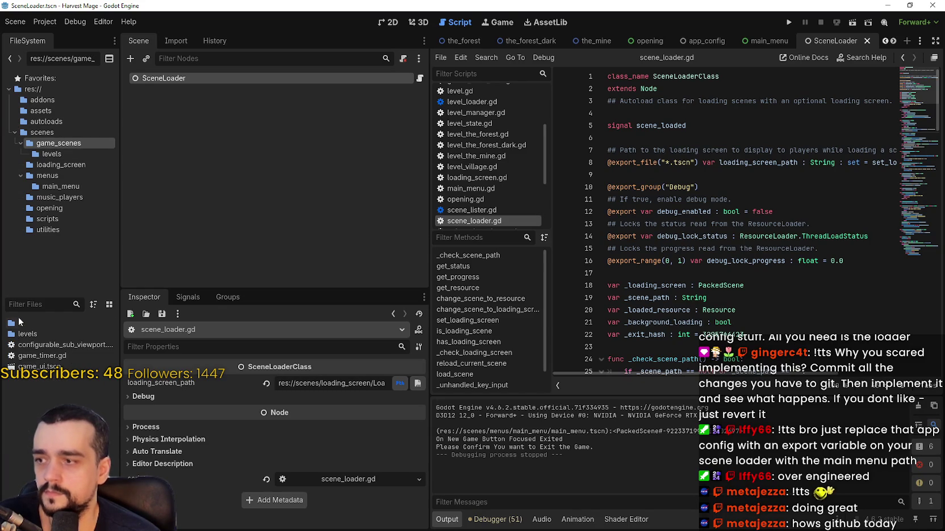
double_click(40, 366)
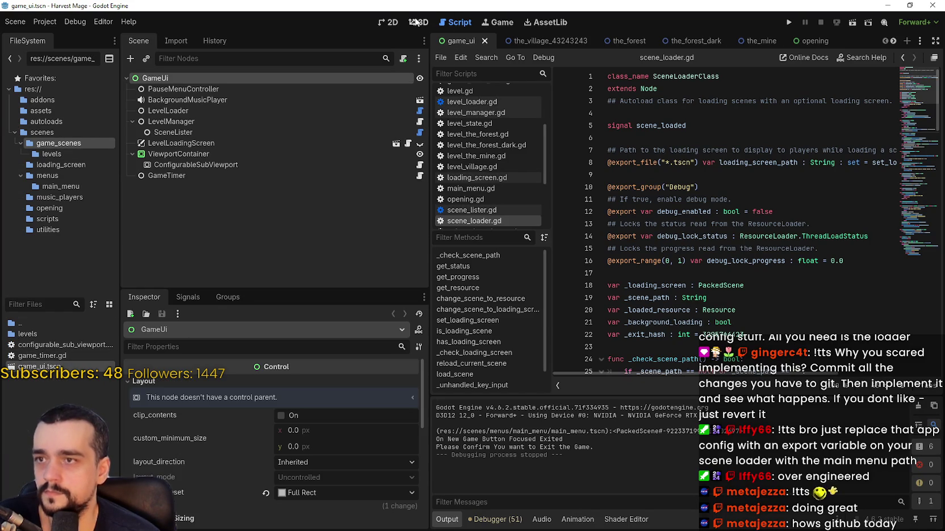
- Show game_ui in the 2D view and inspect PauseMenuController and BackgroundMusicPlayer
click(391, 22)
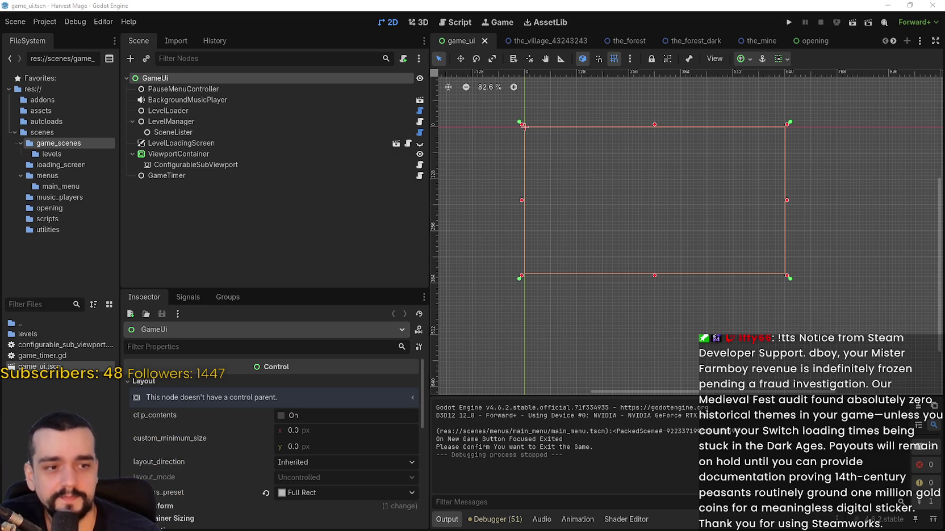
scroll(640, 187, down, 3)
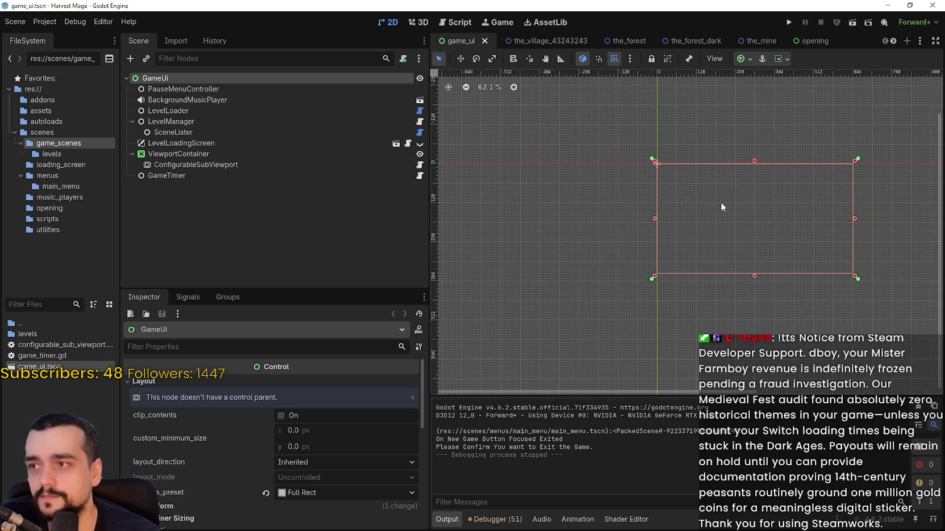
click(209, 90)
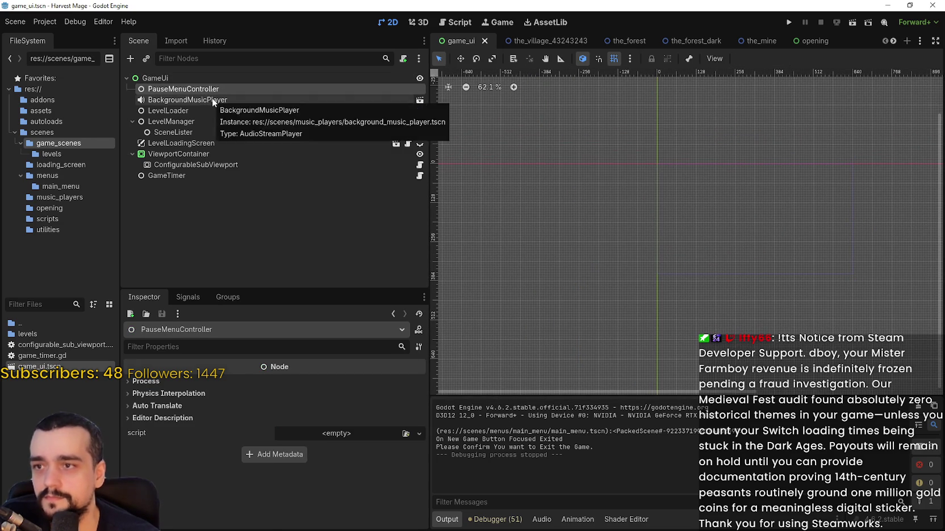
click(211, 99)
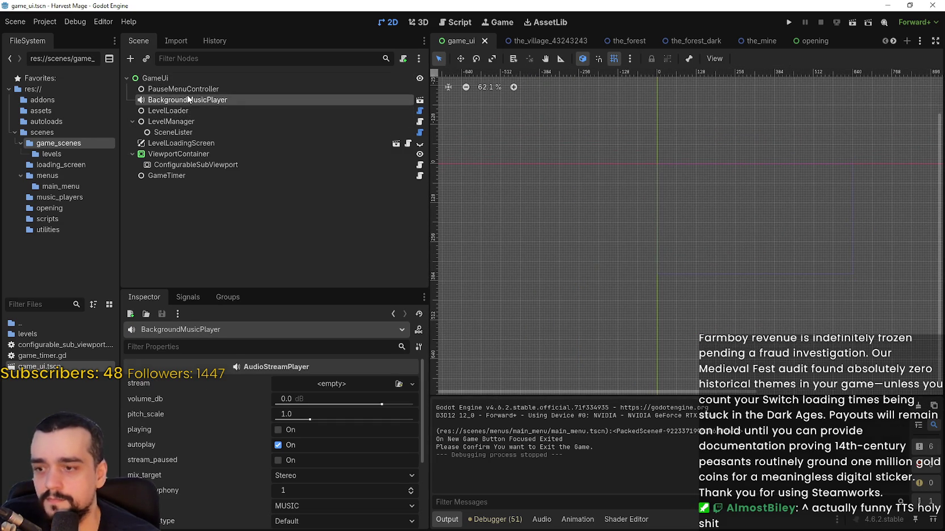
- Review the music player's audio settings, then inspect LevelLoader and open level_loader.gd
scroll(210, 448, down, 3)
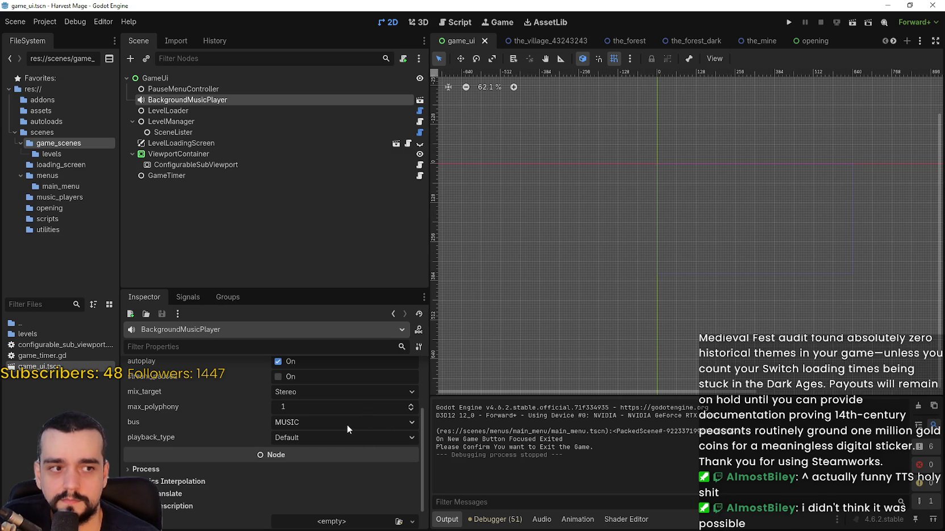
scroll(346, 422, down, 2)
scroll(343, 415, up, 2)
click(254, 111)
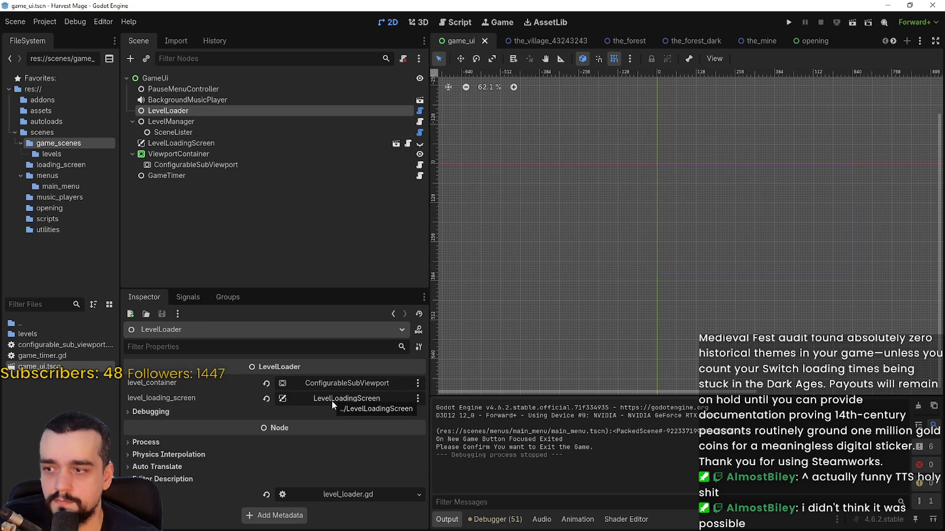
click(420, 111)
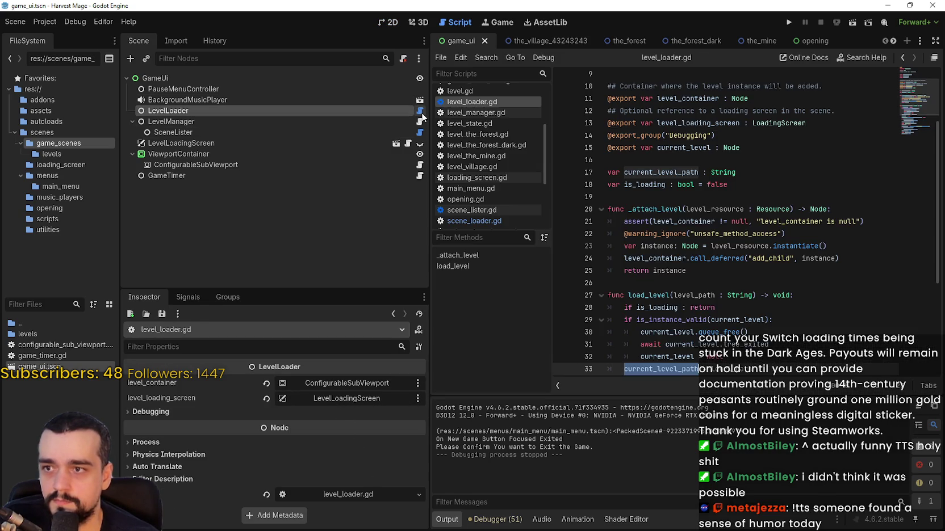
- Look over the end of level_loader.gd, placing the caret at line 46
click(688, 198)
scroll(686, 239, down, 5)
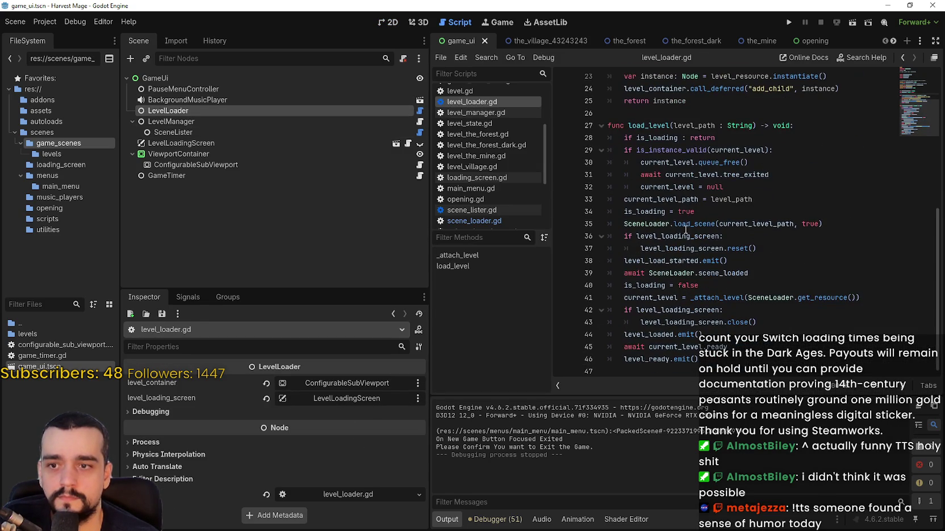
click(784, 360)
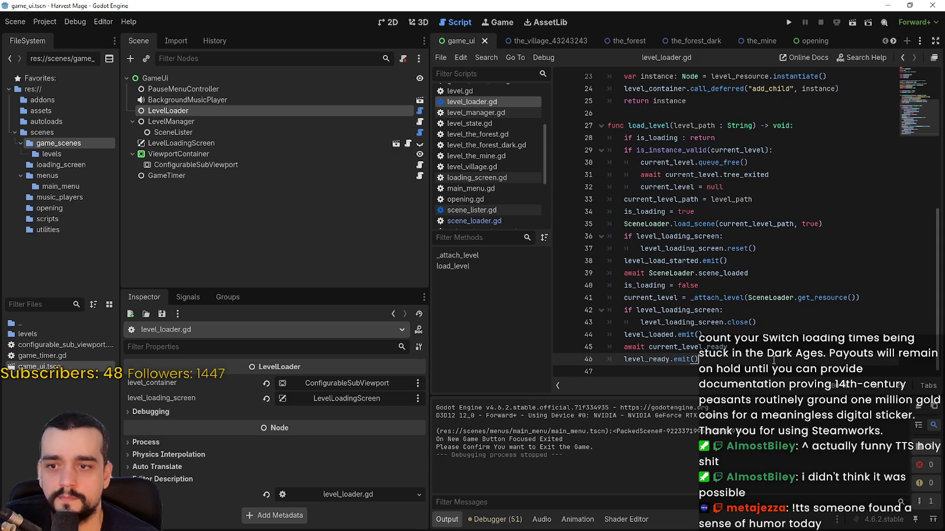
- Inspect LevelManager, SceneLister's file list, LevelLoadingScreen, ViewportContainer and ConfigurableSubViewport
click(189, 121)
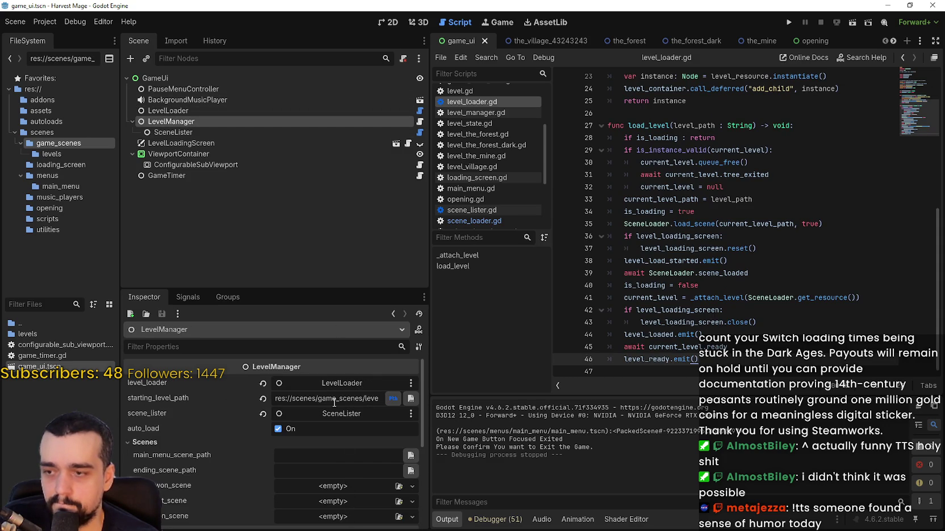
click(174, 132)
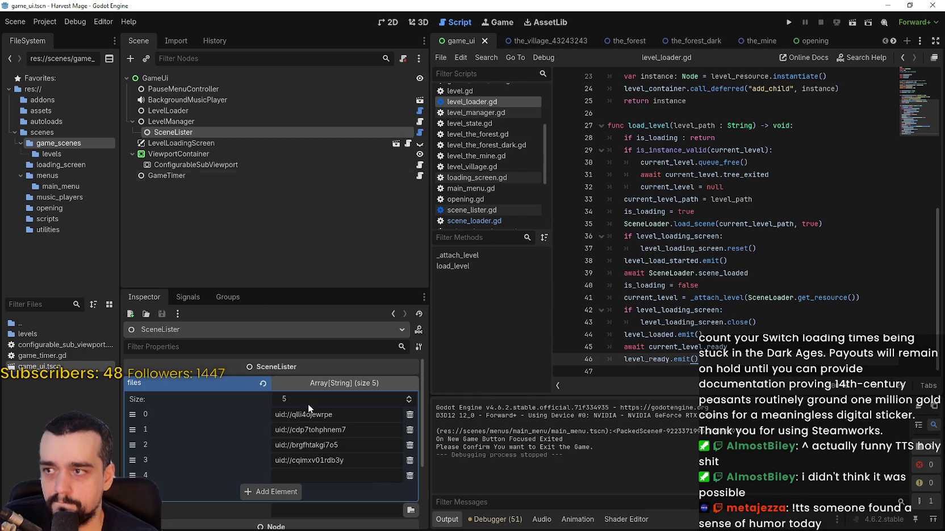
click(343, 383)
click(224, 144)
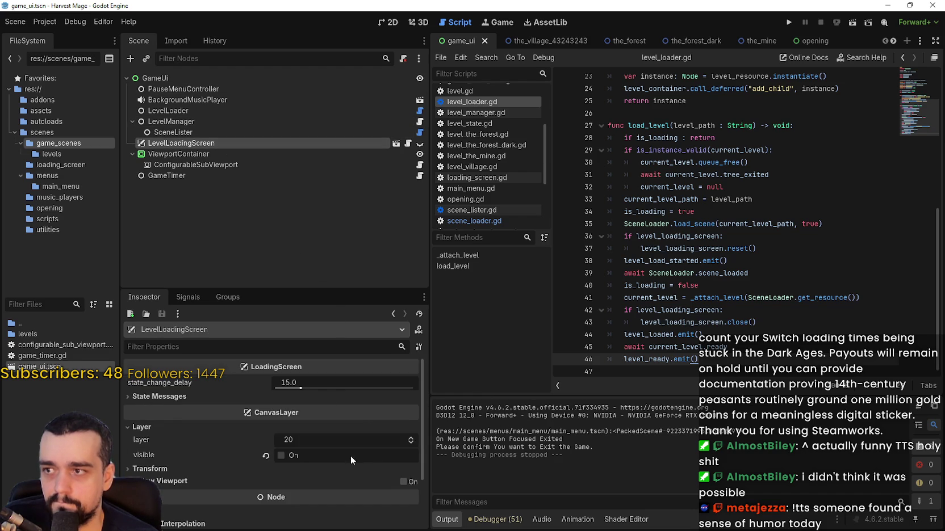
click(183, 155)
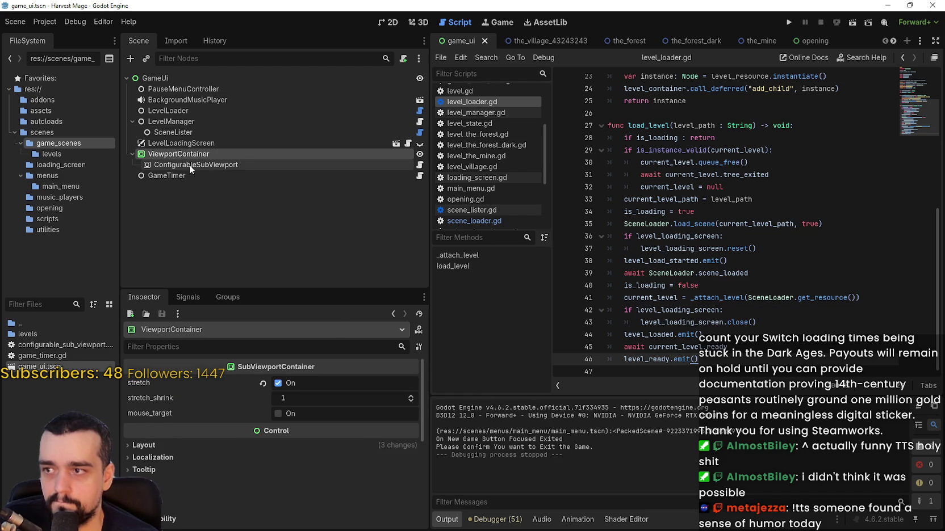
click(190, 164)
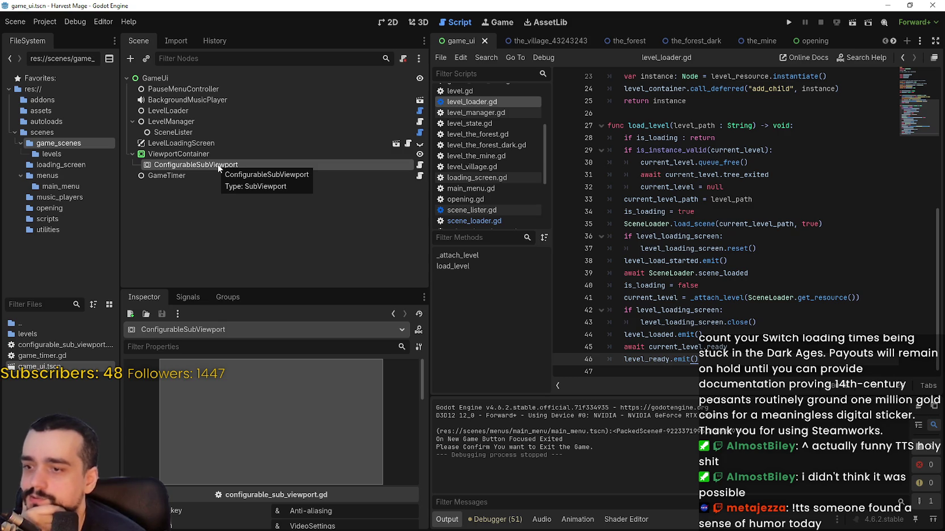
- Compare ViewportContainer and ConfigurableSubViewport bounds on the 2D canvas, then open level_manager.gd
click(395, 24)
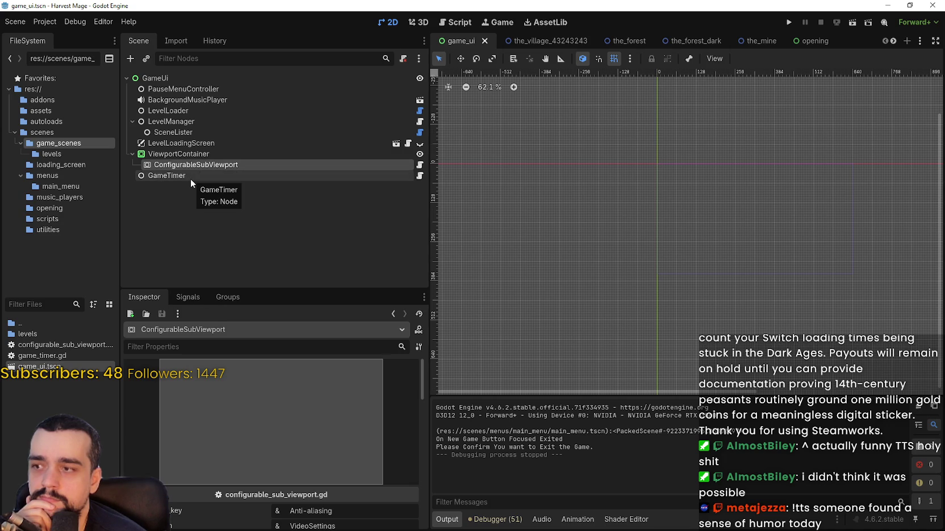
click(184, 153)
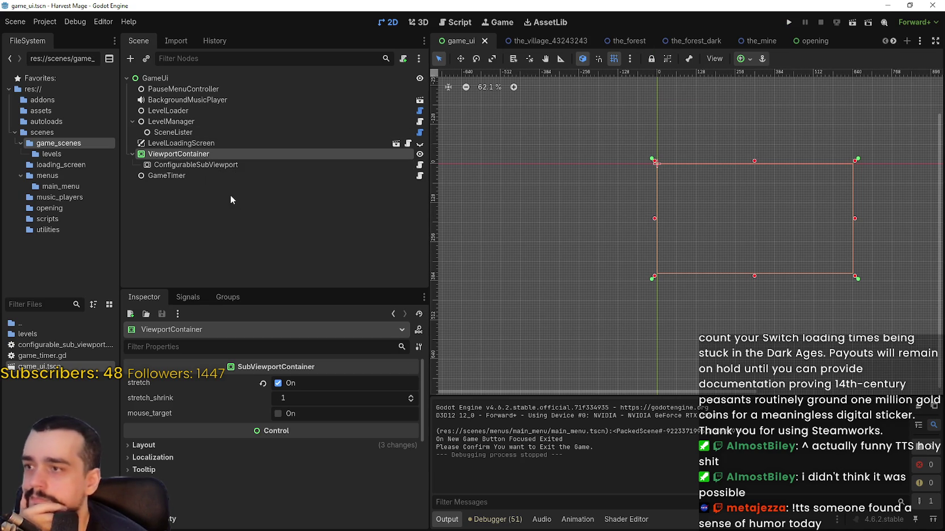
click(199, 167)
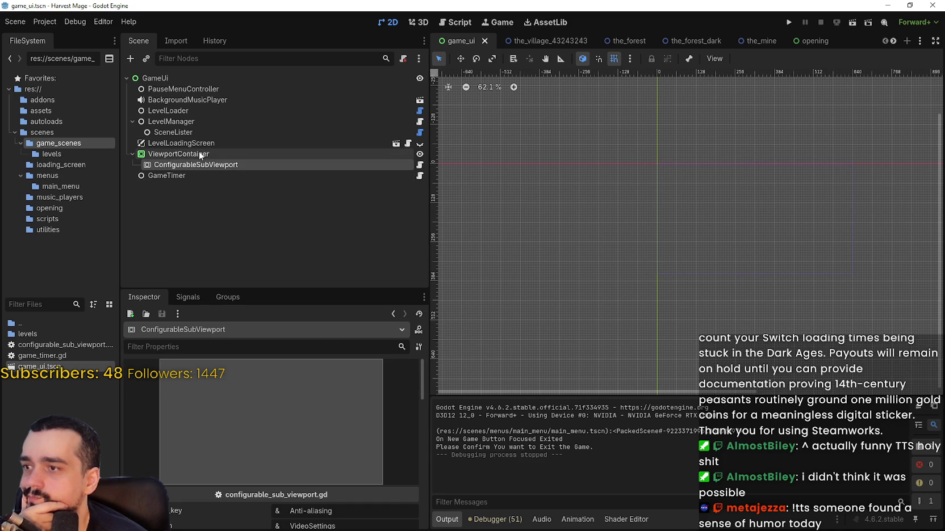
click(198, 154)
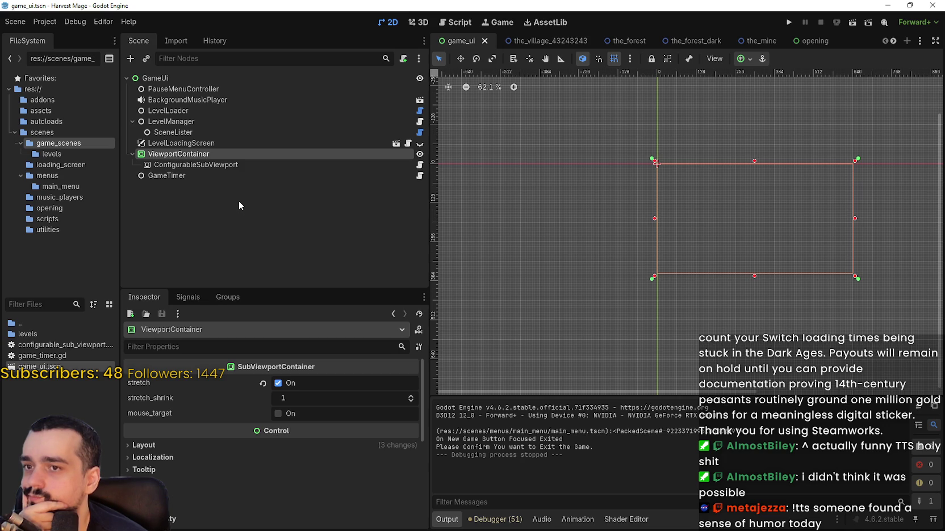
click(169, 123)
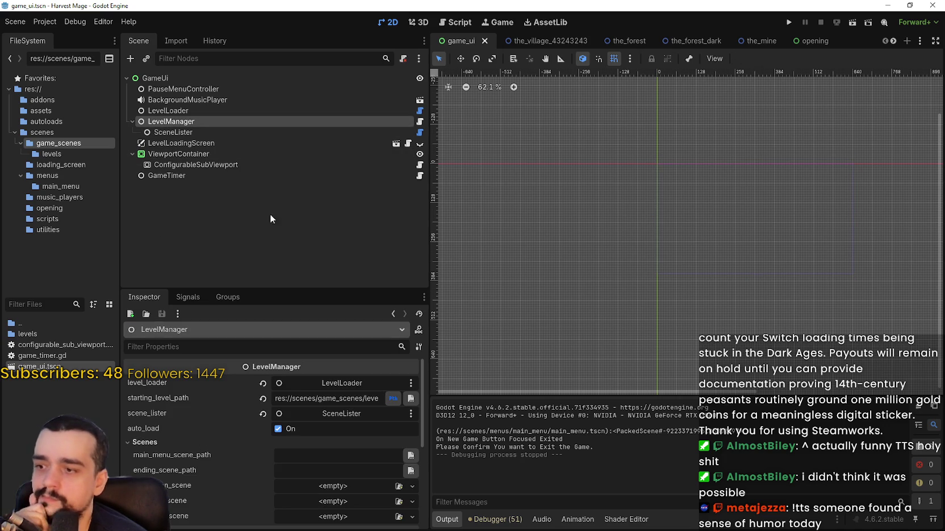
click(420, 122)
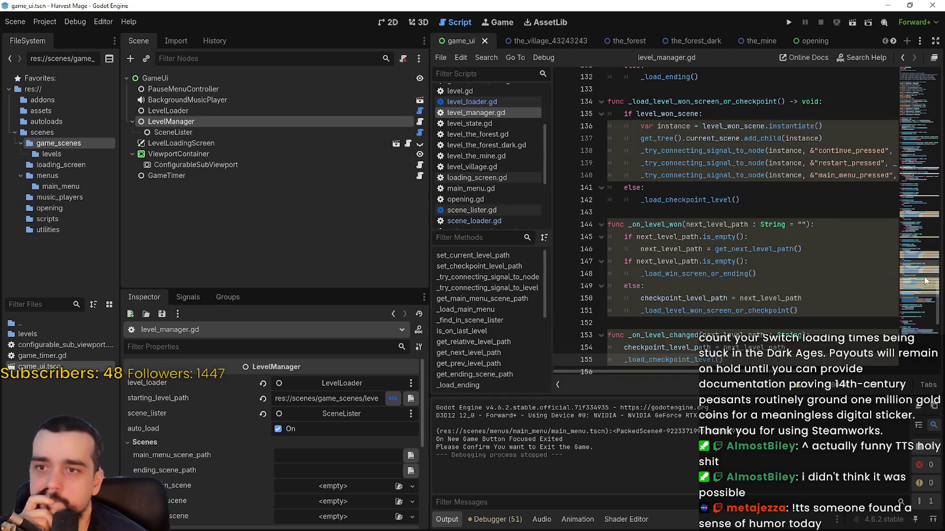
- Widen the script editor and highlight level_won_scene and the scene-lister comment on line 9
click(760, 204)
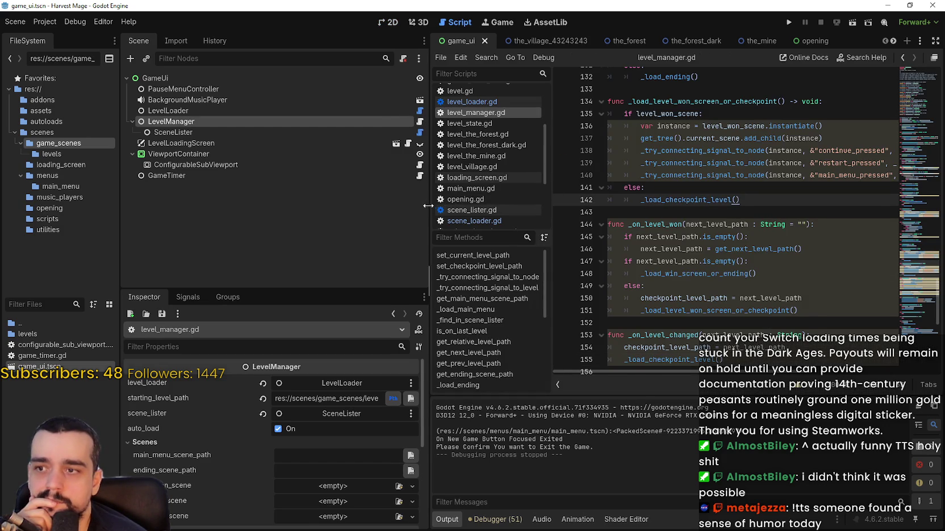
drag(430, 207, 325, 210)
double_click(642, 138)
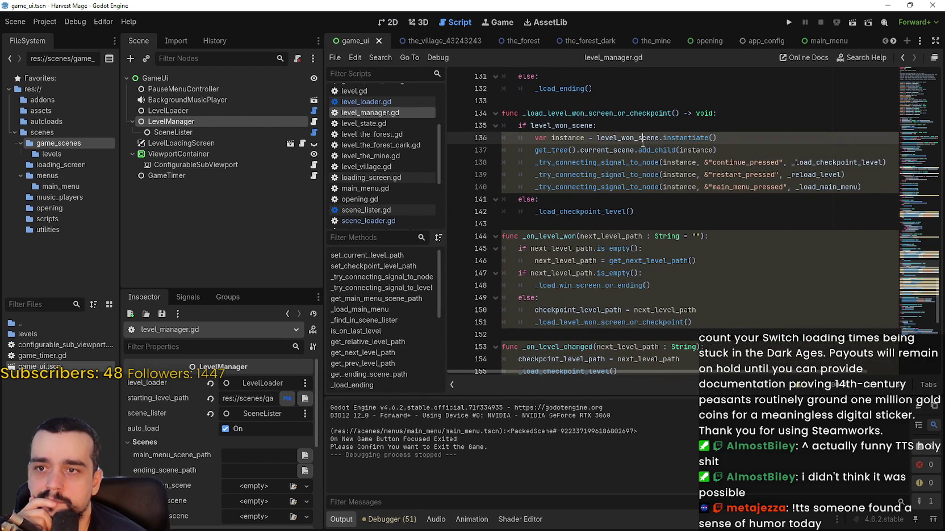
drag(923, 172, 918, 91)
mouse_move(805, 167)
mouse_down()
mouse_move(625, 154)
mouse_move(502, 166)
mouse_up()
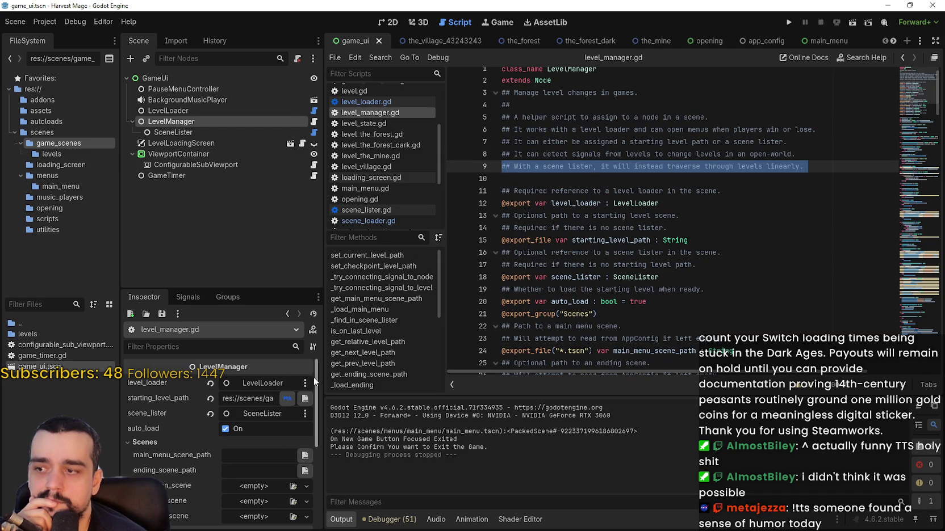
- Widen the docks slightly and read the header comments describing LevelManager
drag(324, 376, 374, 376)
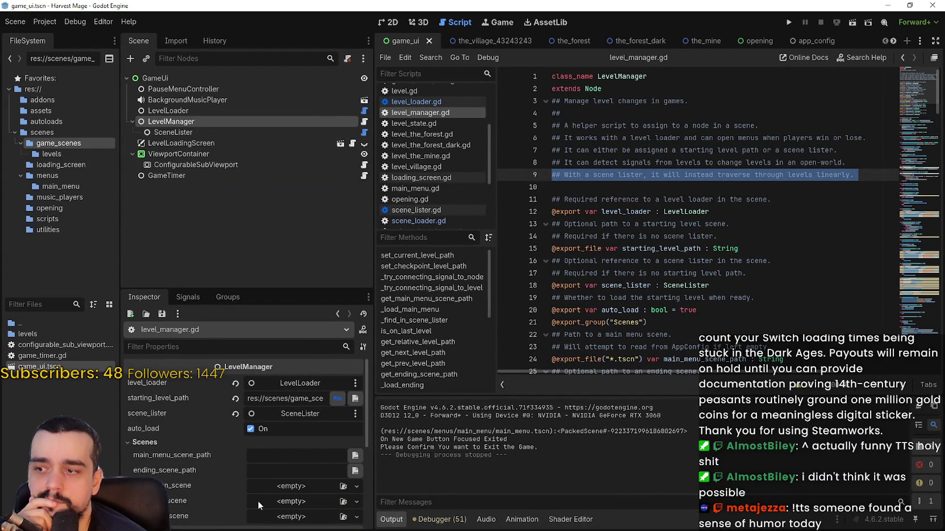
scroll(258, 497, down, 2)
mouse_move(249, 489)
scroll(189, 412, up, 2)
click(675, 189)
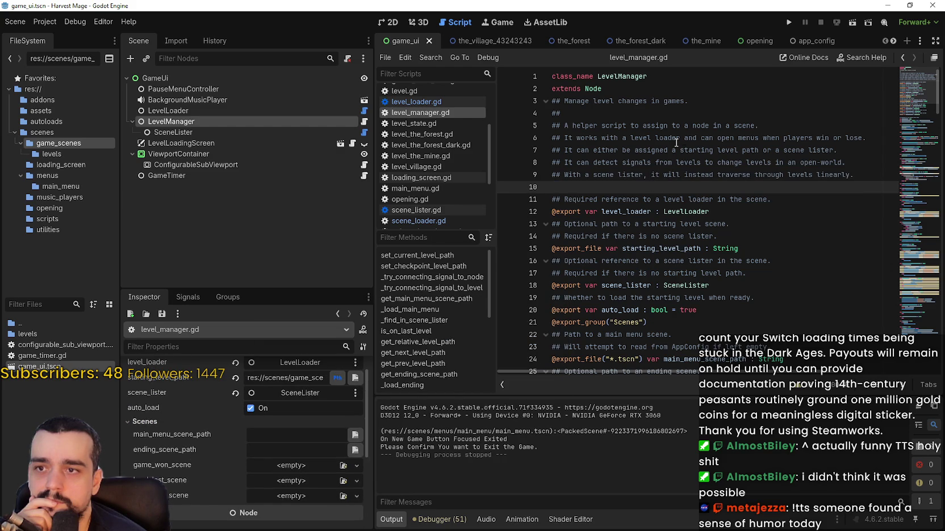
mouse_move(634, 126)
mouse_down()
mouse_move(835, 130)
mouse_move(849, 178)
mouse_move(813, 239)
mouse_up()
click(812, 239)
- Scroll through level_manager.gd down to the _ready function, then select LevelLoadingScreen
scroll(794, 235, down, 10)
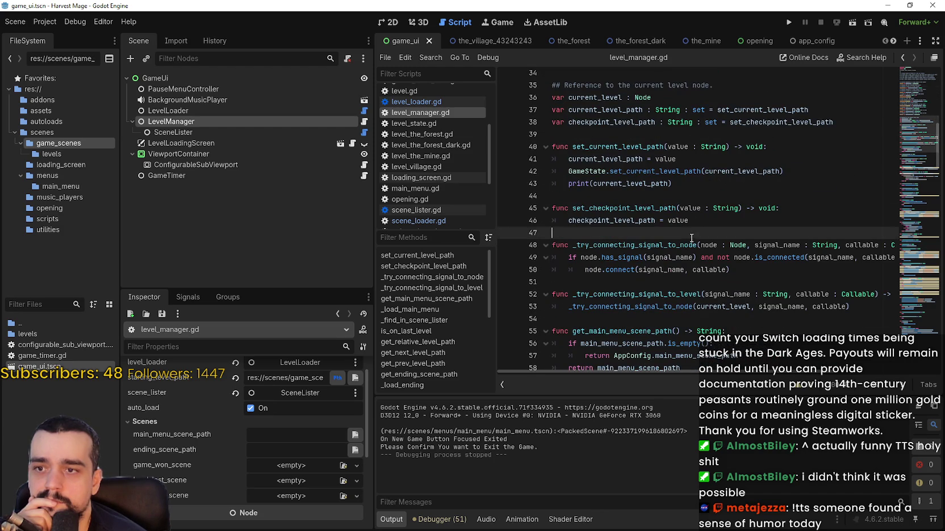
scroll(691, 237, down, 3)
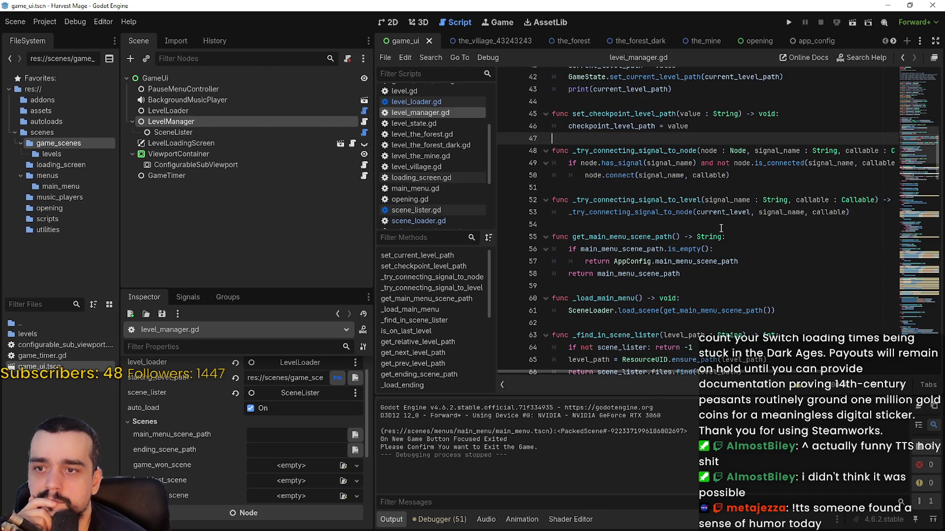
scroll(720, 229, down, 10)
scroll(718, 220, down, 6)
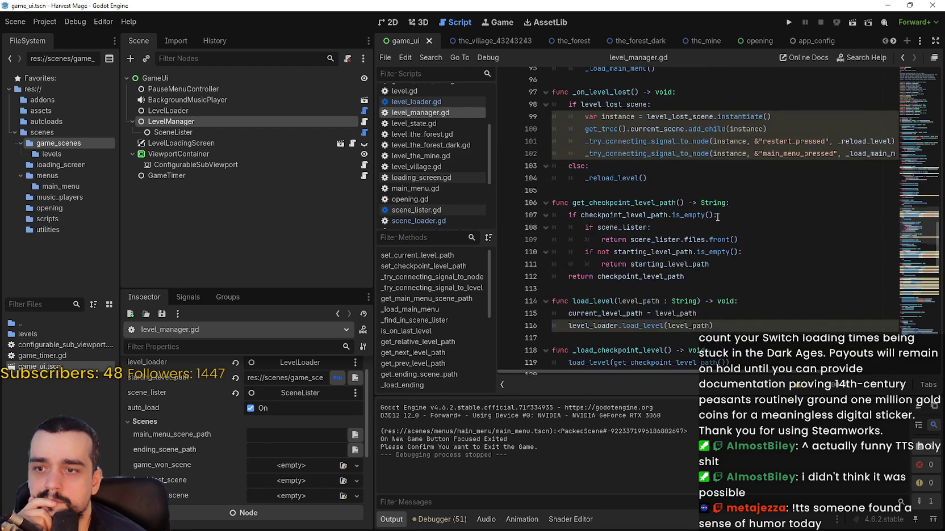
scroll(717, 216, down, 4)
scroll(716, 213, down, 4)
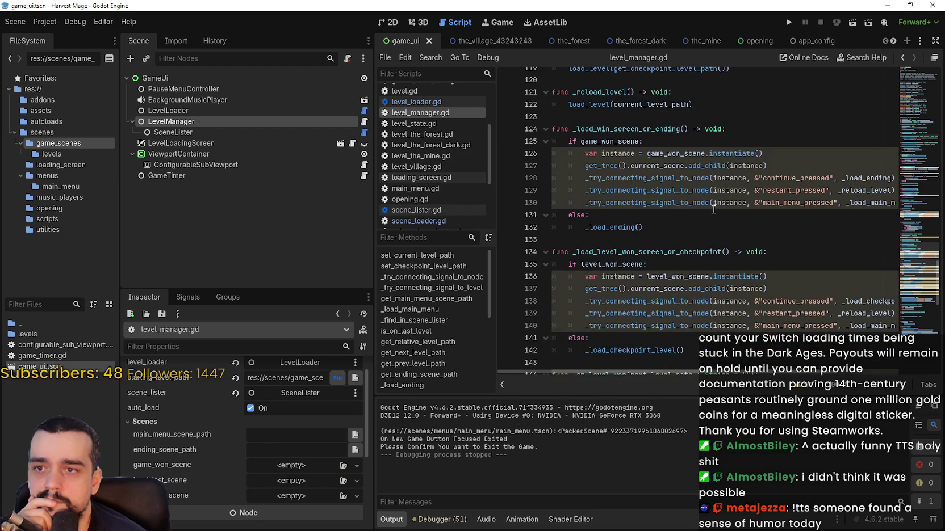
scroll(713, 210, down, 5)
scroll(713, 210, down, 8)
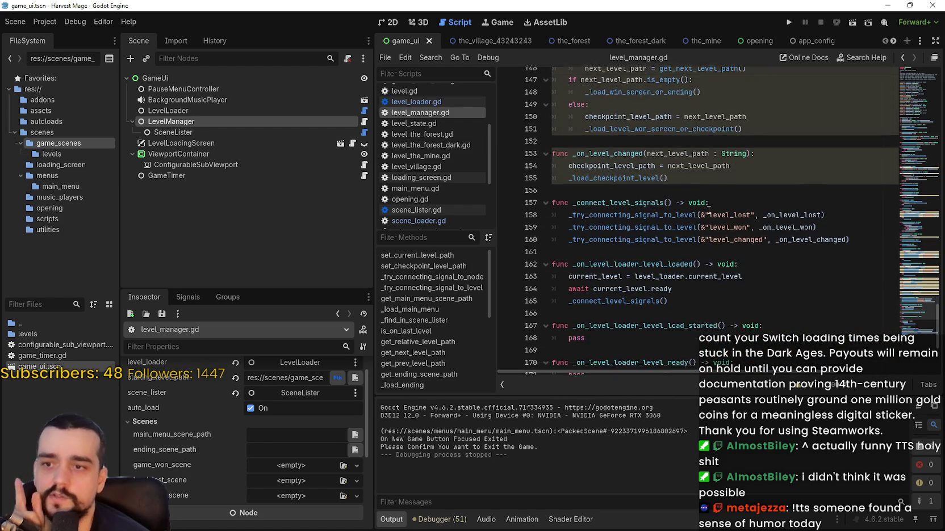
click(187, 142)
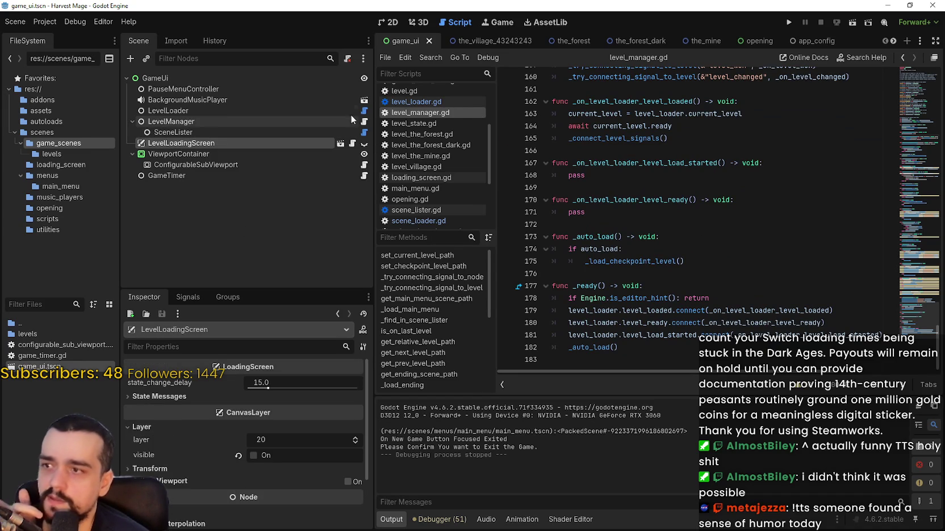
- Toggle LevelLoadingScreen's visibility on and off, then open LevelLoader's level_loader.gd script
click(365, 144)
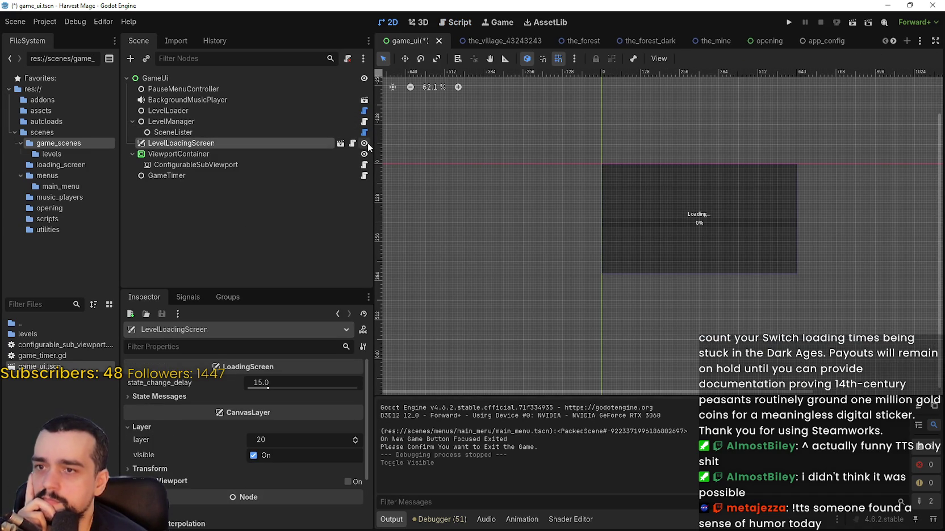
scroll(710, 211, up, 3)
click(364, 144)
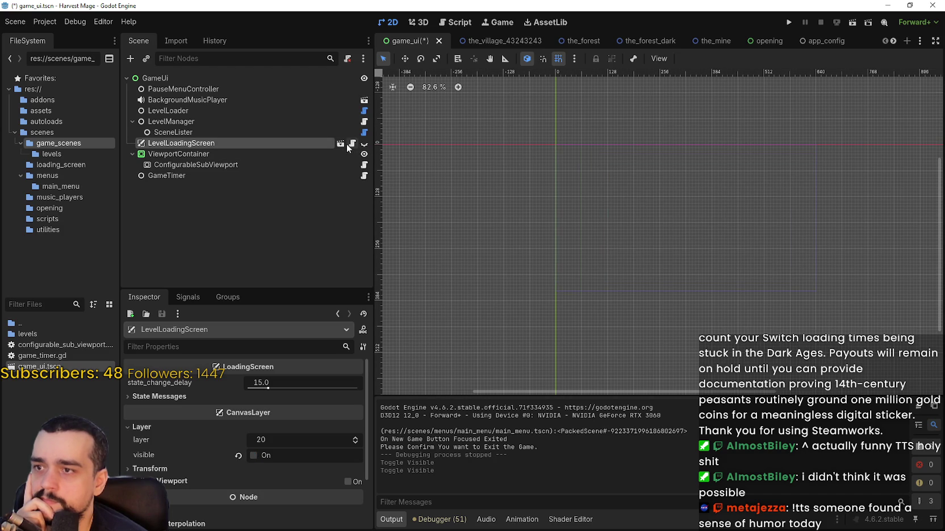
click(155, 113)
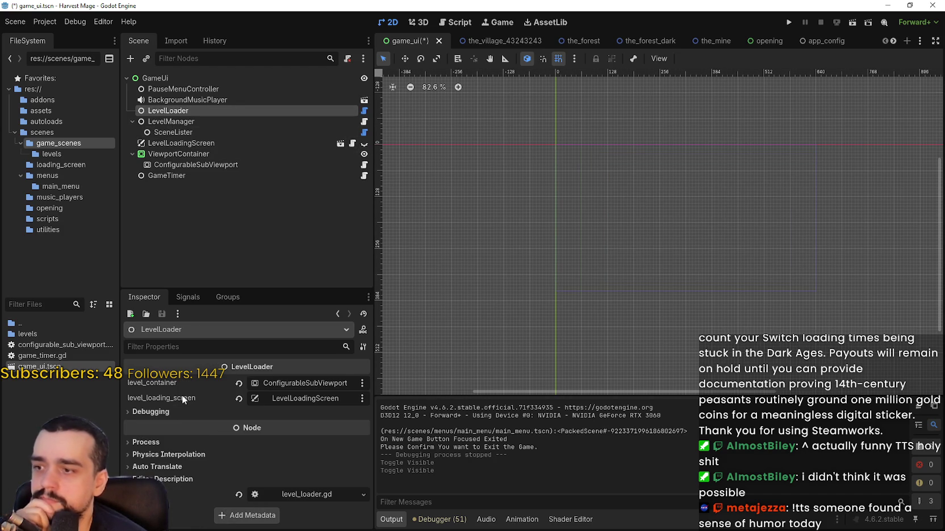
click(364, 112)
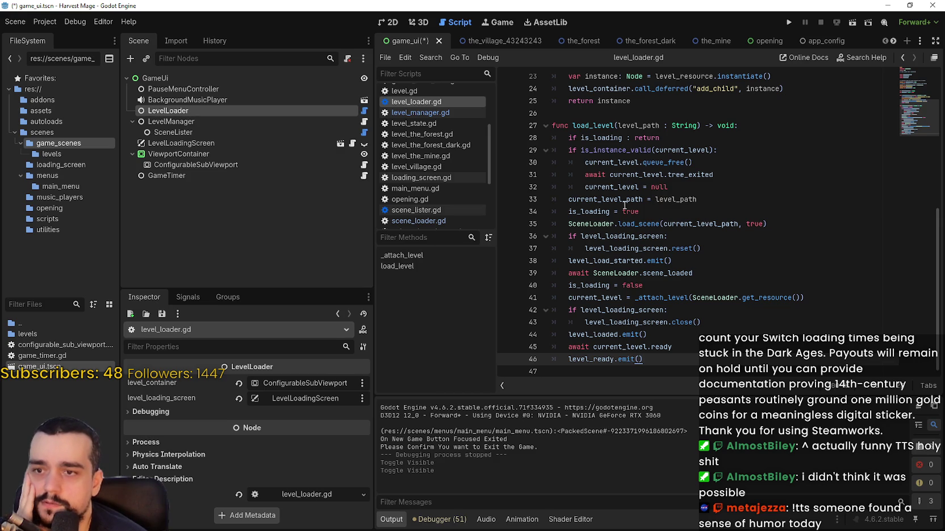
- In level_loader.gd, highlight current_level_path, SceneLoader and the get_resource call on line 41
double_click(667, 223)
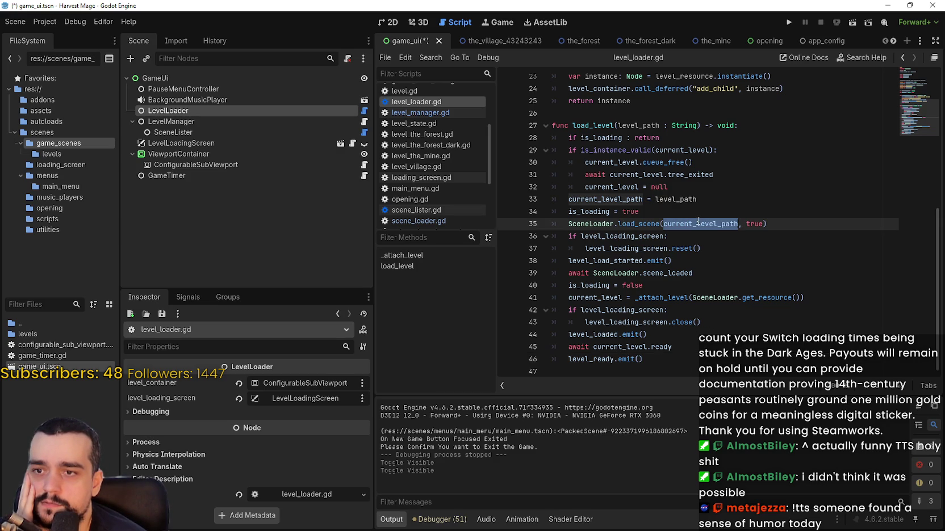
double_click(698, 298)
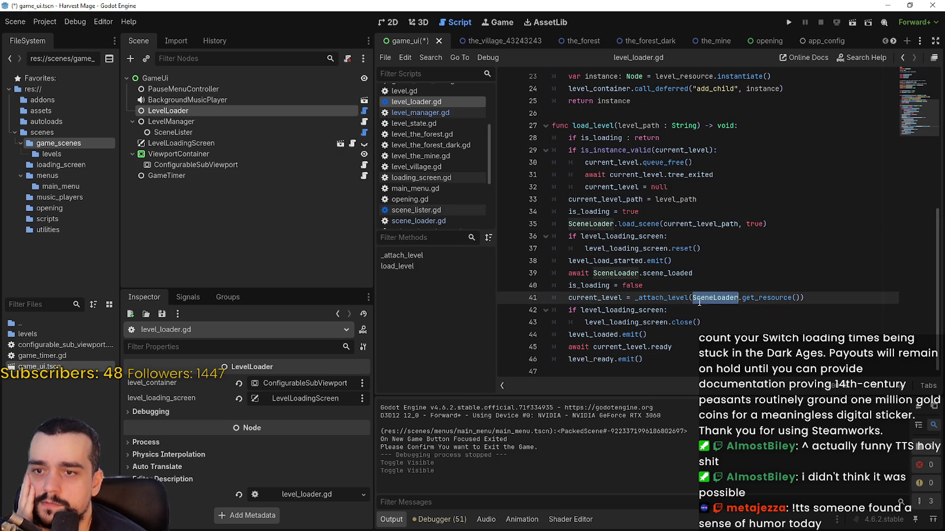
double_click(765, 298)
scroll(600, 298, up, 5)
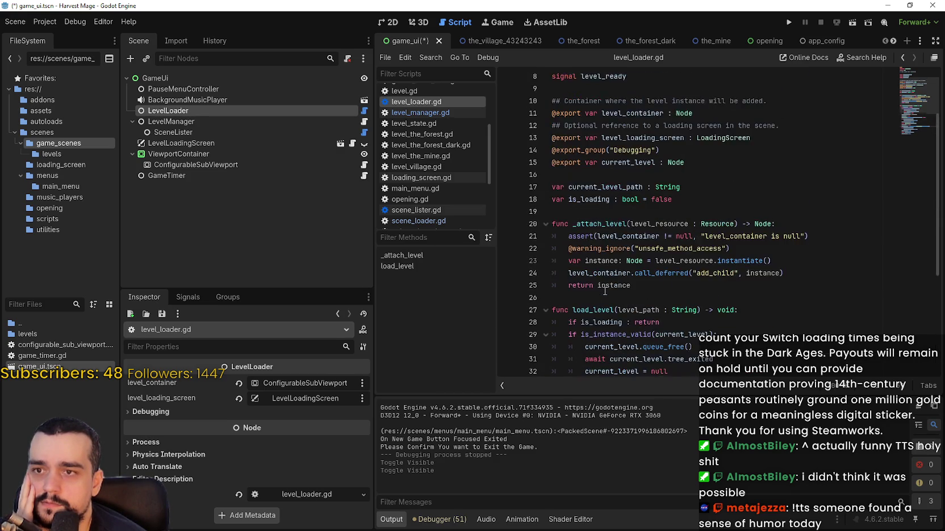
scroll(615, 222, up, 1)
click(614, 222)
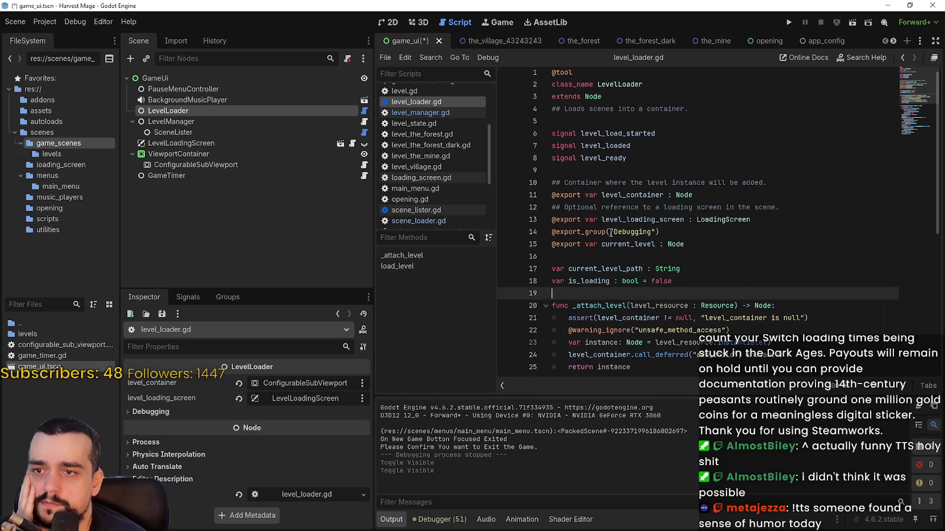
scroll(608, 239, up, 1)
click(584, 172)
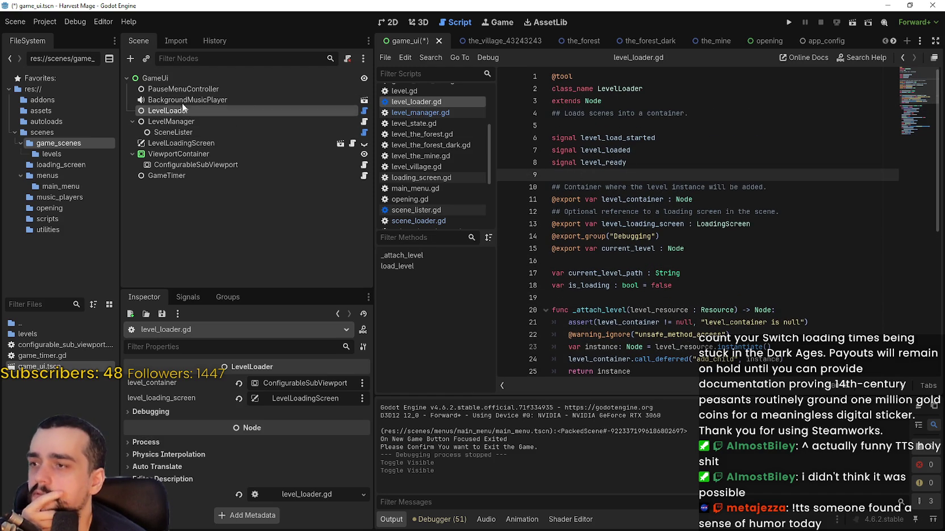
- Inspect LevelLoadingScreen, ViewportContainer, ConfigurableSubViewport and GameTimer, then switch to the opening scene
click(169, 143)
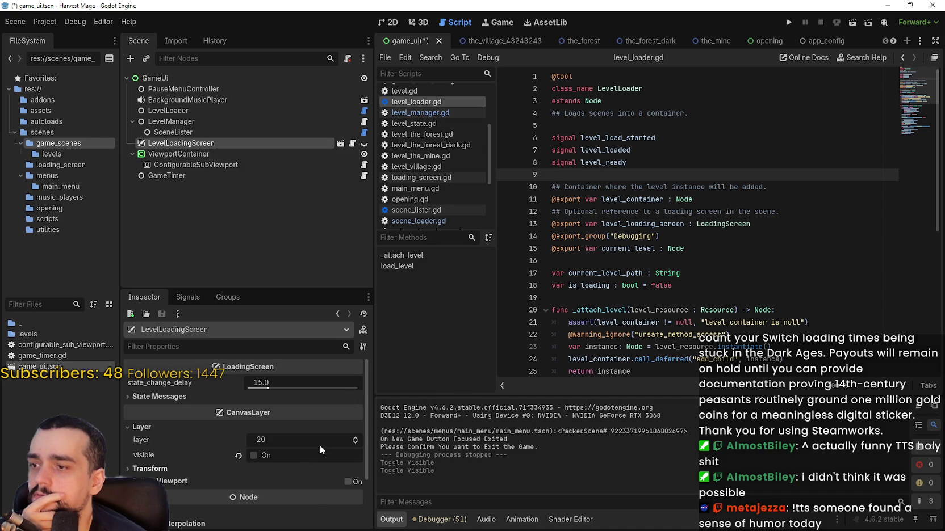
click(251, 155)
click(219, 164)
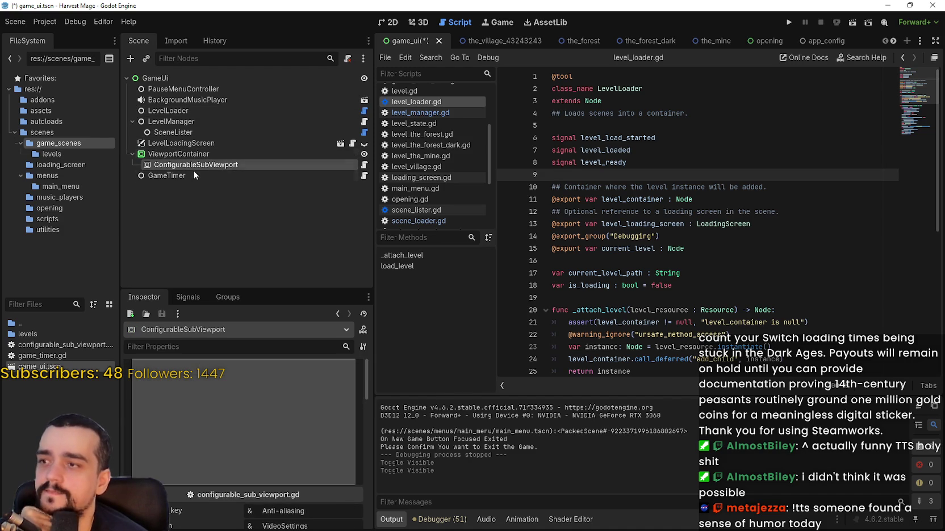
click(171, 175)
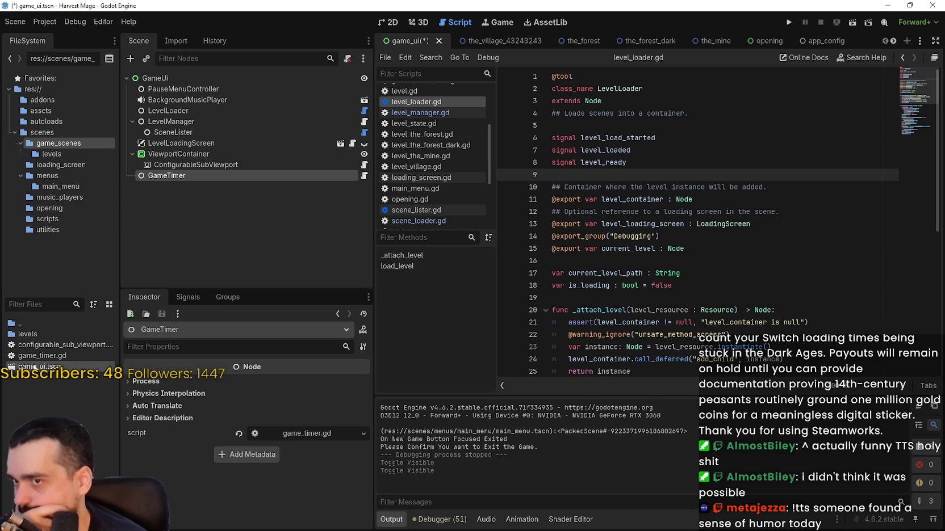
click(769, 47)
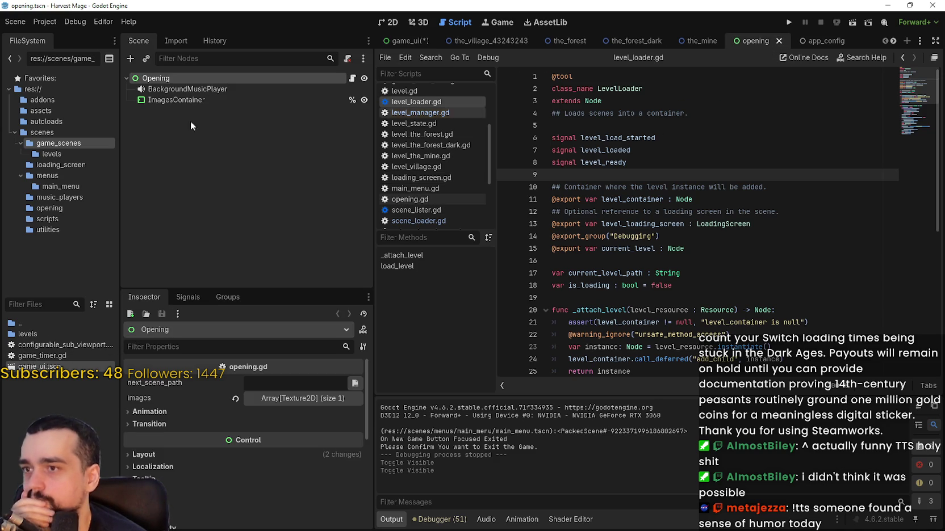
- Inspect BackgroundMusicPlayer, then open the Opening node's opening.gd script and scroll into it
click(224, 88)
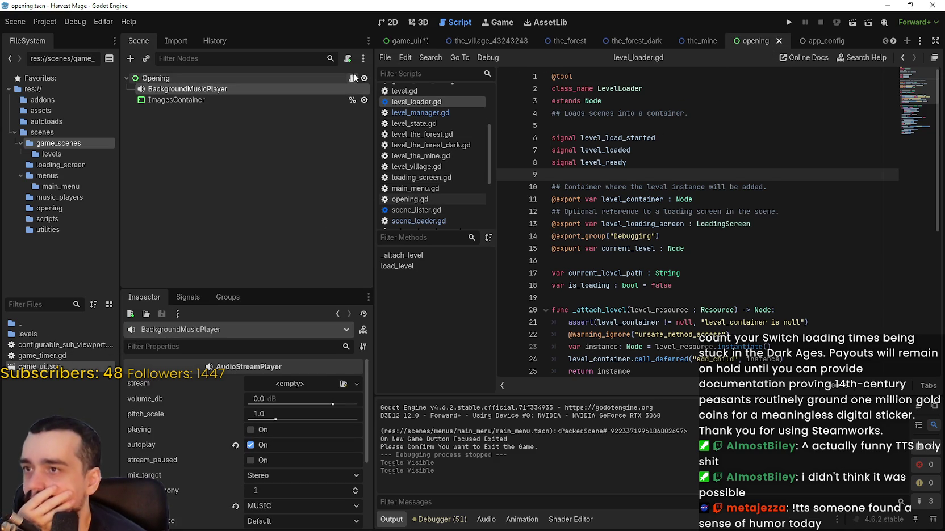
click(352, 78)
scroll(718, 278, down, 5)
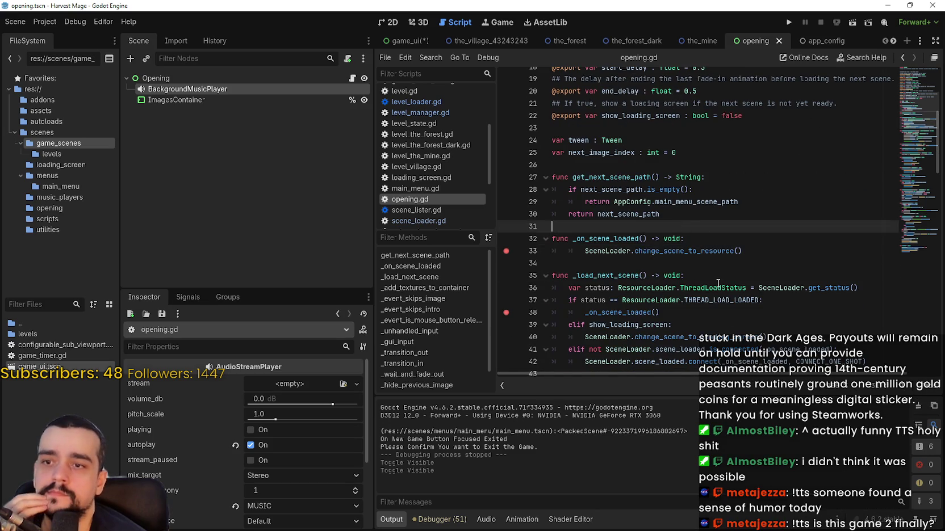
scroll(719, 277, down, 1)
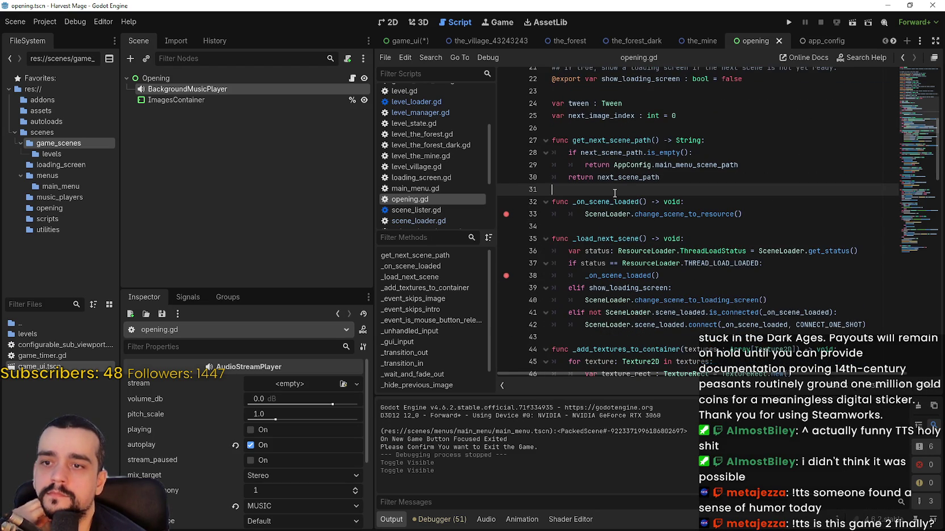
scroll(615, 193, down, 2)
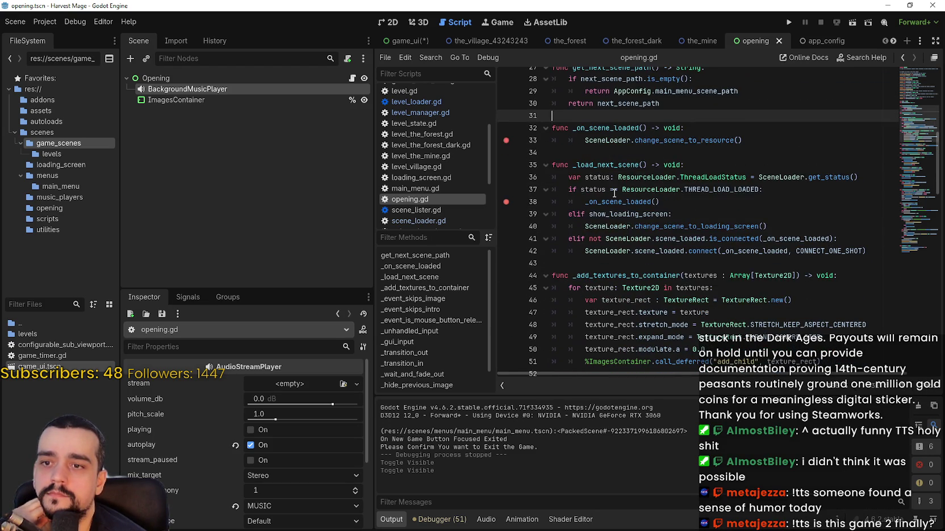
click(625, 264)
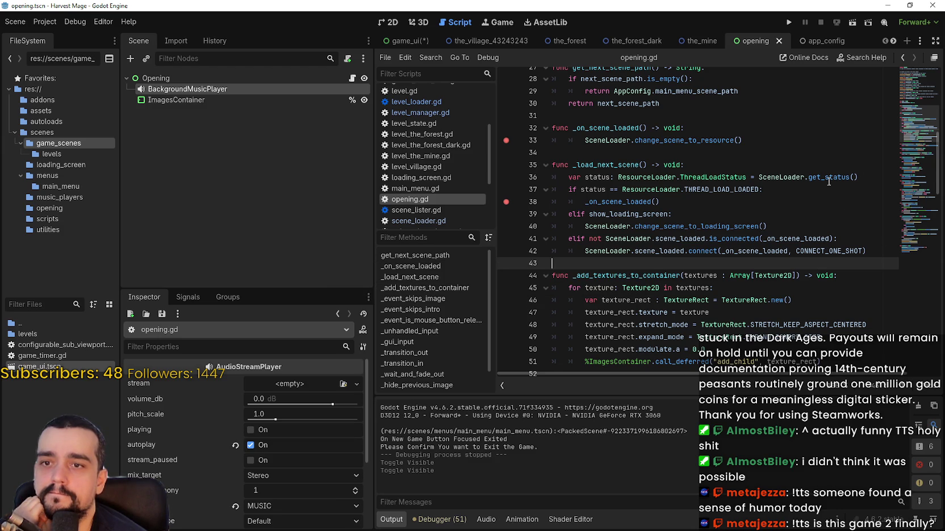
- Read the ImagesContainer reference on line 51 and the _load_next_scene call on line 64
scroll(770, 258, up, 9)
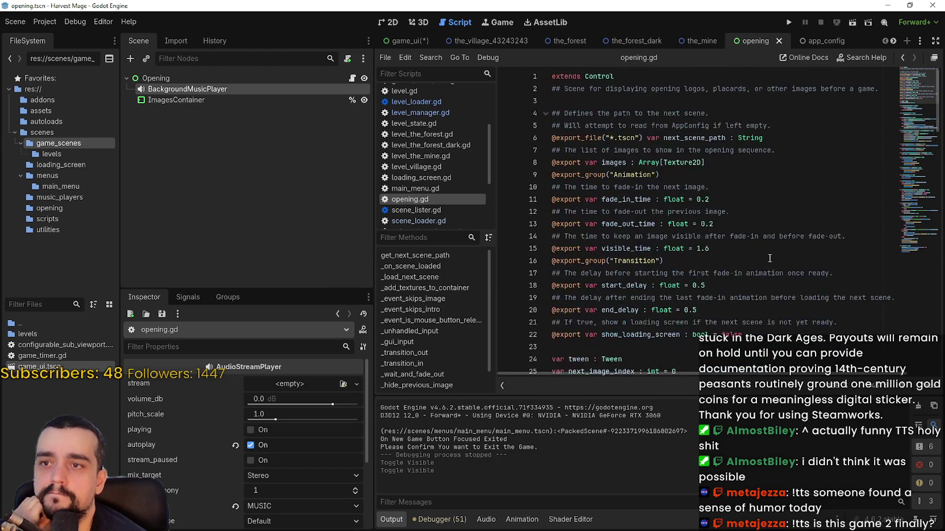
scroll(767, 255, down, 12)
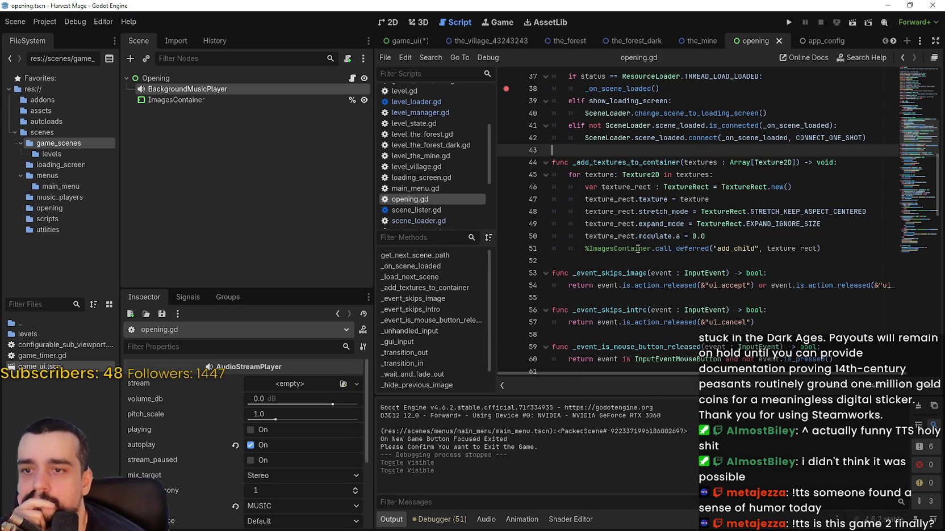
double_click(647, 248)
scroll(648, 262, down, 3)
scroll(649, 262, down, 1)
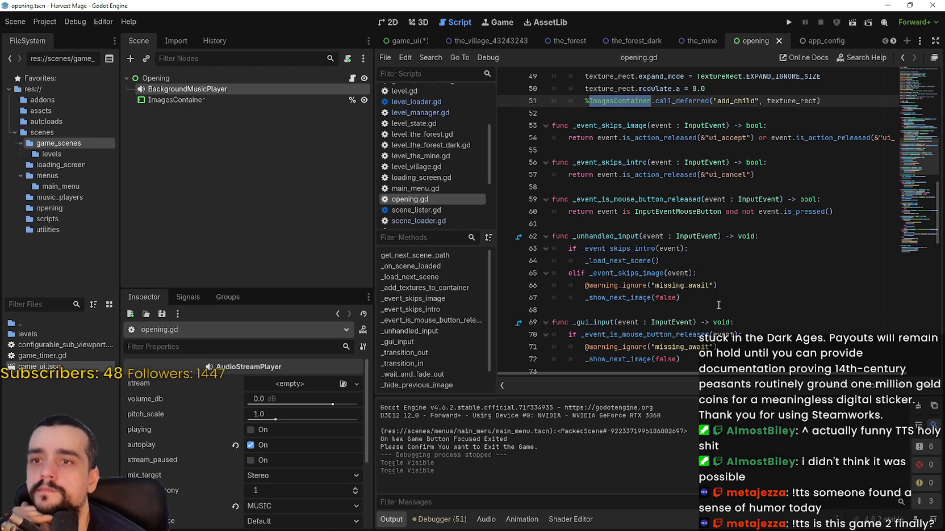
scroll(692, 275, down, 1)
double_click(647, 225)
scroll(648, 225, down, 2)
click(635, 173)
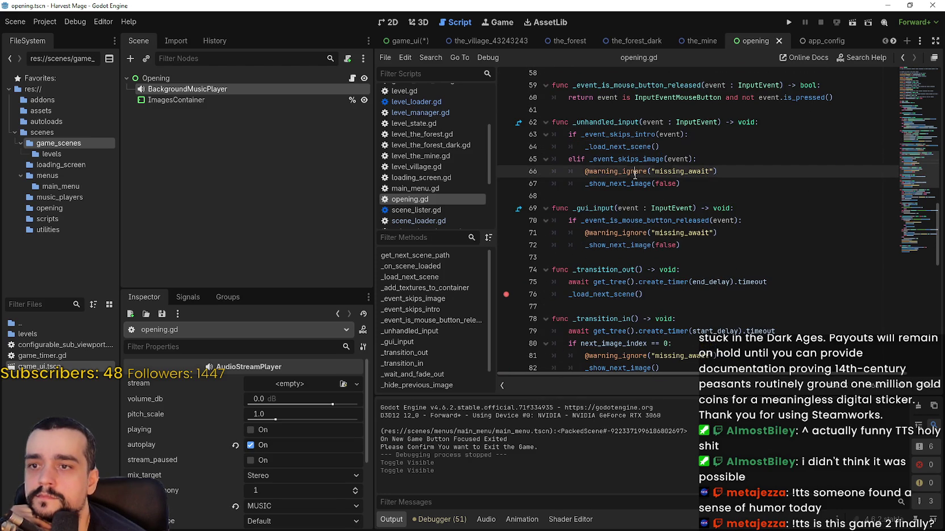
click(709, 196)
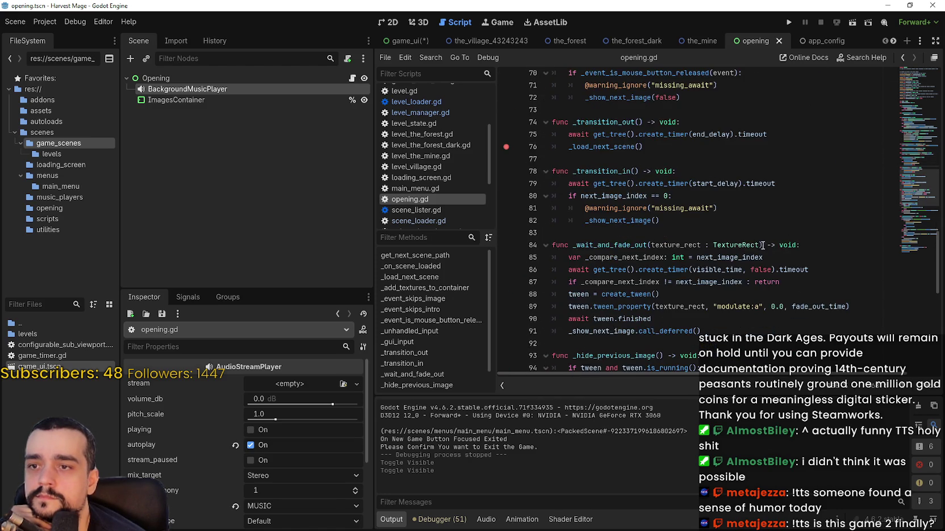
- Step through opening.gd's fade-out function and later lines down to line 126
scroll(781, 256, down, 2)
click(683, 184)
scroll(674, 215, down, 2)
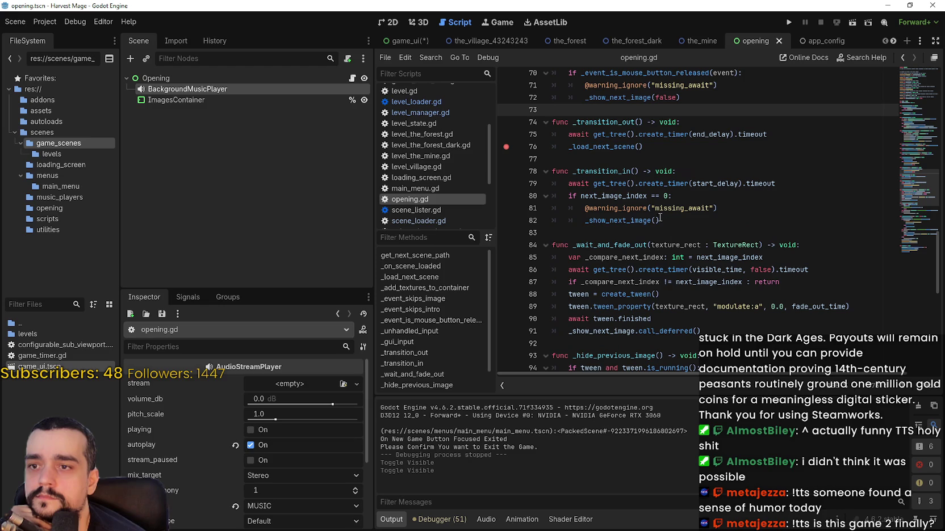
click(611, 160)
scroll(873, 258, down, 2)
click(633, 146)
click(637, 159)
scroll(706, 202, down, 3)
click(629, 149)
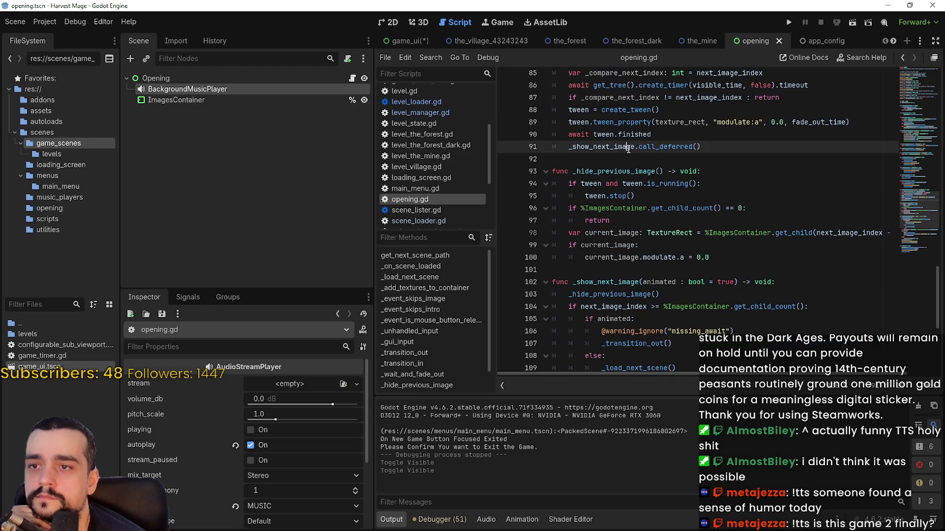
scroll(670, 189, down, 5)
scroll(670, 189, down, 1)
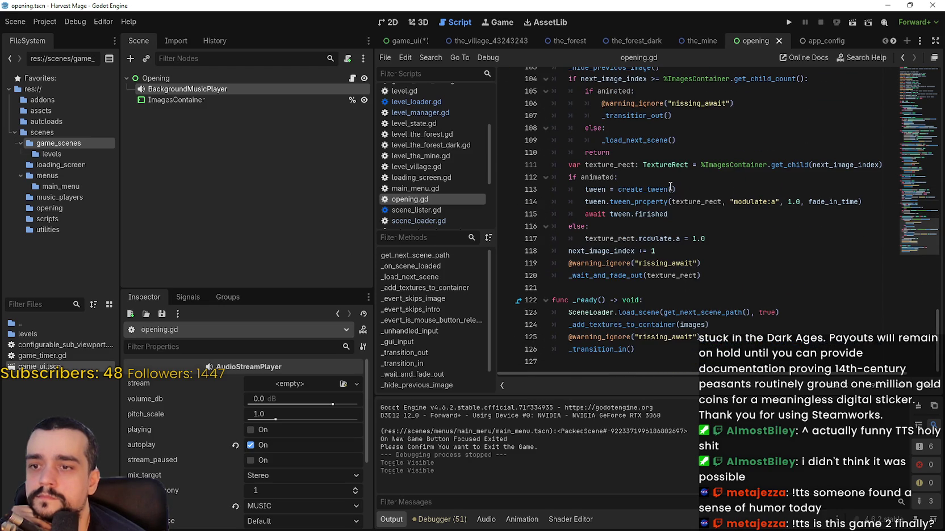
click(677, 348)
- Bookmark line 123 then remove it, and show the Opening node's 2D layout
right_click(585, 316)
click(635, 450)
right_click(583, 314)
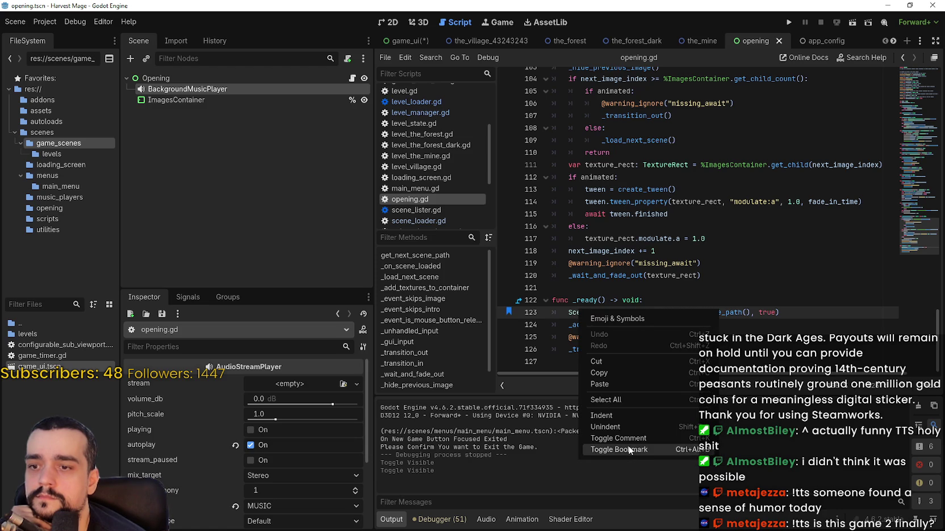
click(630, 450)
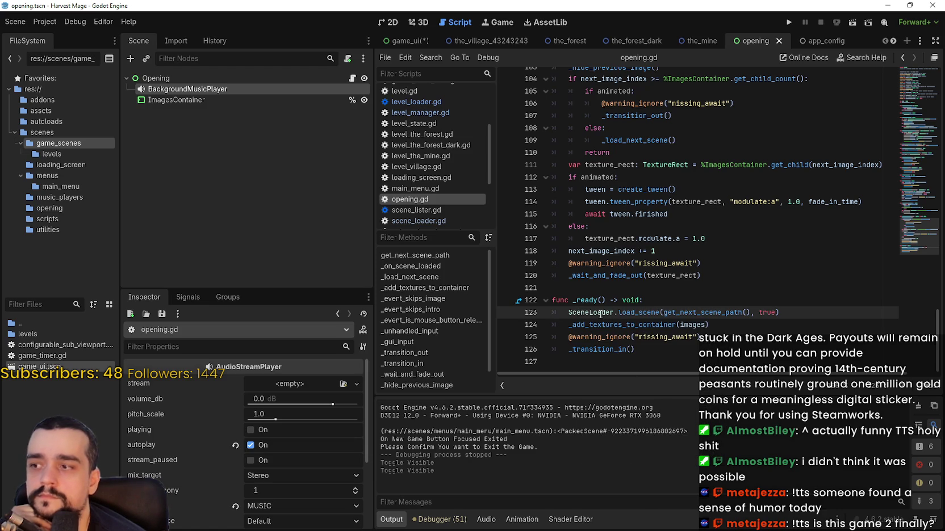
click(700, 267)
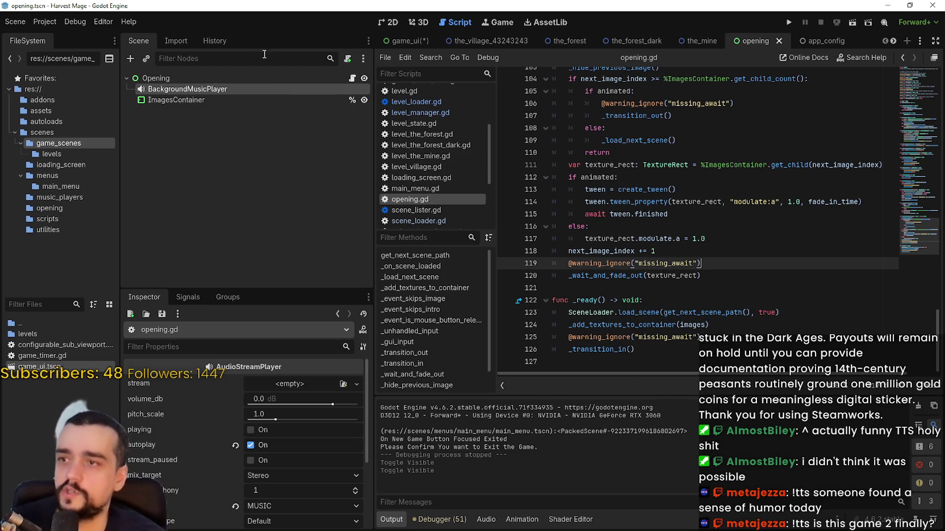
click(263, 78)
click(386, 21)
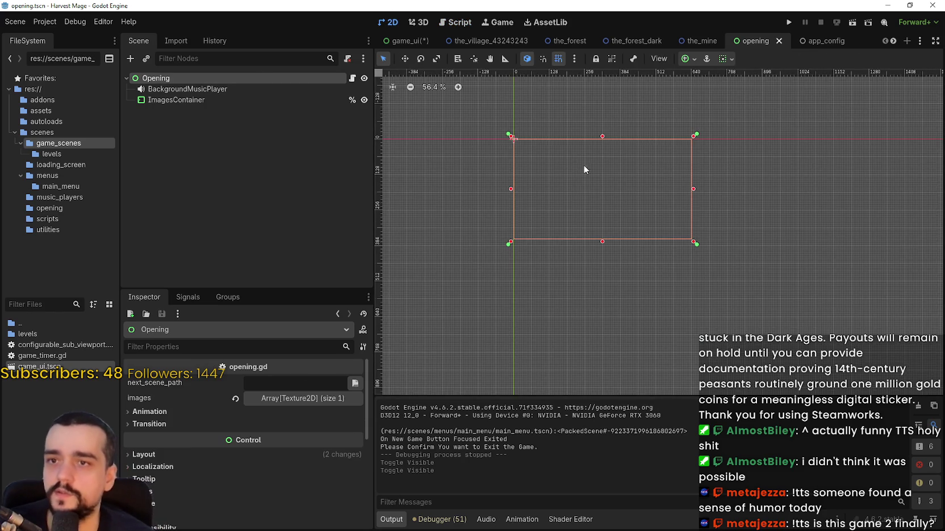
- In the Mr Farmboy editor, open the opening scene and select its Opening root node
scroll(590, 179, up, 3)
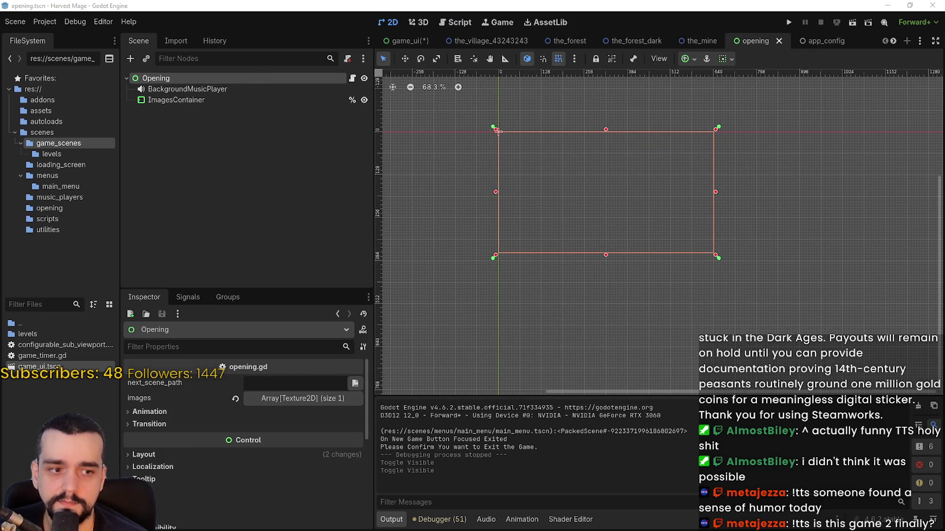
key(alt+Tab)
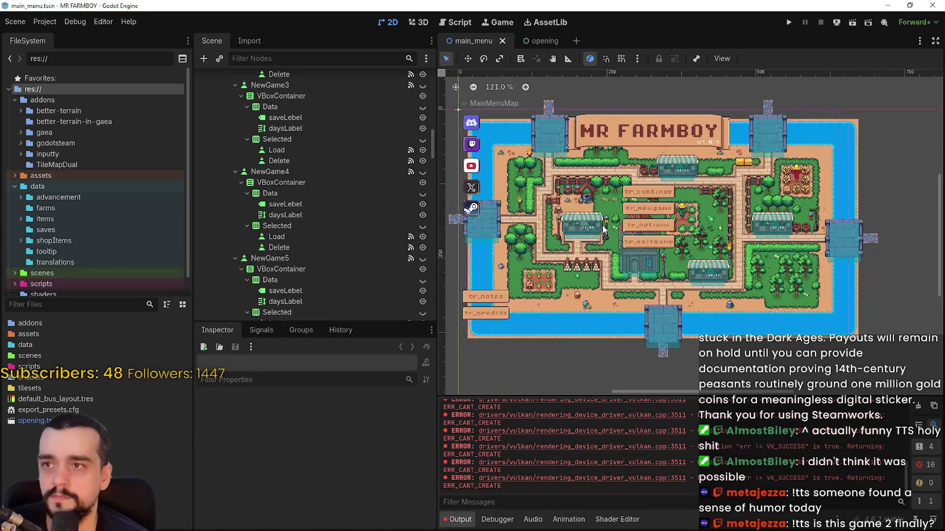
click(537, 39)
click(233, 78)
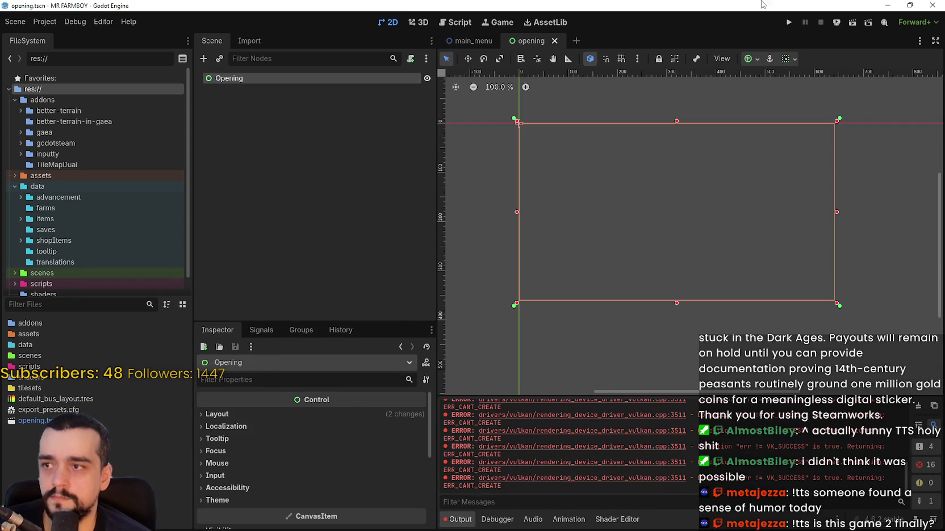
- Compare with the Harvest Mage editor, maximize the Mr Farmboy window, and bring up Opening's actions
key(alt+Tab)
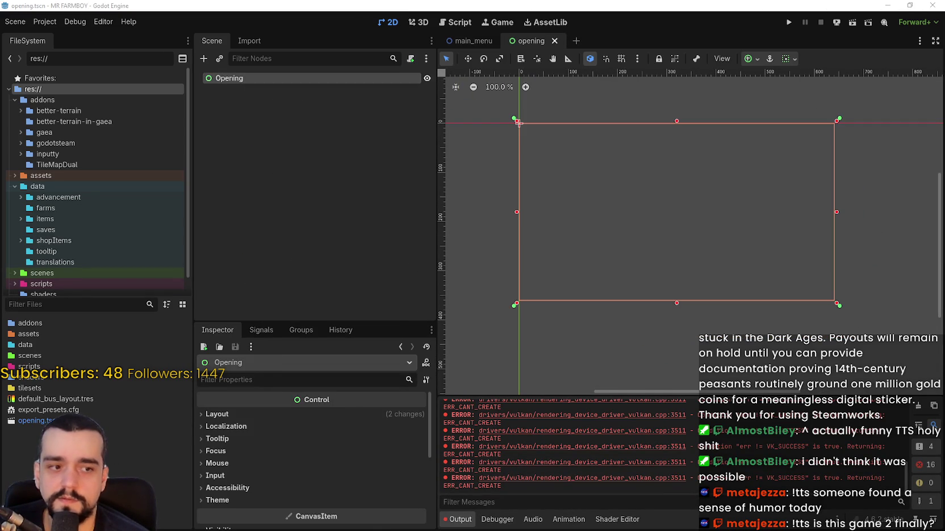
key(alt+Tab)
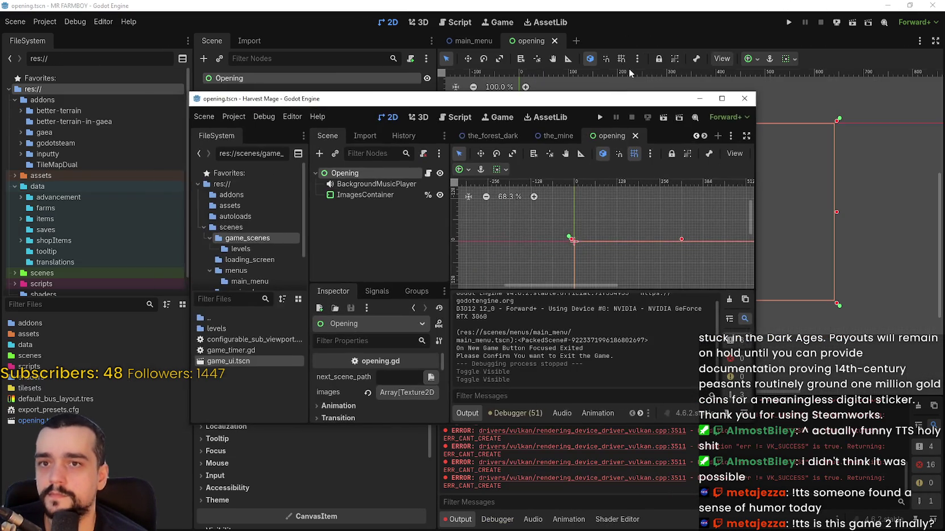
double_click(595, 102)
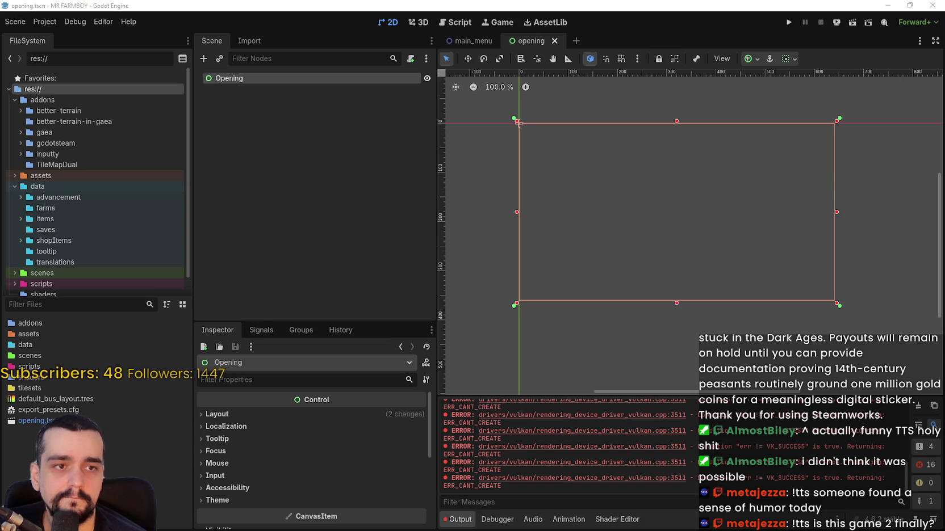
scroll(530, 117, up, 1)
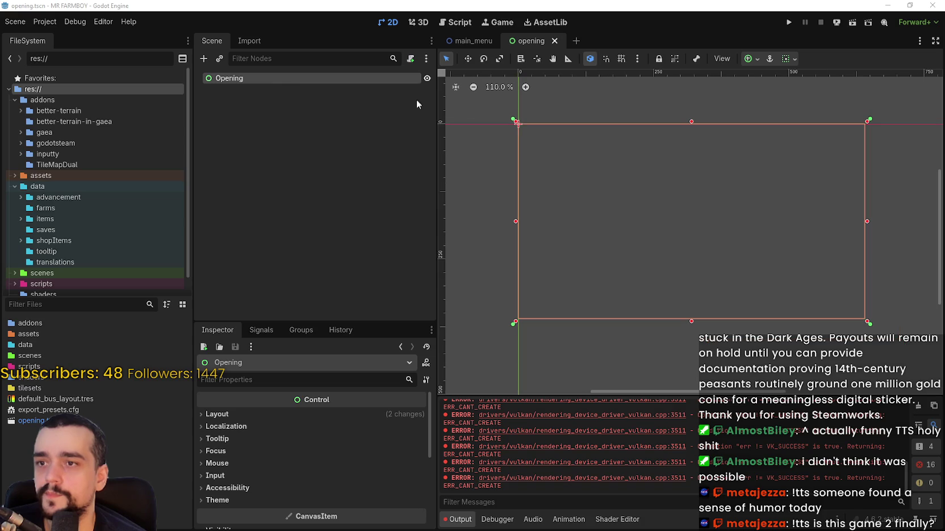
right_click(276, 86)
- Add an AudioStreamPlayer child node under the Opening root
click(311, 93)
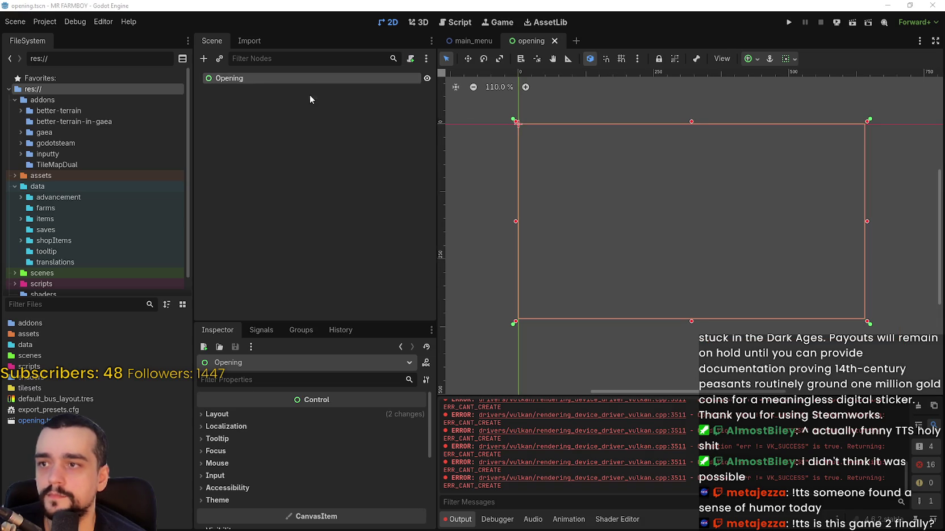
text(music)
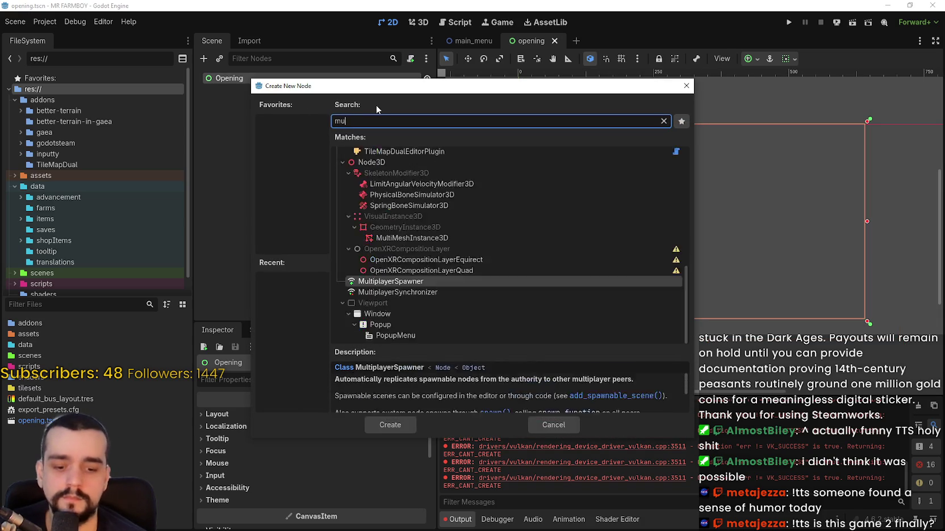
click(408, 428)
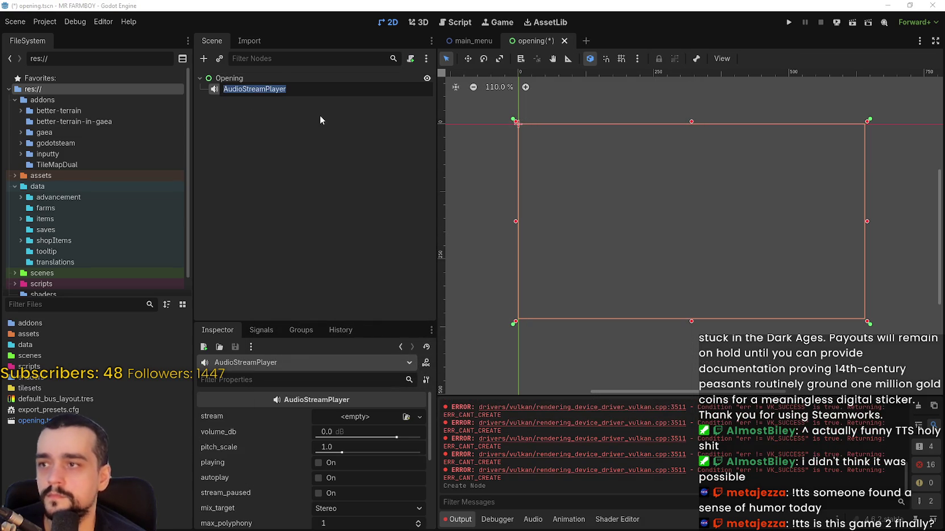
- Rename the AudioStreamPlayer node to BackgroundMusicPlayer
click(243, 88)
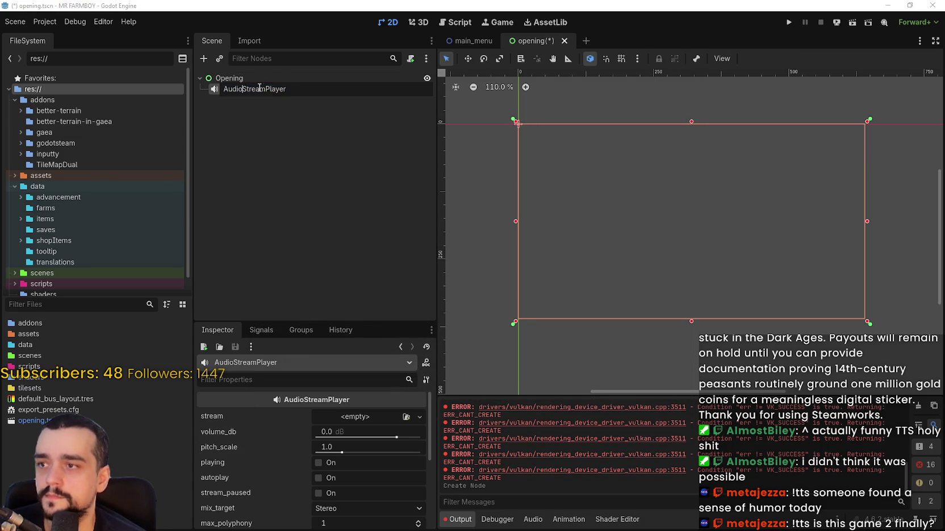
drag(267, 88, 179, 79)
text(BackgroPlayer)
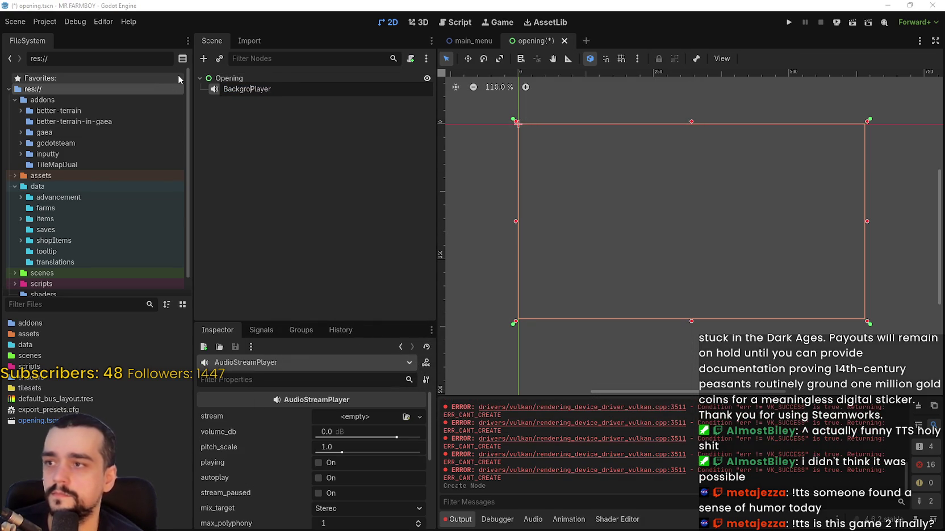
text(undMusic)
key(Return)
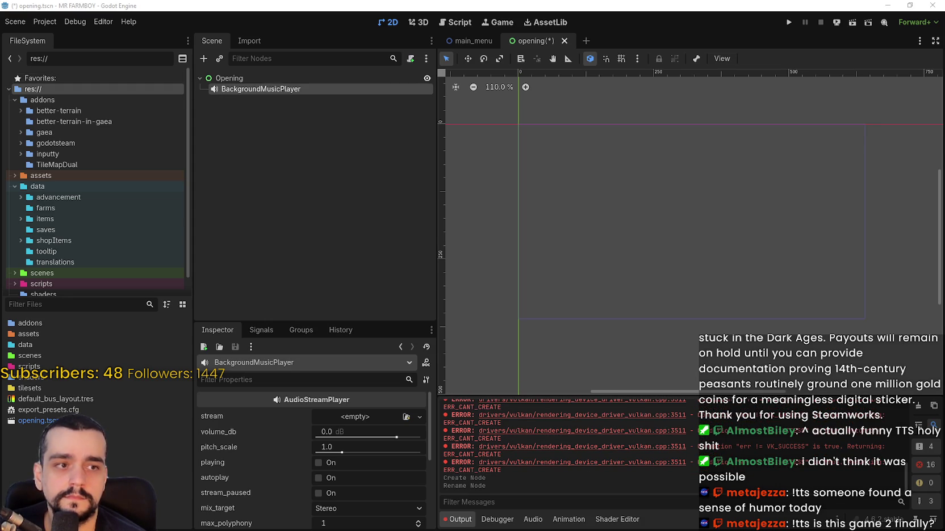
right_click(256, 78)
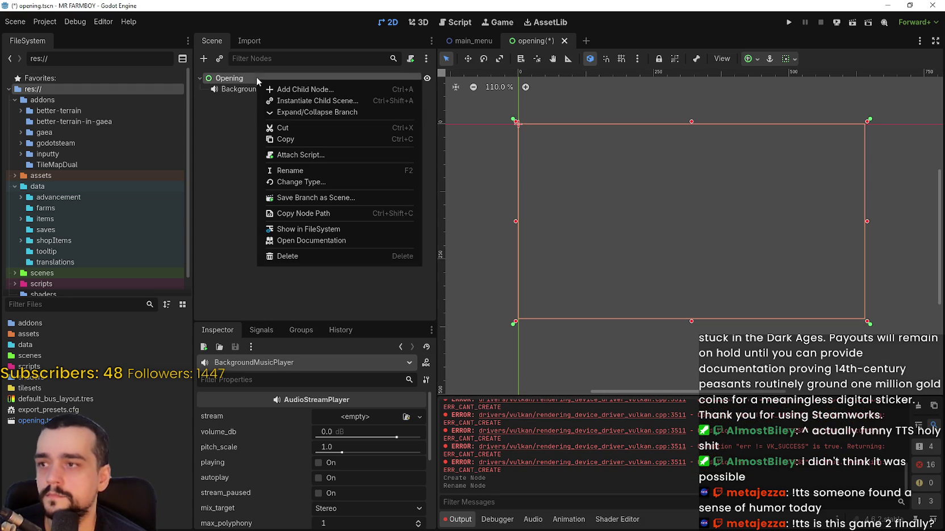
- Add a MarginContainer child under Opening and name it ImagesContainer
click(298, 89)
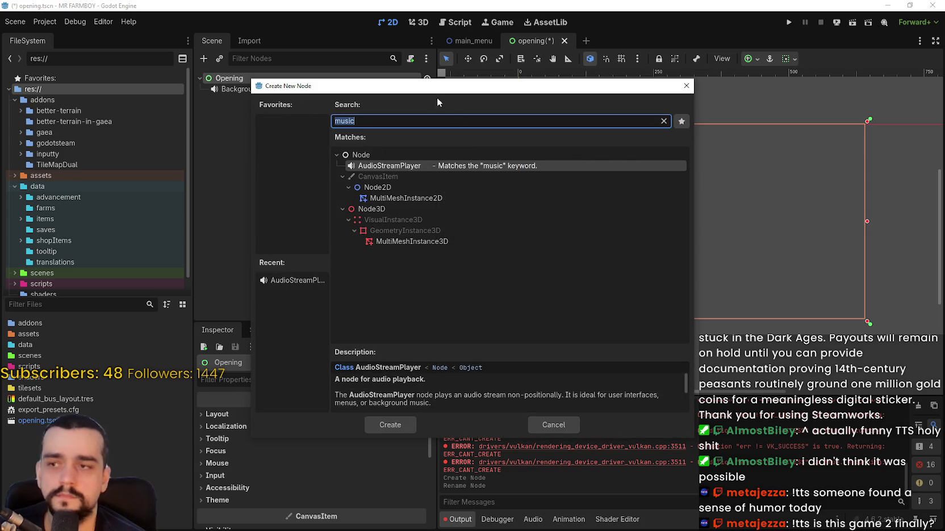
text(Margin)
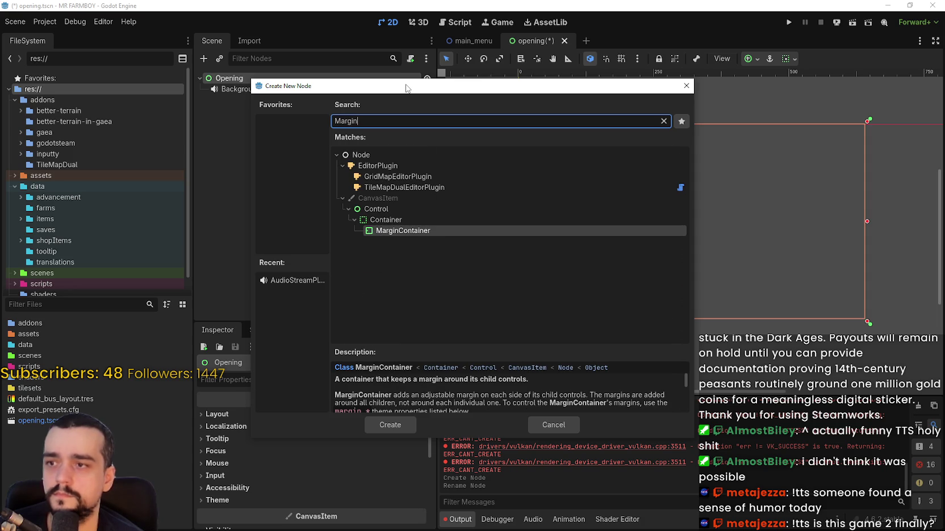
key(Return)
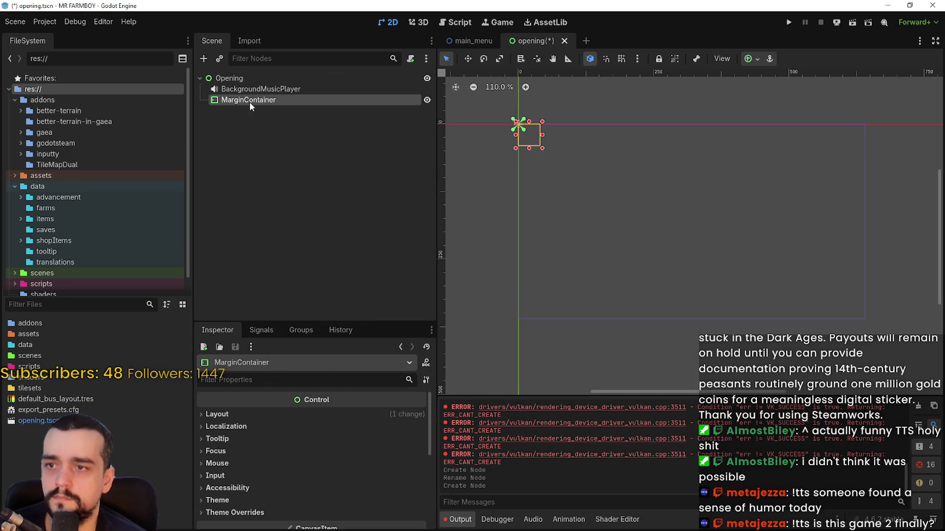
double_click(252, 100)
text(ImagesC)
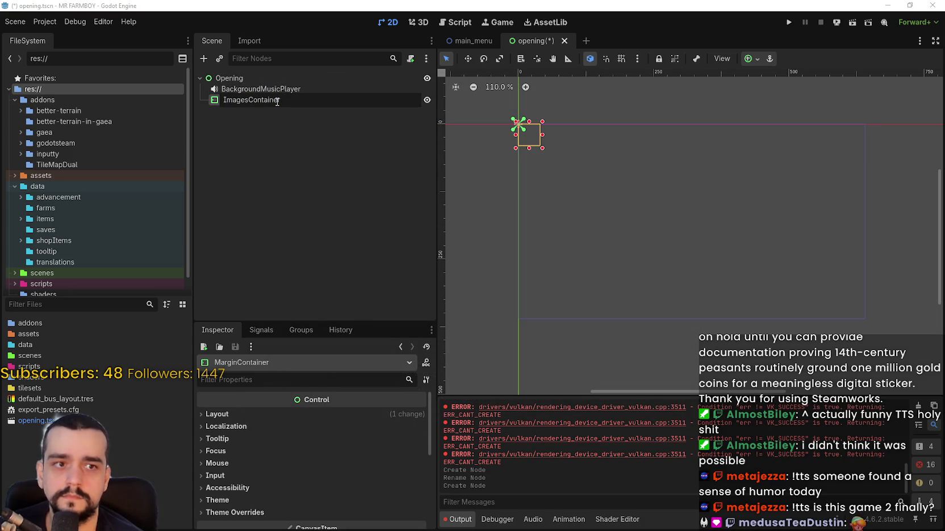
key(Return)
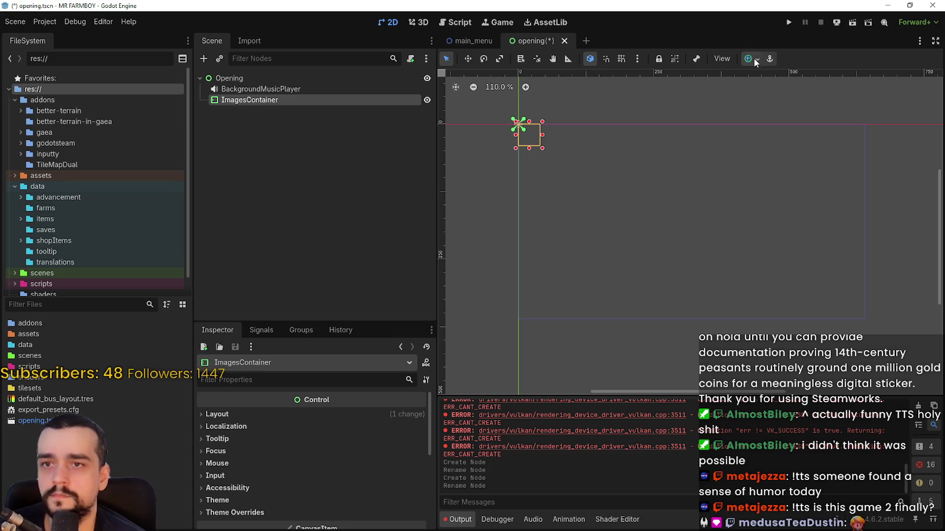
- Anchor ImagesContainer to Full Rect, save the scene, and mark it with a unique name
click(753, 57)
click(799, 156)
key(shift+f)
click(686, 275)
key(ctrl+s)
right_click(365, 98)
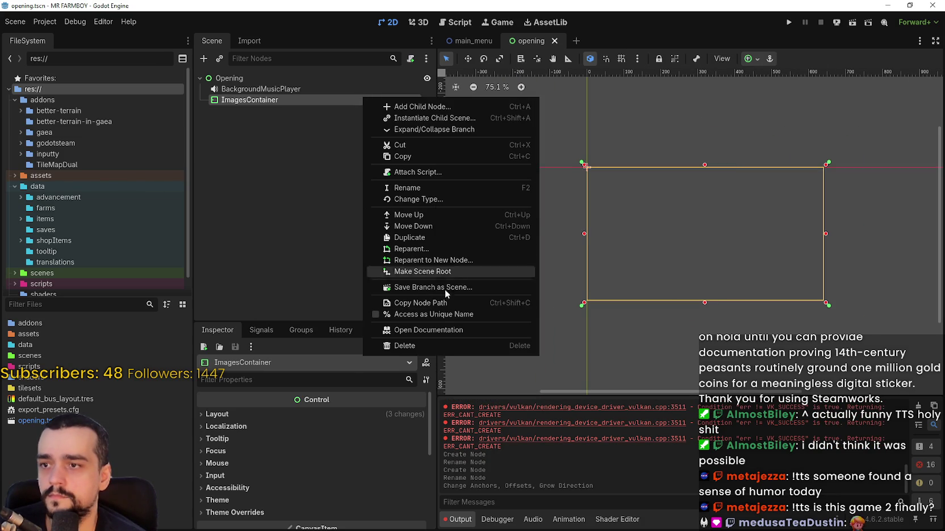
click(448, 314)
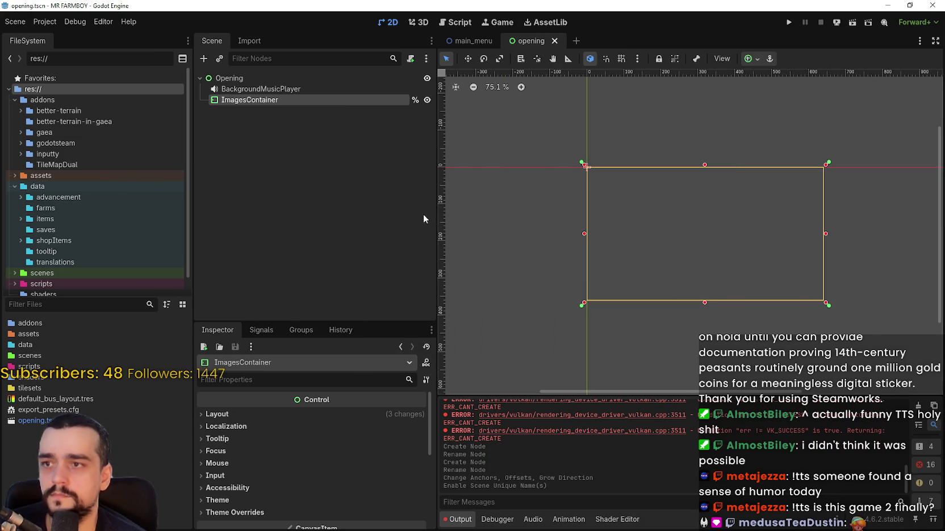
- Attach a new opening.gd script to the Opening root node
click(267, 78)
right_click(271, 78)
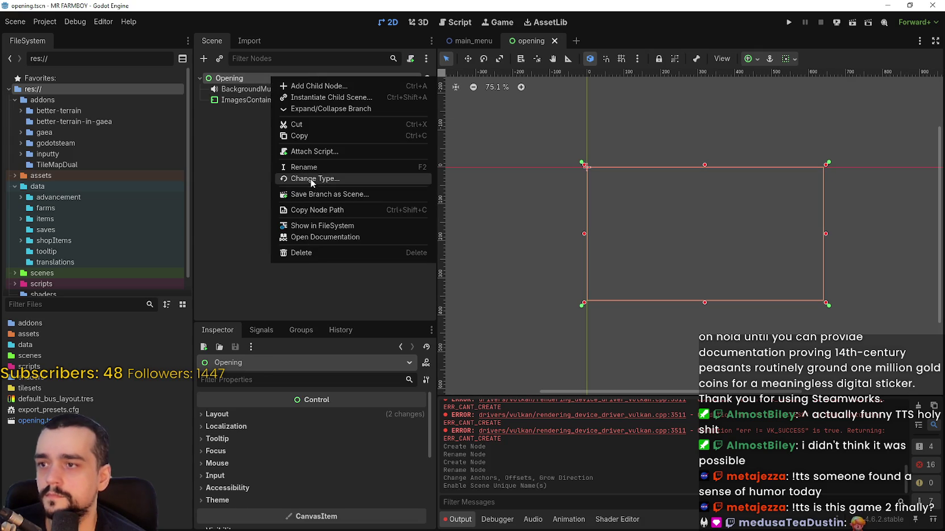
click(312, 152)
click(430, 344)
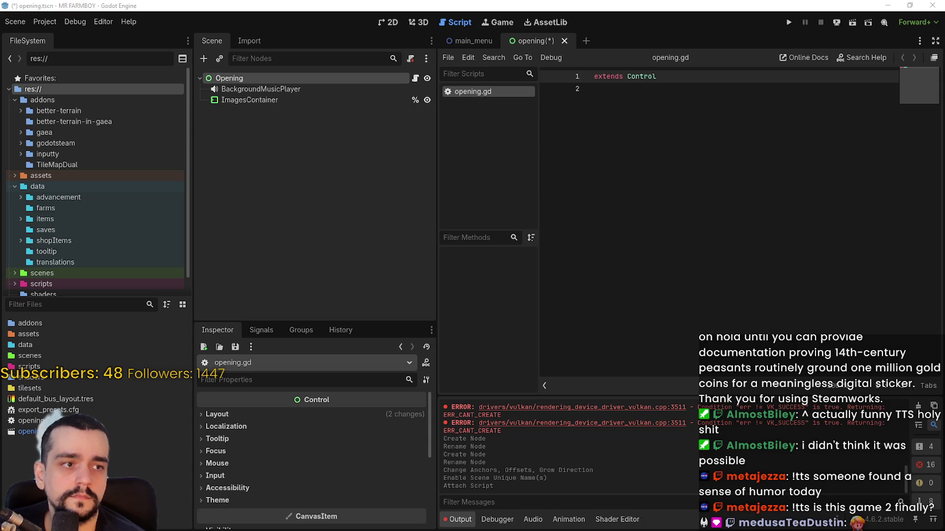
- Reload the updated opening.gd, widen the script editor, and open the addons folder
click(697, 127)
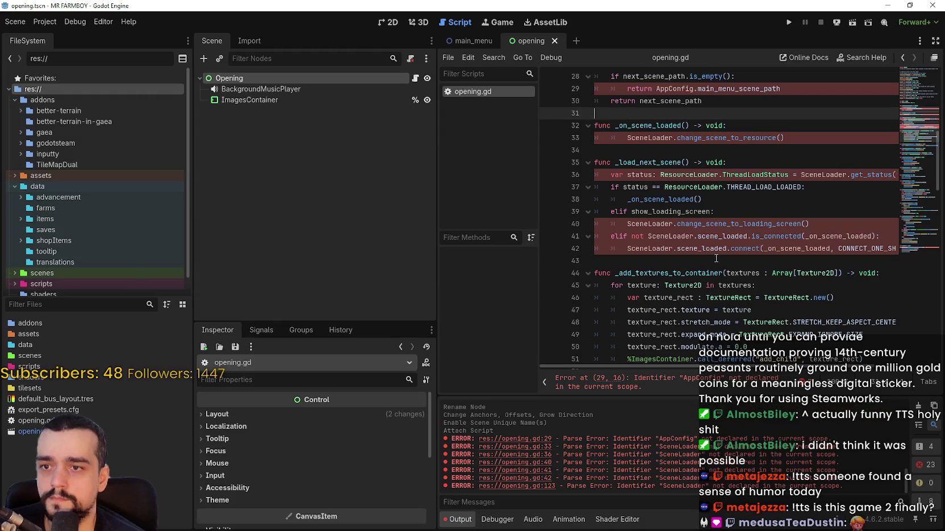
drag(439, 293, 335, 278)
drag(184, 244, 135, 244)
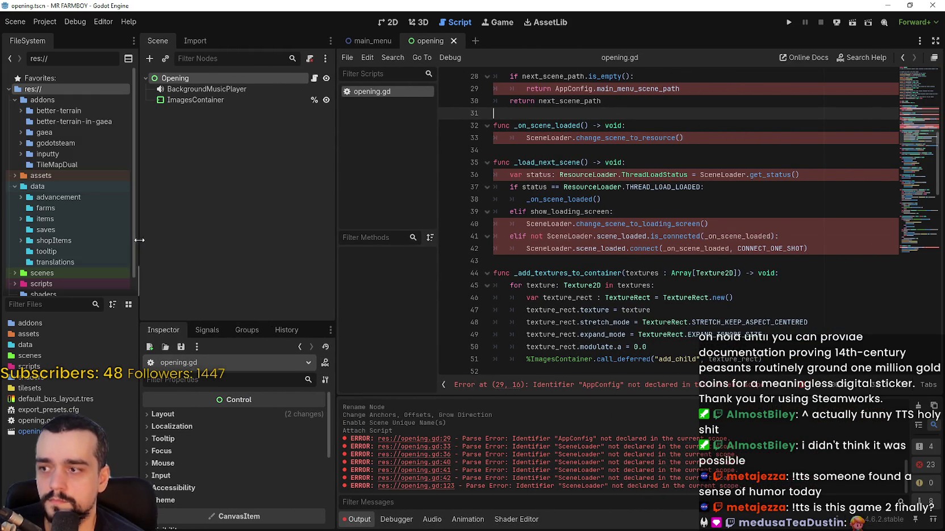
click(600, 199)
scroll(659, 219, down, 2)
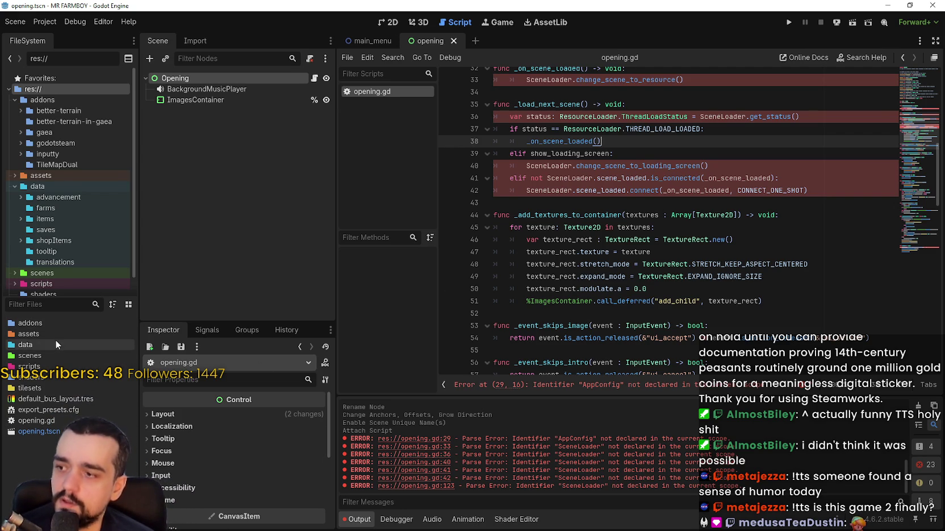
double_click(40, 323)
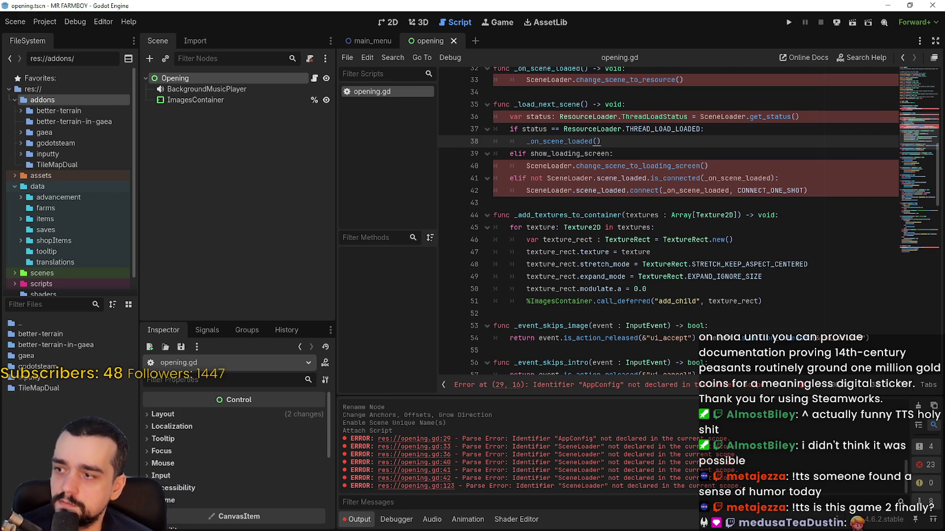
- Create a new folder named SceneLoader inside addons
right_click(57, 418)
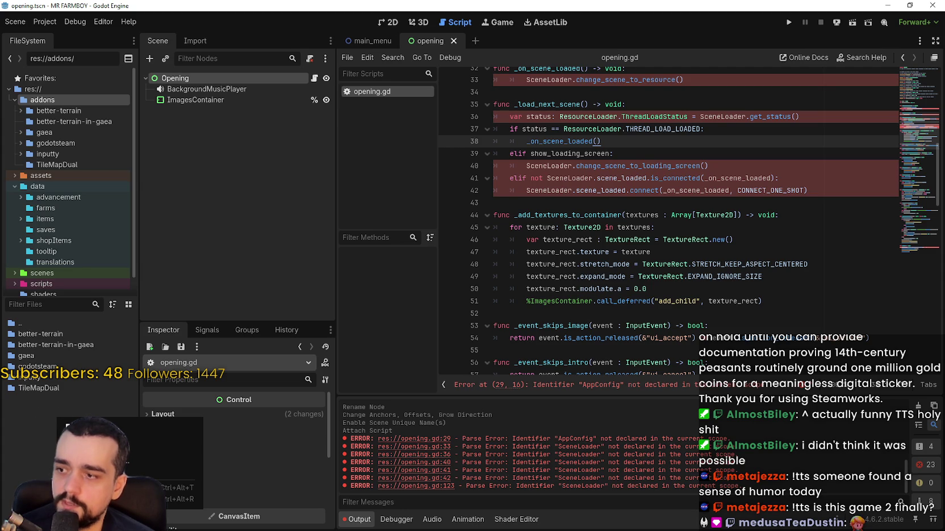
key(Escape)
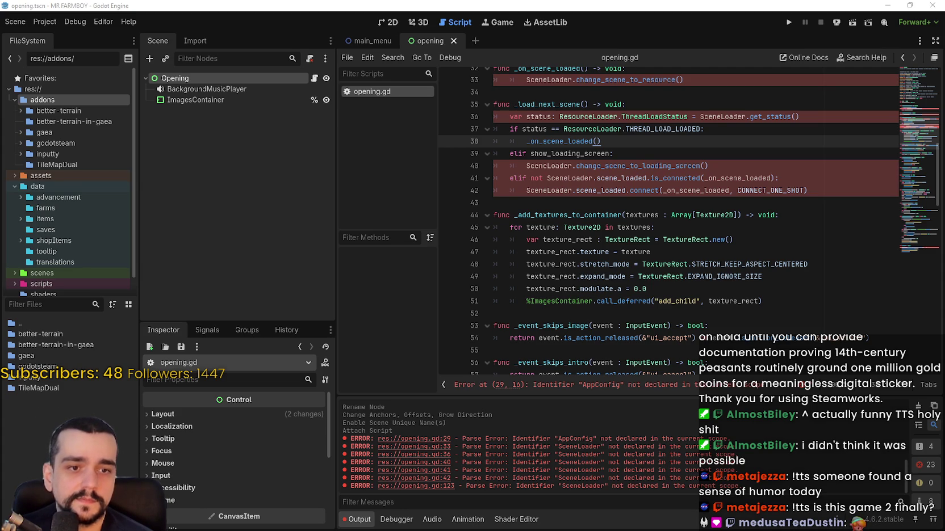
right_click(67, 410)
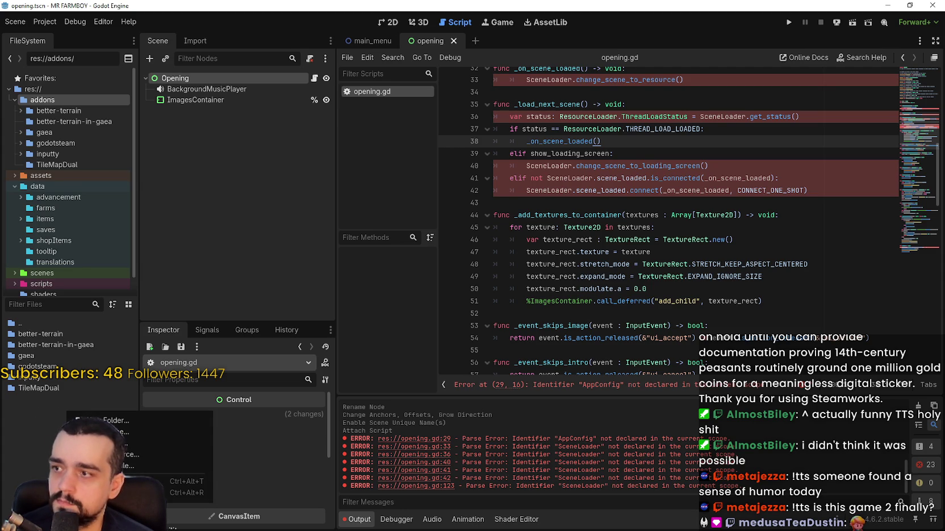
click(125, 419)
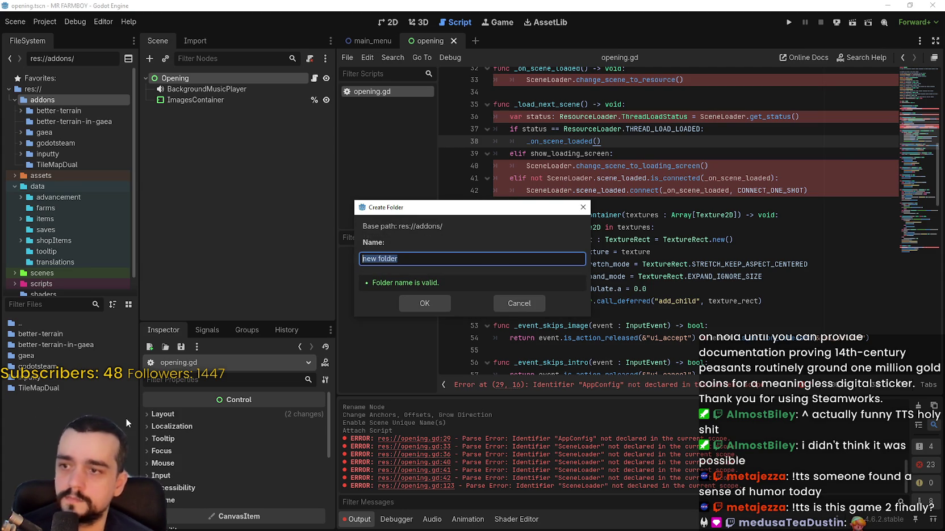
text(SceneLoader)
key(Return)
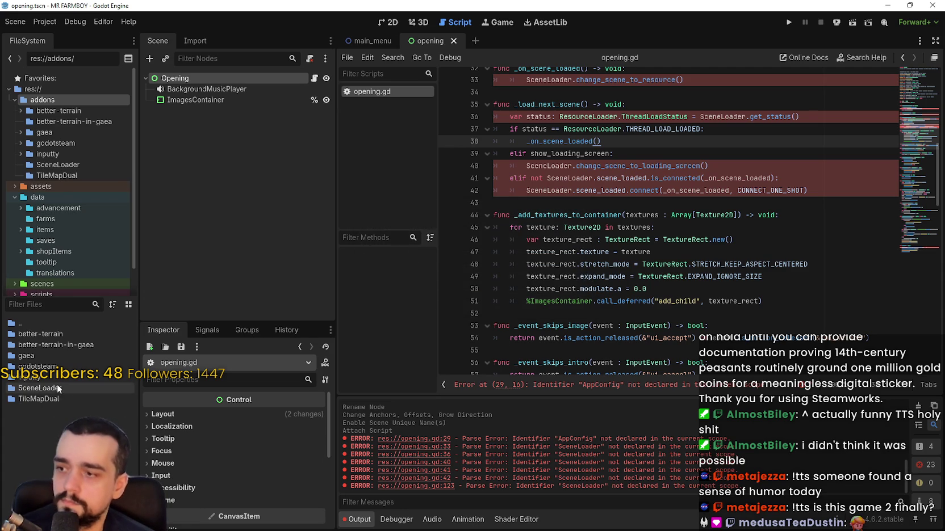
- Inside the SceneLoader folder, create a SceneLoader scene with a Node root
double_click(57, 386)
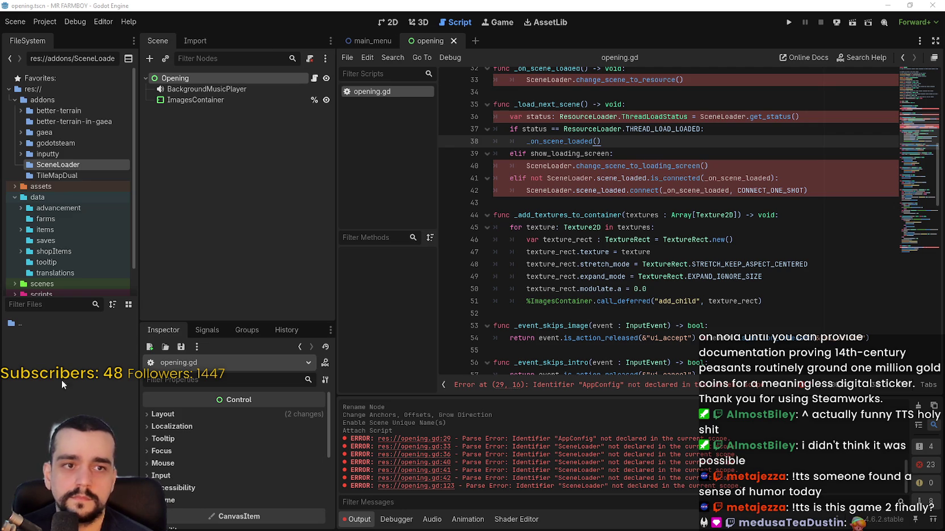
right_click(41, 377)
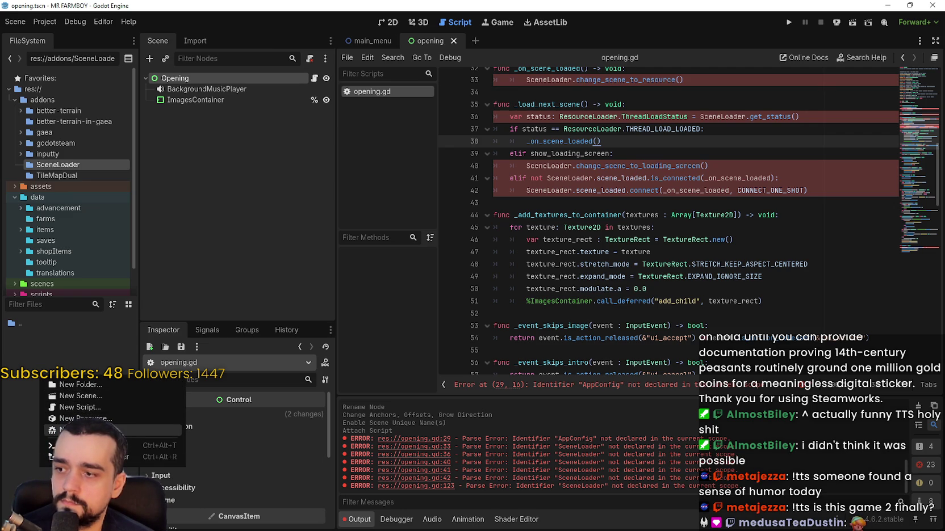
click(93, 393)
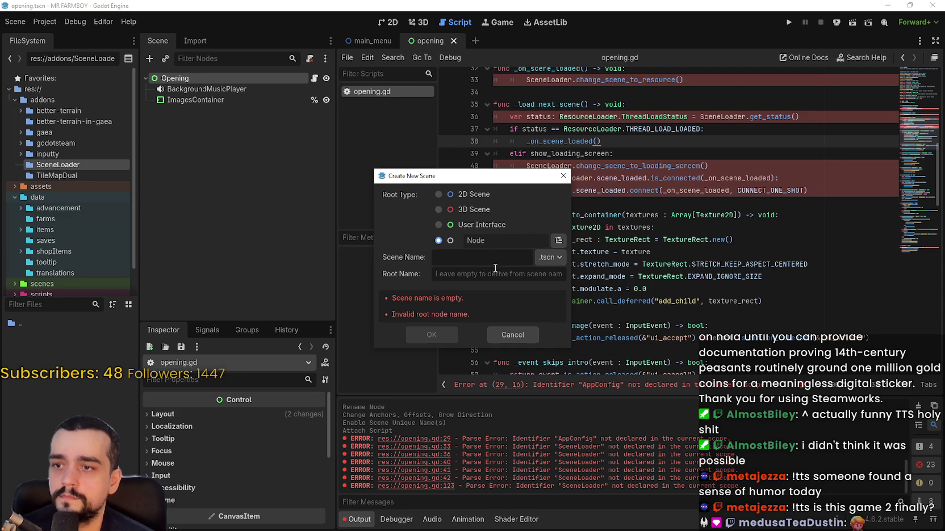
text(Scene)
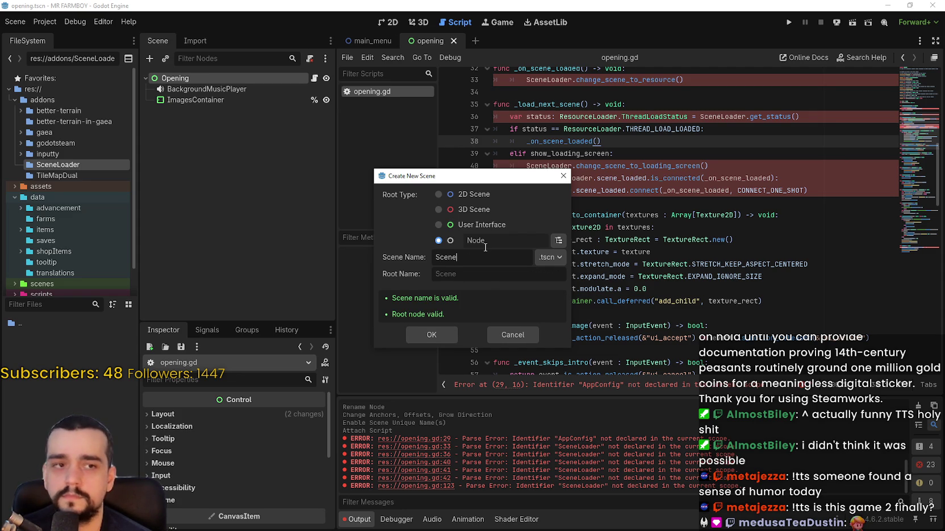
text(Loader)
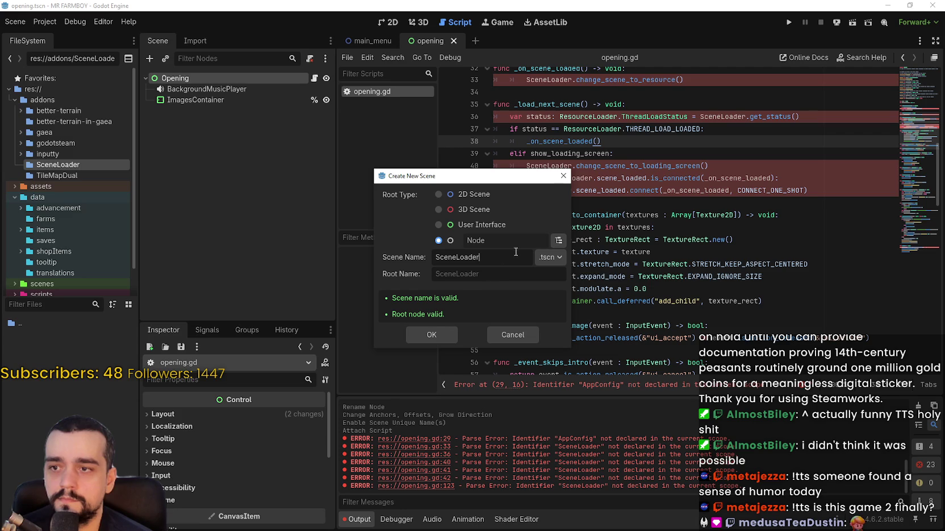
click(445, 332)
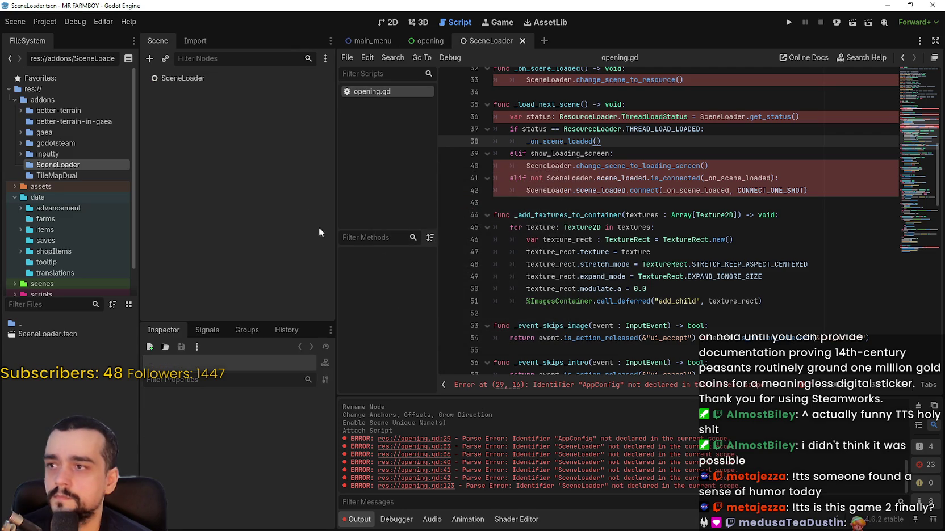
- Attach a new scene_loader.gd script to the SceneLoader root node
click(195, 78)
right_click(195, 78)
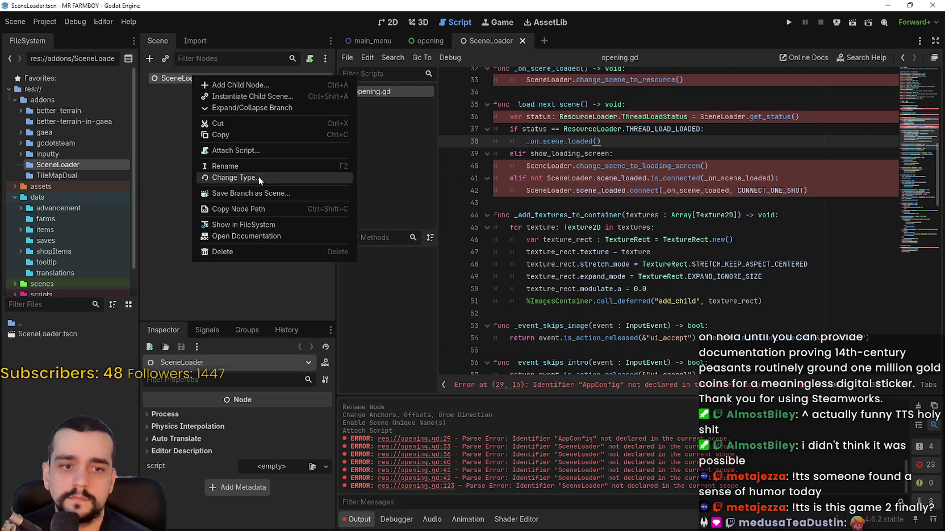
click(251, 152)
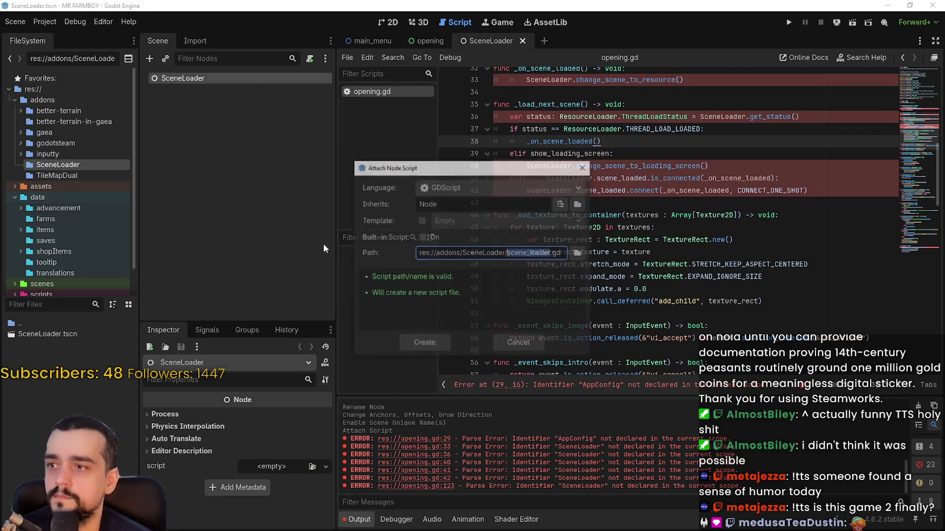
click(429, 346)
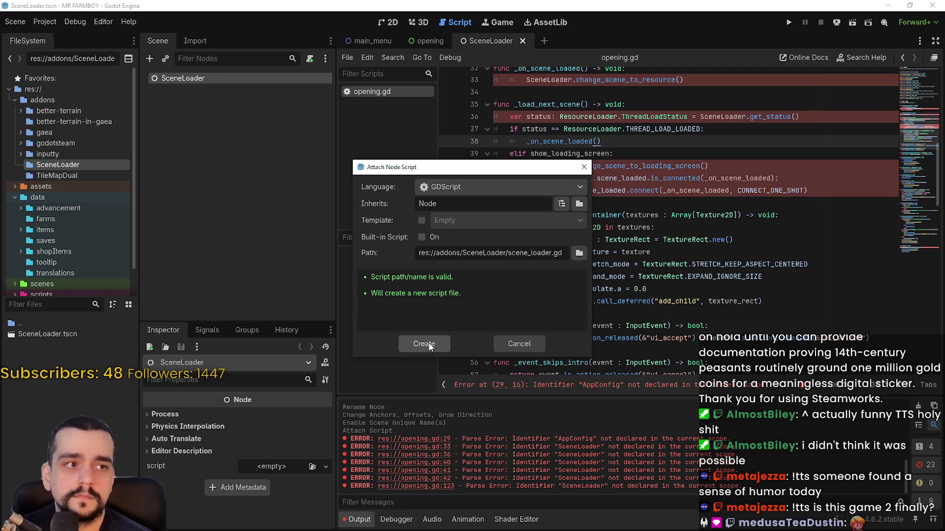
click(430, 346)
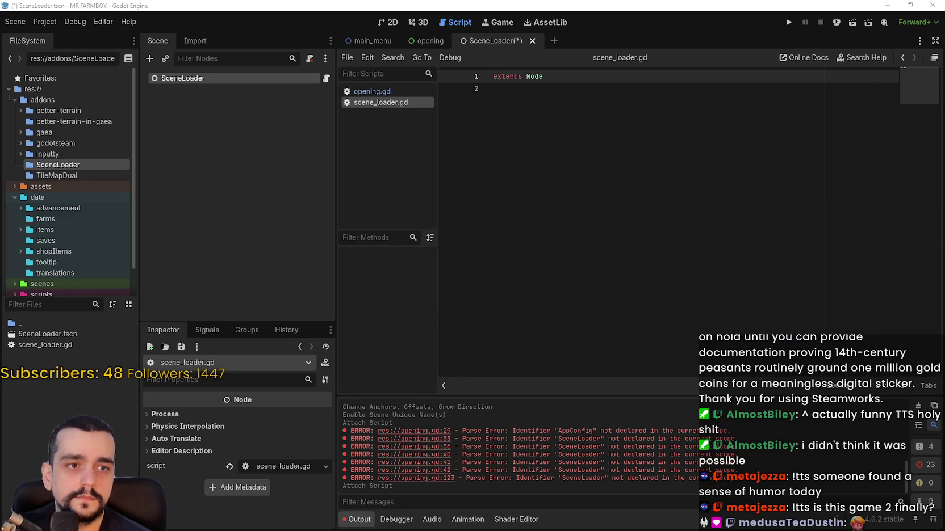
- Replace the stub with the full SceneLoaderClass script, save it, and open Project Settings
key(ctrl+a)
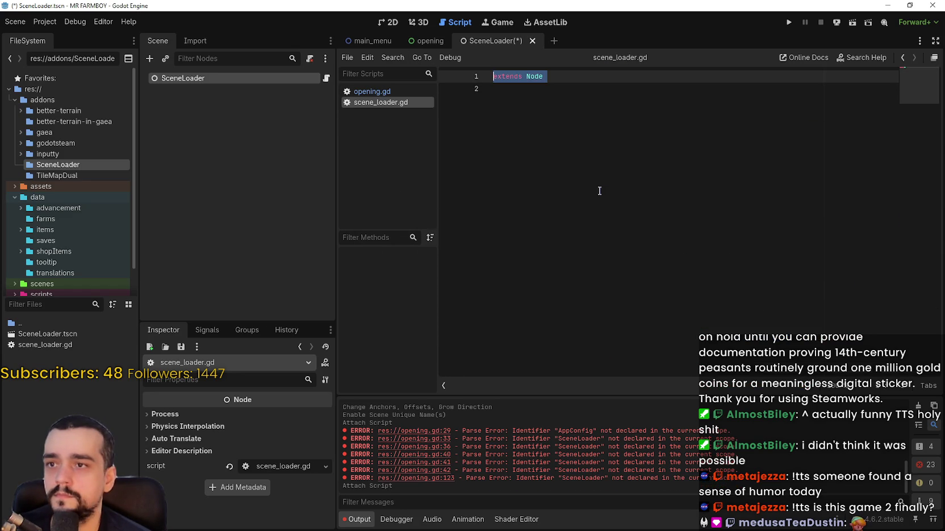
key(ctrl+v)
scroll(613, 186, up, 10)
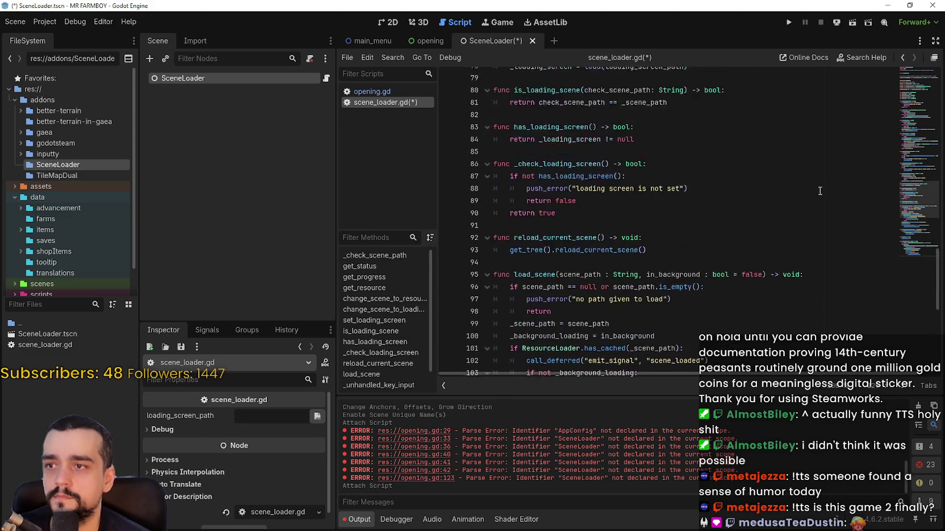
drag(919, 210, 904, 58)
click(693, 126)
key(ctrl+s)
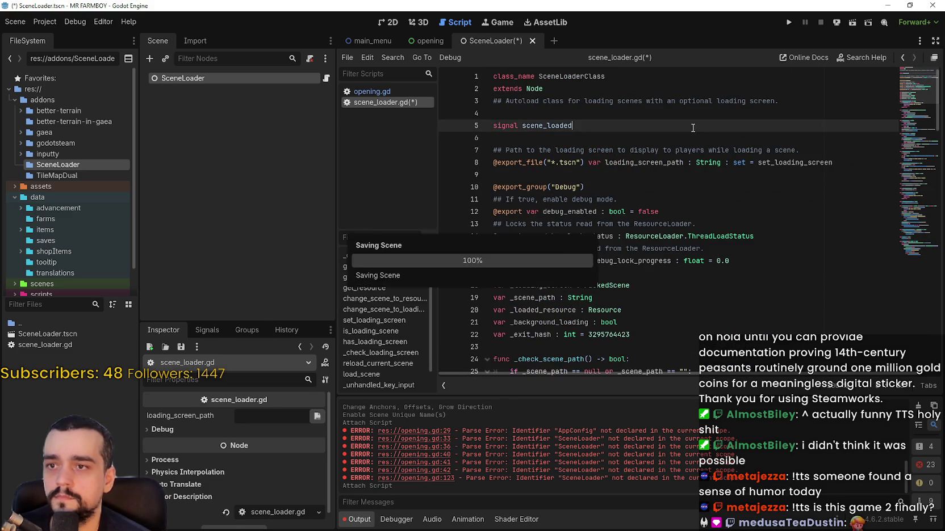
click(42, 23)
click(56, 38)
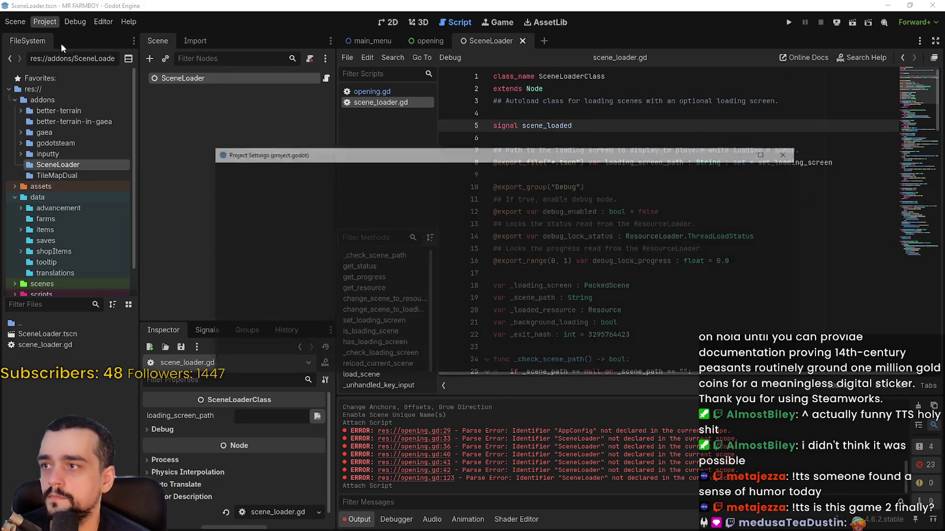
- Add res://addons/SceneLoader/SceneLoader.tscn as the SceneLoader autoload, then close the settings
click(280, 174)
click(377, 173)
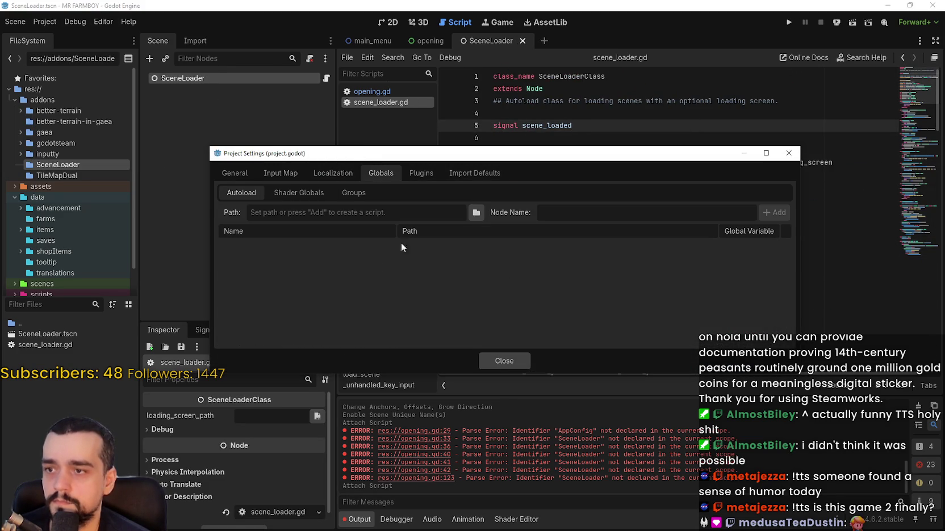
click(476, 214)
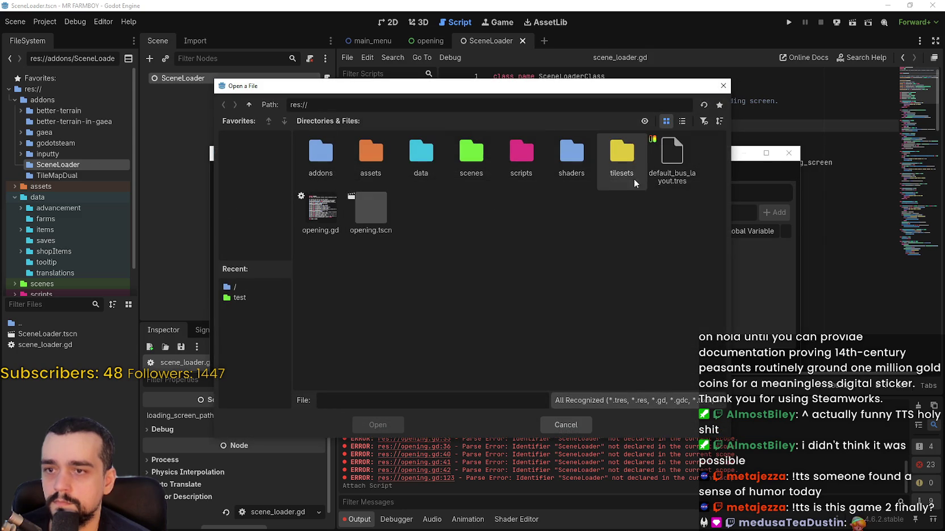
double_click(343, 153)
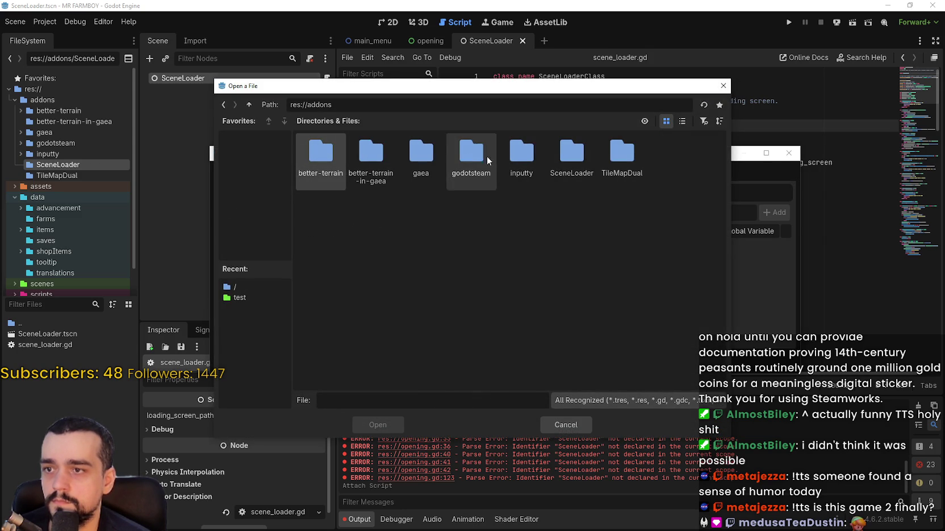
double_click(574, 156)
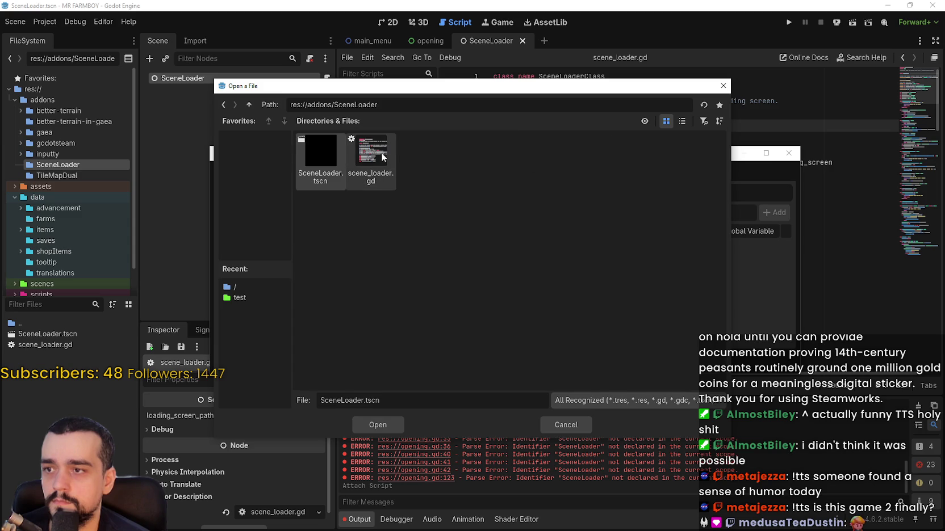
click(377, 425)
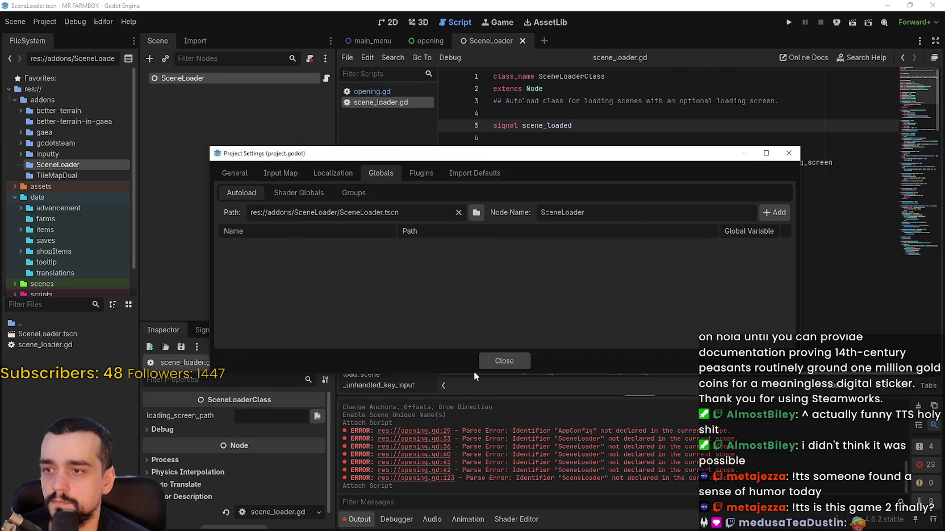
click(768, 214)
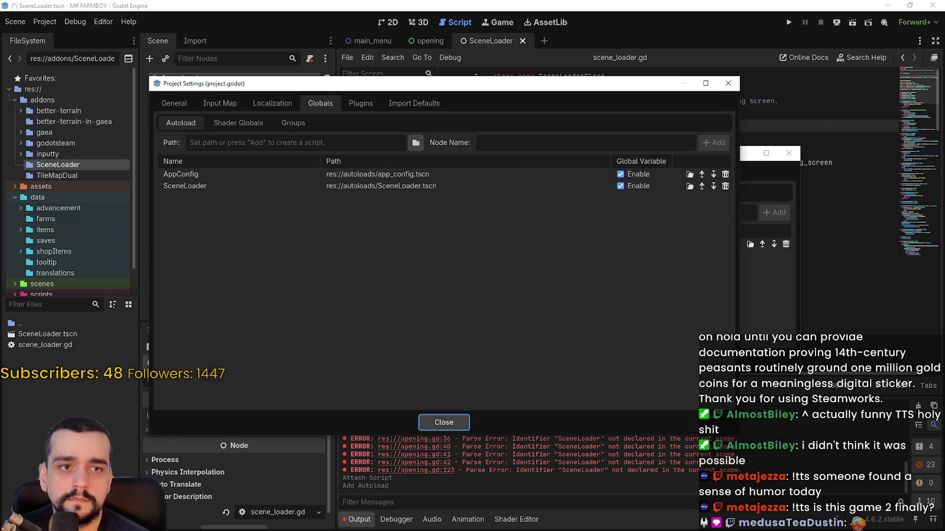
mouse_move(230, 84)
mouse_down()
mouse_move(698, 83)
mouse_move(548, 302)
mouse_move(264, 180)
mouse_move(282, 205)
mouse_move(282, 385)
mouse_move(308, 96)
mouse_up()
click(518, 434)
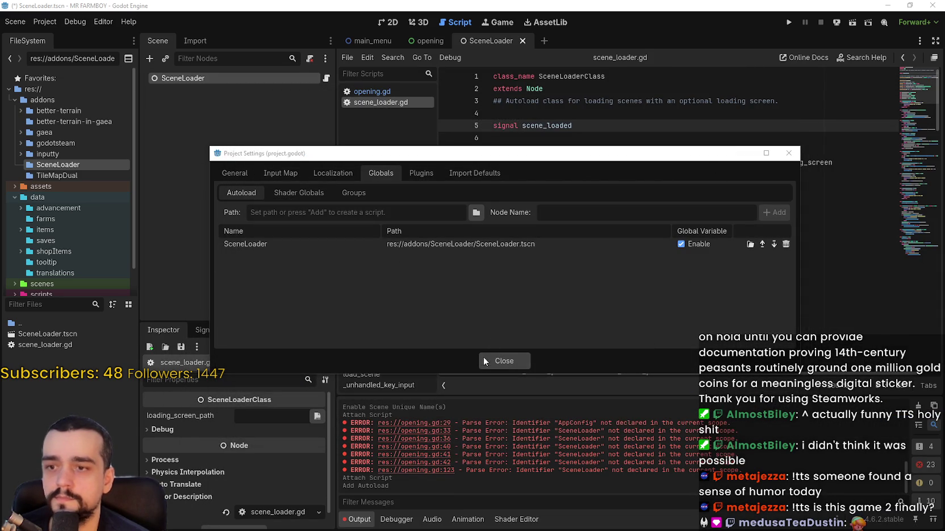
click(521, 359)
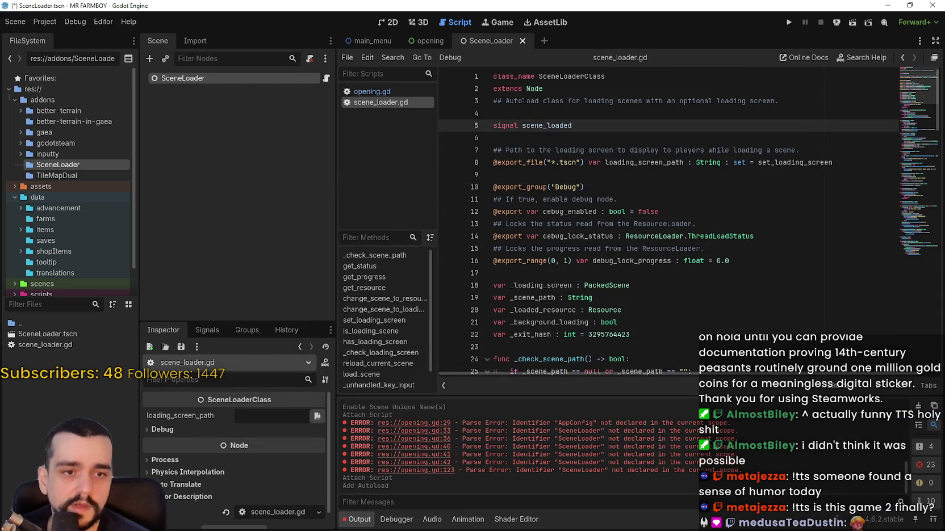
- Create an AppConfig scene and attach a new app_config.gd script to its root
right_click(64, 379)
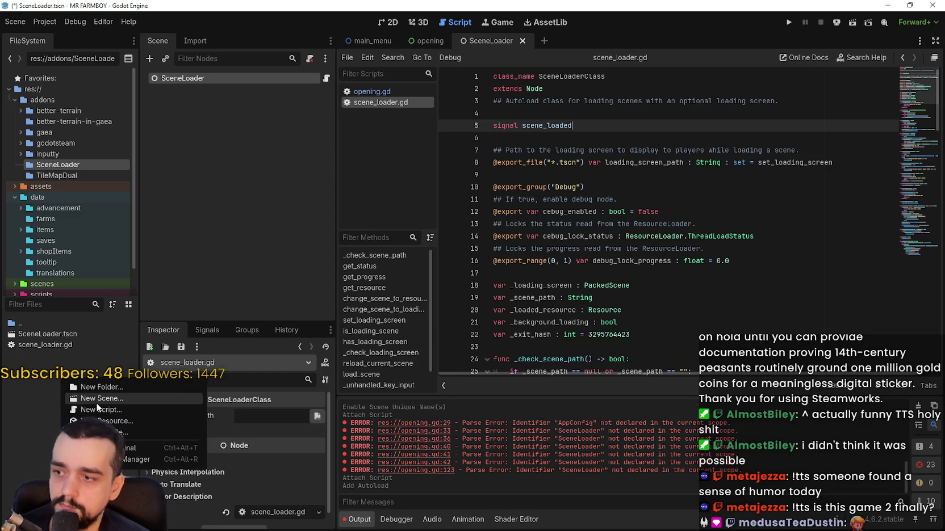
click(96, 401)
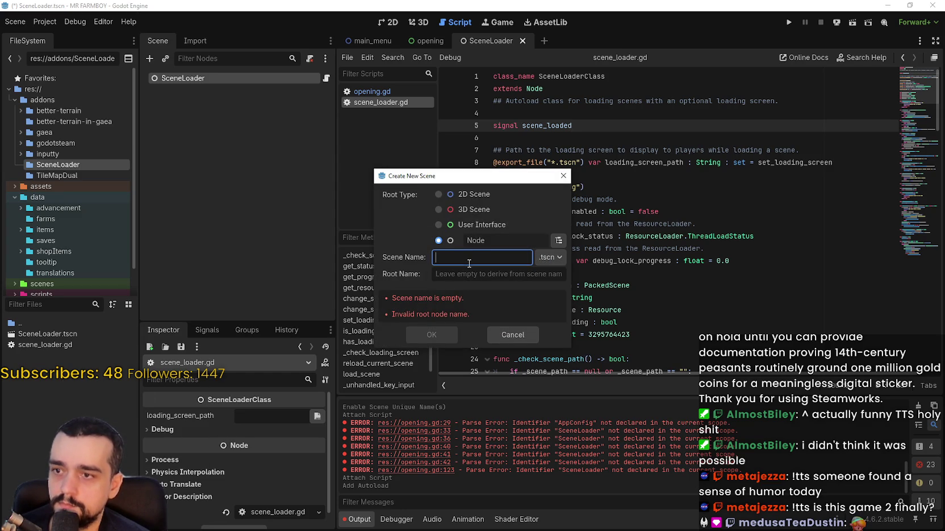
text(AppConfig)
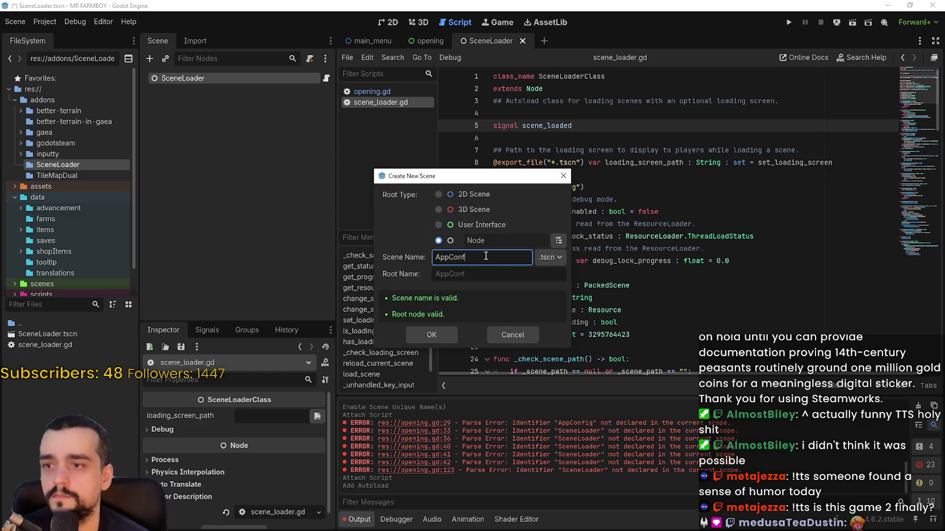
click(418, 333)
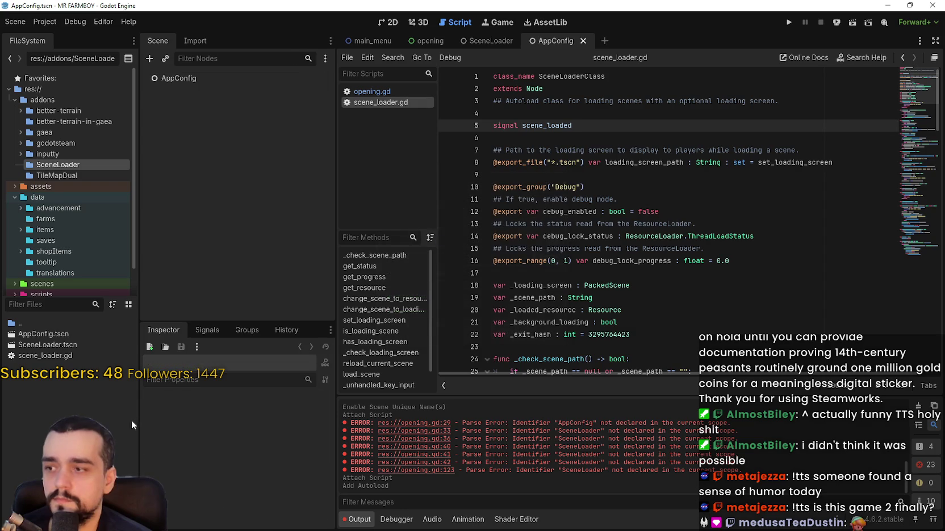
right_click(195, 73)
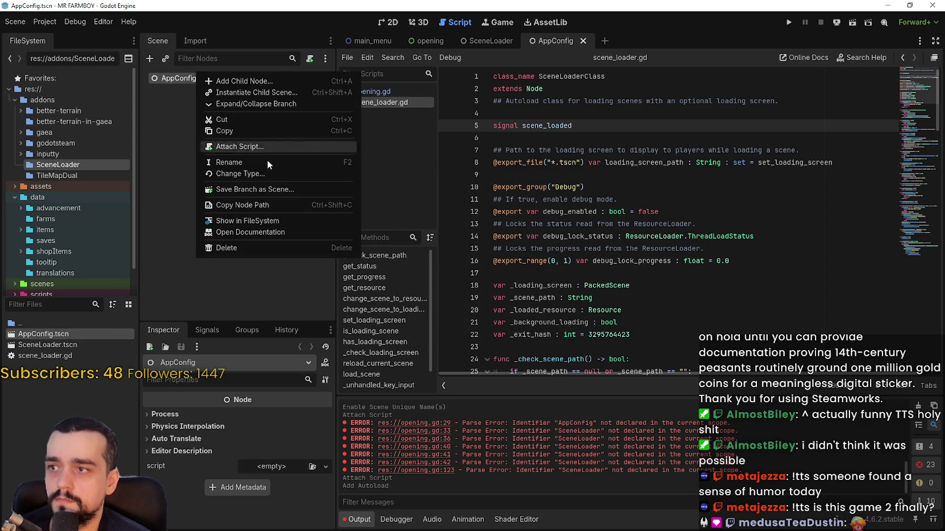
click(256, 147)
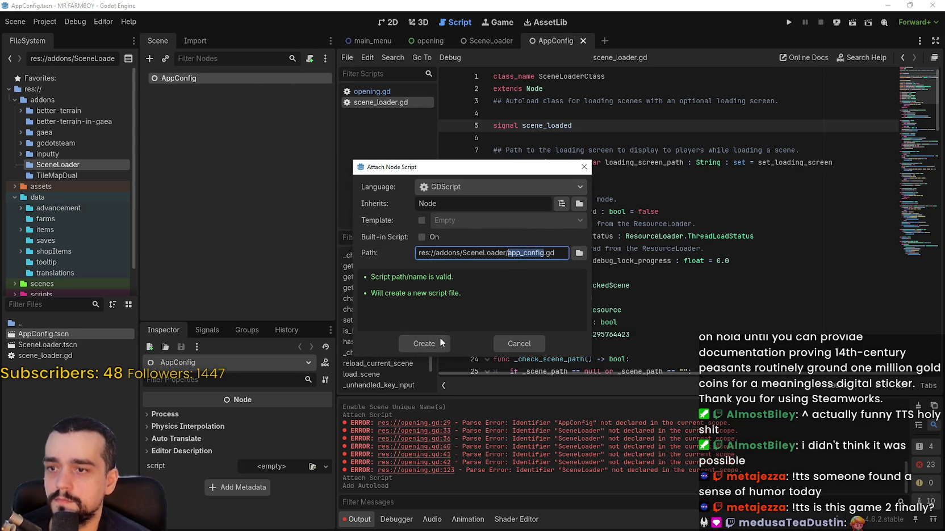
click(440, 338)
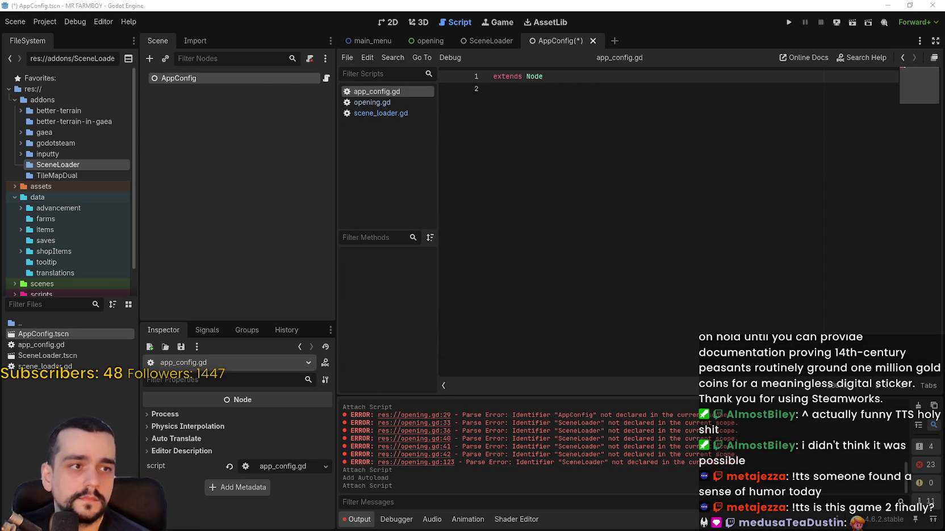
- Paste the AppConfig code, comment out _ready, and delete the ending_scene_path line
drag(497, 157, 515, 76)
key(ctrl+a)
text(extends Node  @export_group("Scenes") @export_file("*.tscn") var main_menu_scene_path : String @export_file("*.tscn") var game_scene_path : String #@export_file("*.tscn") var ending_scene_path : String  func _ready() -> void: 	GlobalState.open() 	#AppSettings.set_from_config_and_window(get_window()))
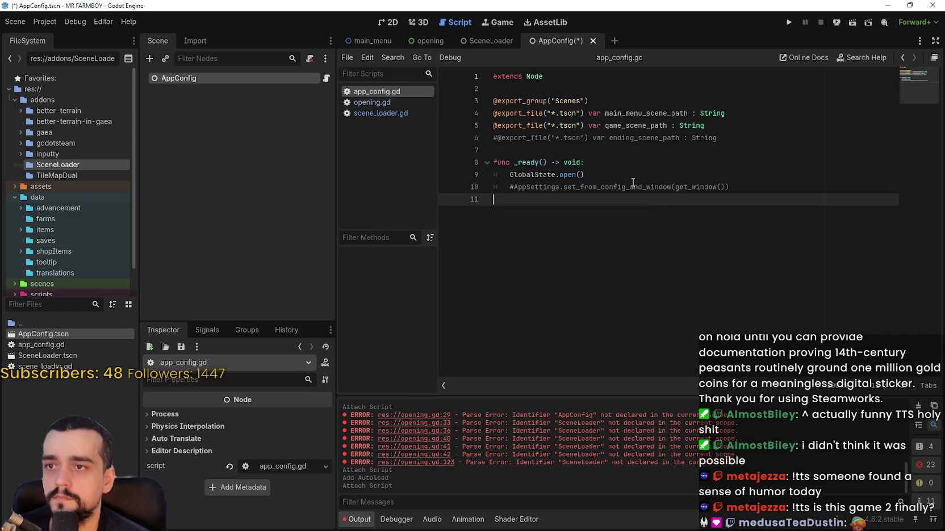
mouse_move(789, 192)
mouse_down()
mouse_move(485, 178)
mouse_move(491, 171)
mouse_up()
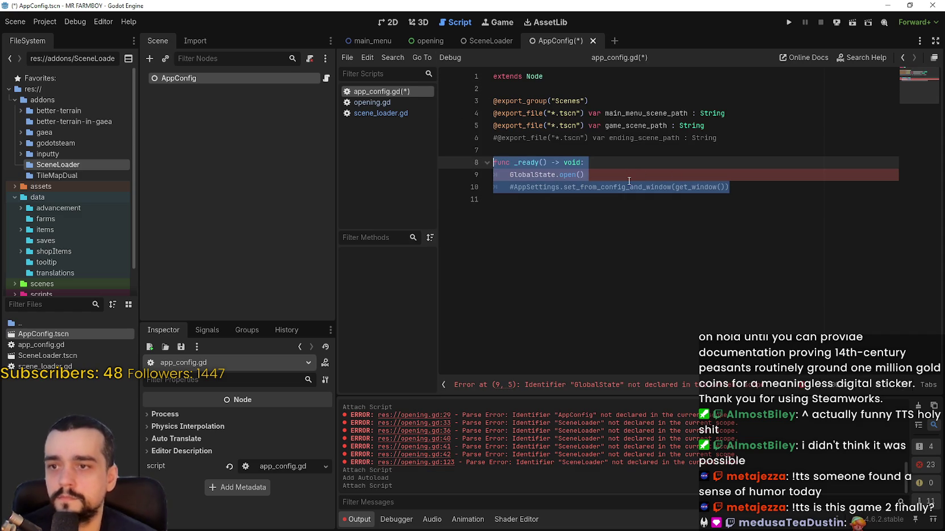
click(632, 170)
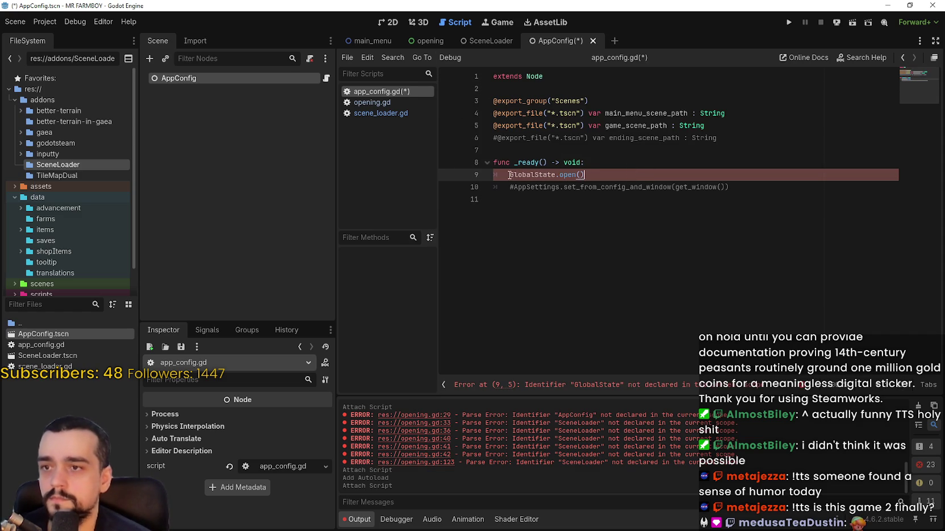
key(ctrl+k)
key(Up)
key(ctrl+k)
click(730, 135)
drag(730, 135, 470, 141)
key(BackSpace)
key(BackSpace)
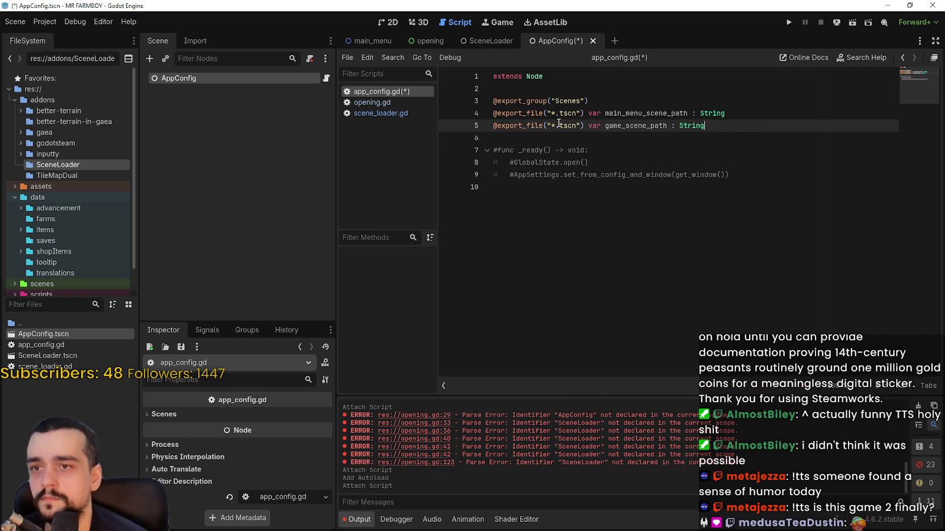
- Save app_config.gd and expand the Scenes properties in the Inspector
click(610, 102)
click(647, 176)
key(ctrl+s)
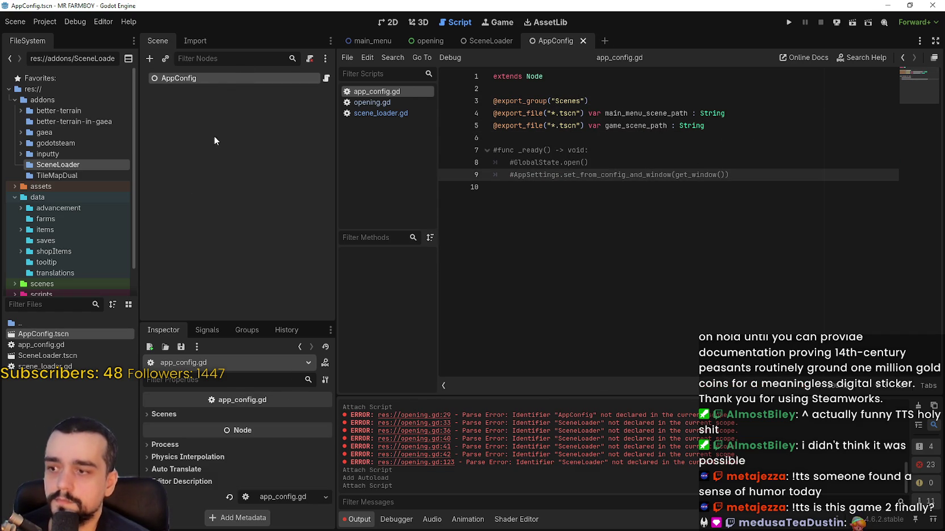
click(172, 415)
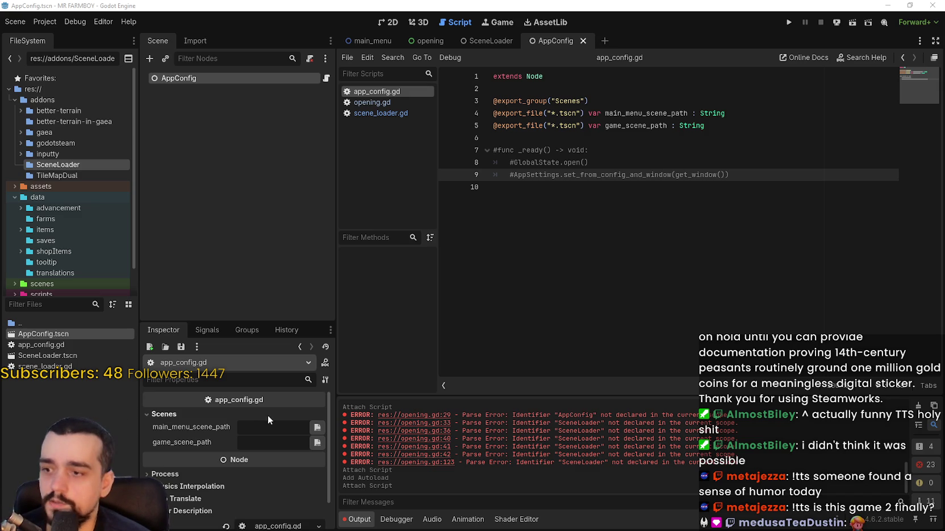
click(317, 427)
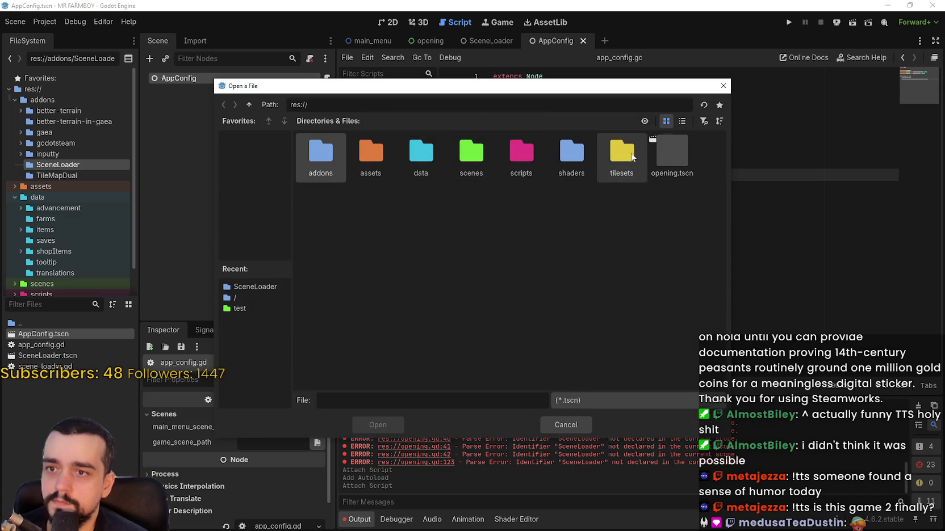
- Set main_menu_scene_path to res://scenes/test/main_menu.tscn and save AppConfig
click(469, 167)
double_click(469, 167)
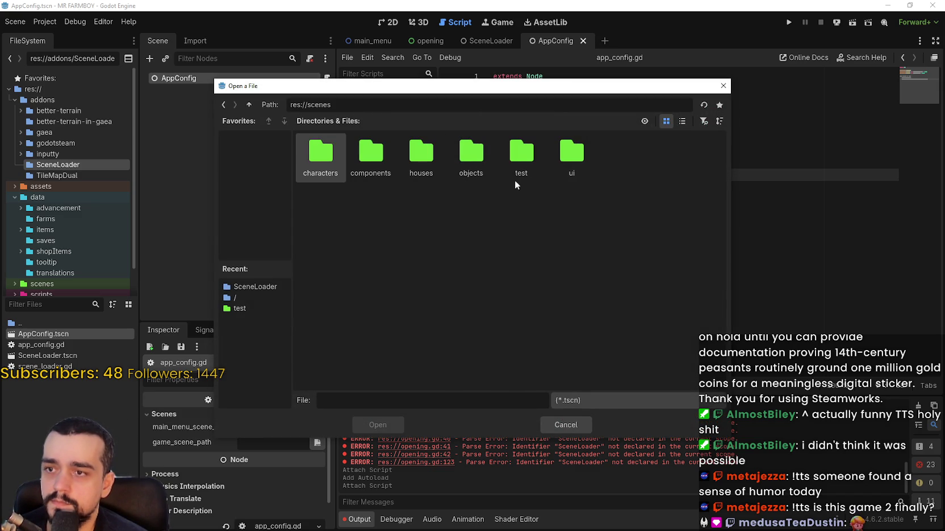
double_click(530, 170)
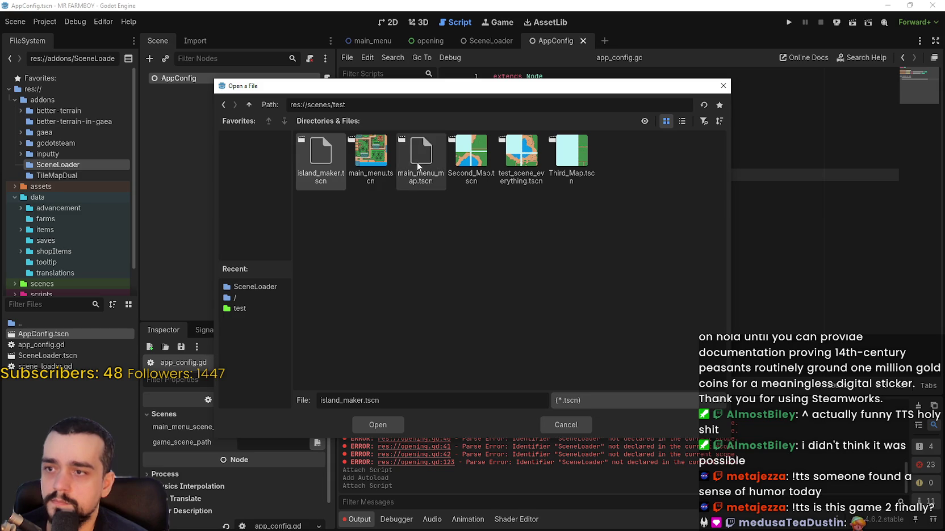
click(681, 121)
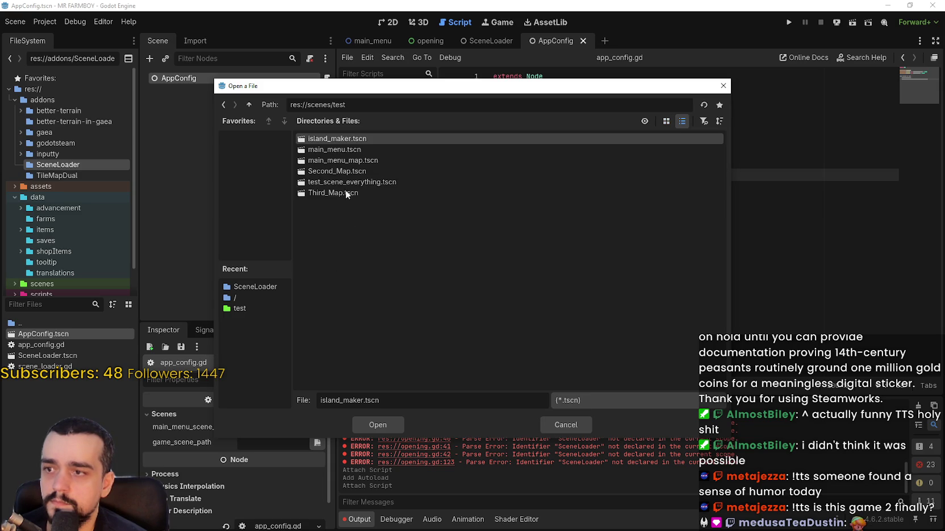
click(342, 150)
double_click(339, 150)
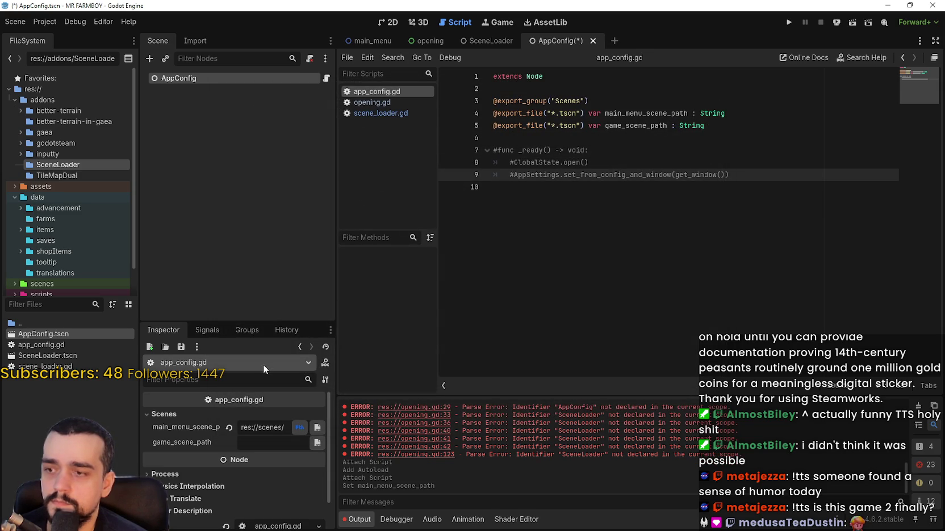
drag(336, 444, 407, 443)
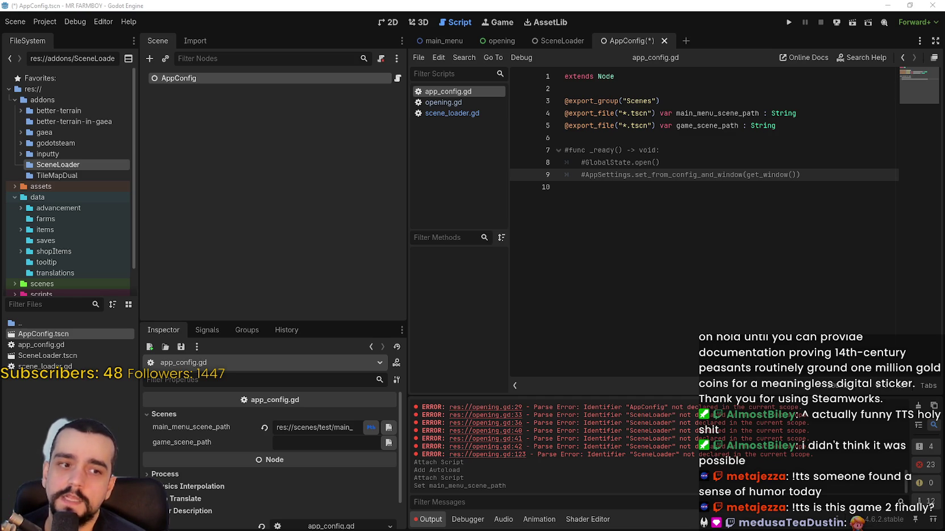
key(ctrl+s)
click(637, 239)
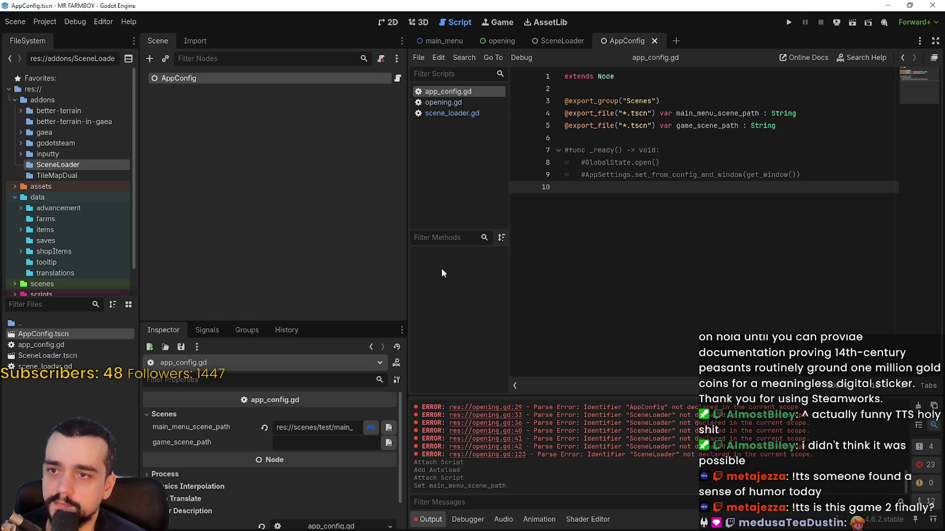
- Autoload AppConfig.tscn as AppConfig, move it above SceneLoader, then close the settings
click(44, 22)
click(57, 39)
click(476, 212)
double_click(321, 161)
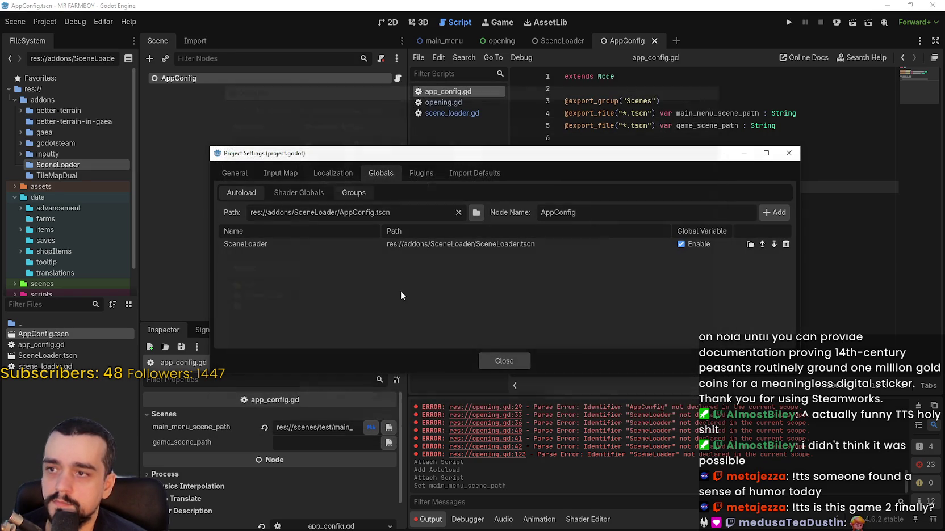
click(773, 213)
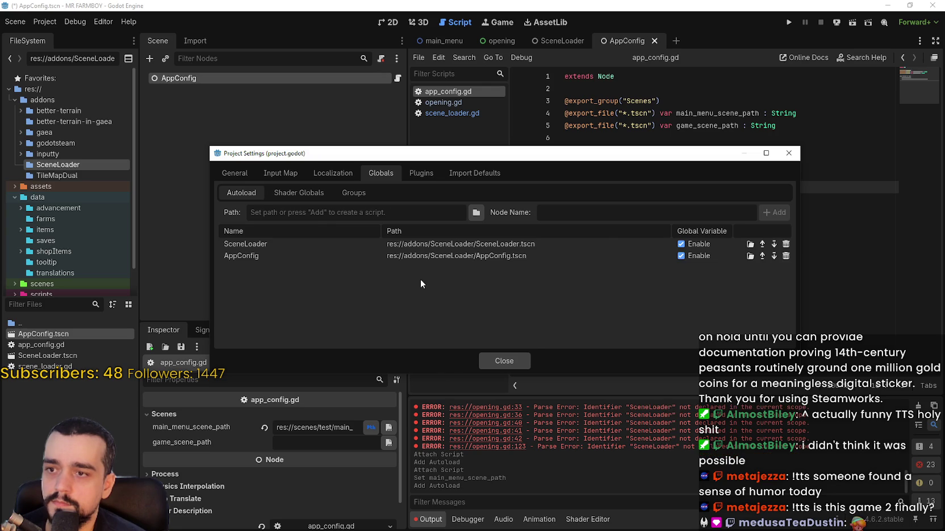
click(763, 256)
click(522, 359)
- Save, switch to the opening scene, and select ImagesContainer
key(ctrl+s)
click(498, 40)
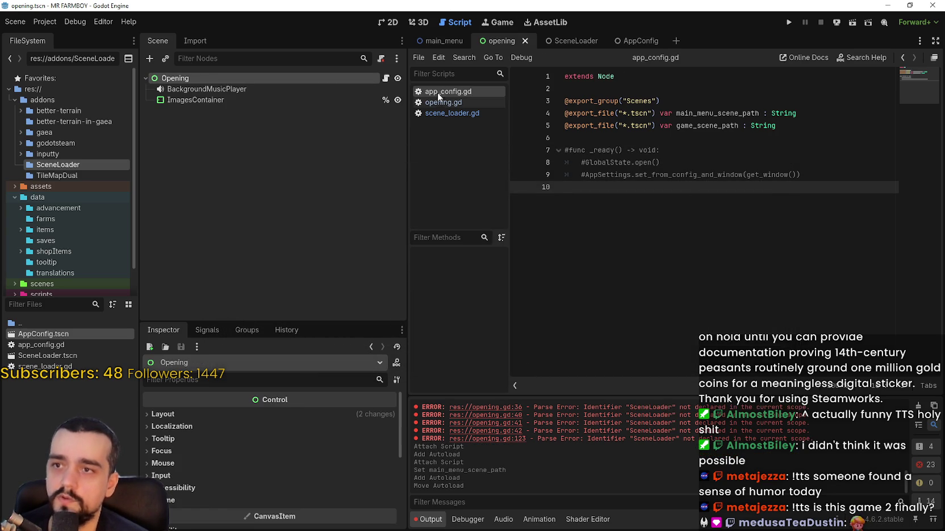
click(200, 99)
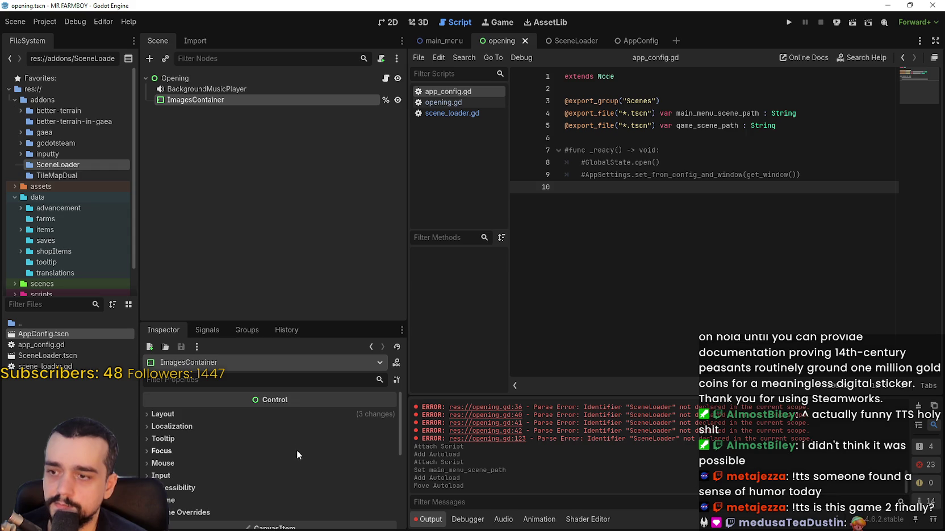
click(179, 413)
click(179, 413)
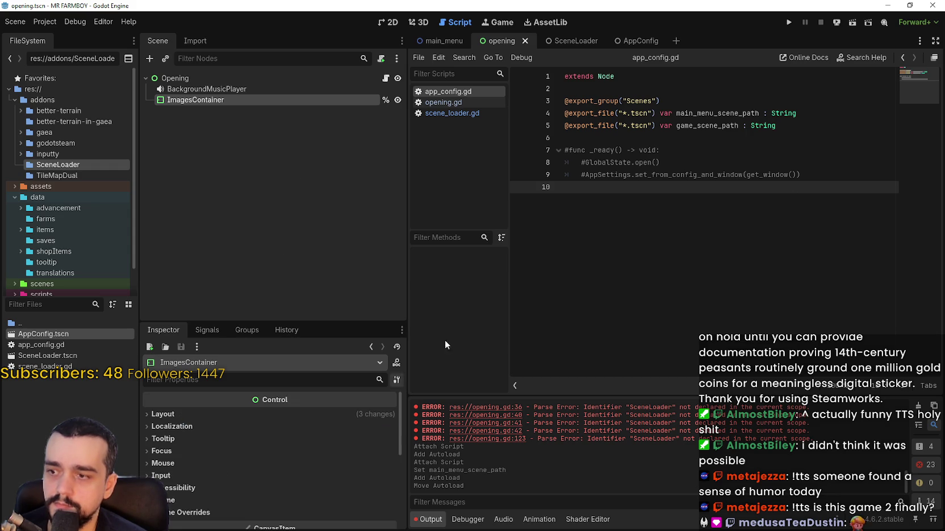
- Open opening.gd, save it, and scroll through the splash code to the images export
click(386, 78)
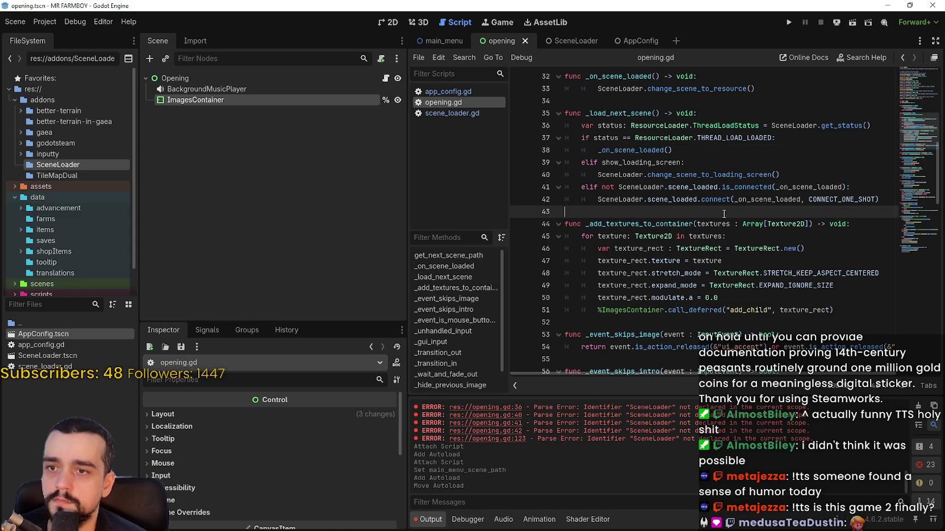
scroll(707, 170, up, 5)
click(707, 175)
key(ctrl+s)
scroll(707, 171, down, 15)
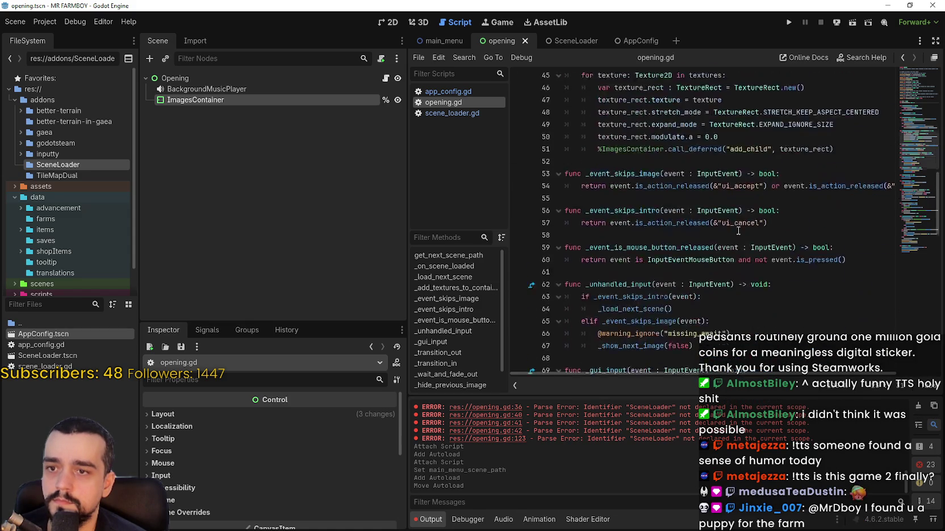
click(692, 139)
scroll(692, 142, down, 5)
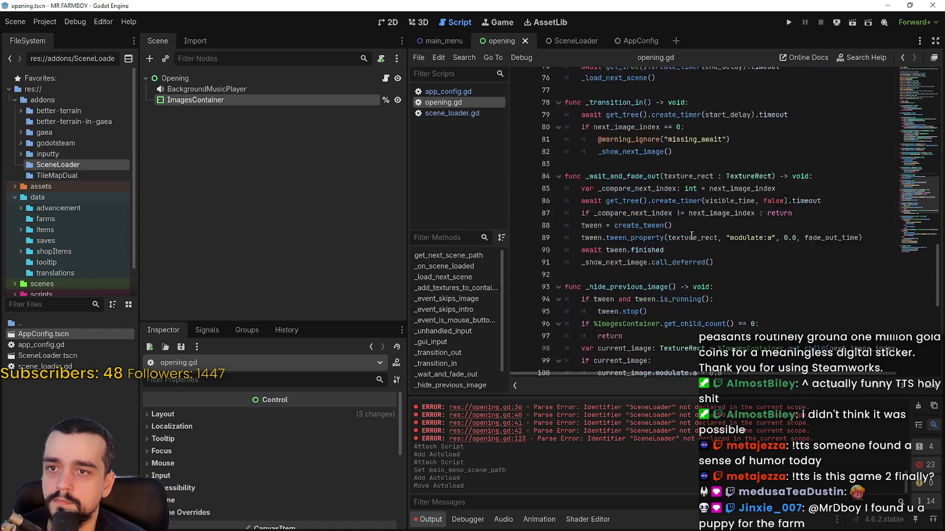
double_click(686, 216)
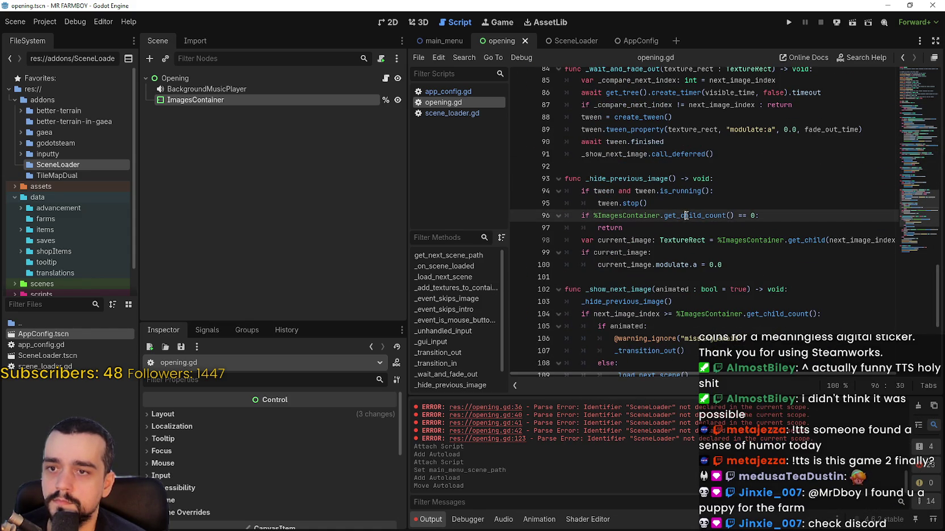
scroll(812, 298, down, 3)
scroll(798, 274, down, 3)
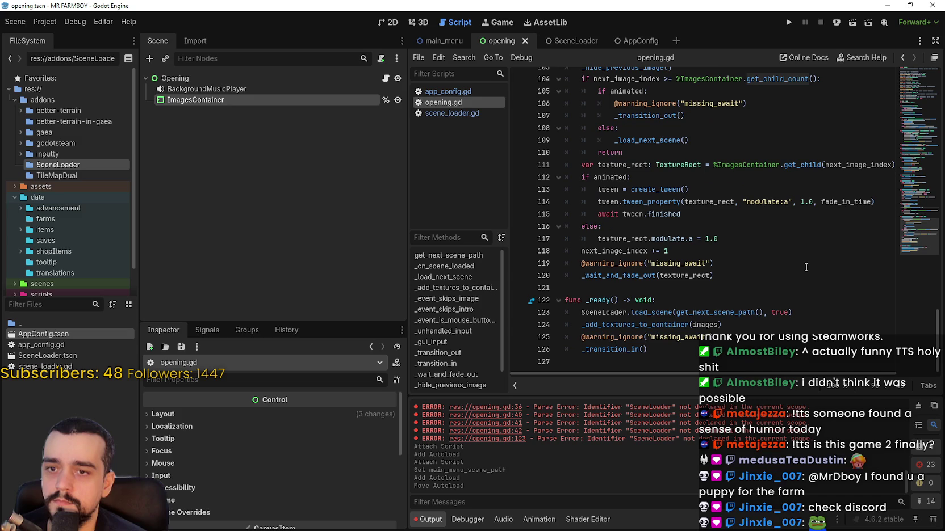
drag(916, 235, 908, 90)
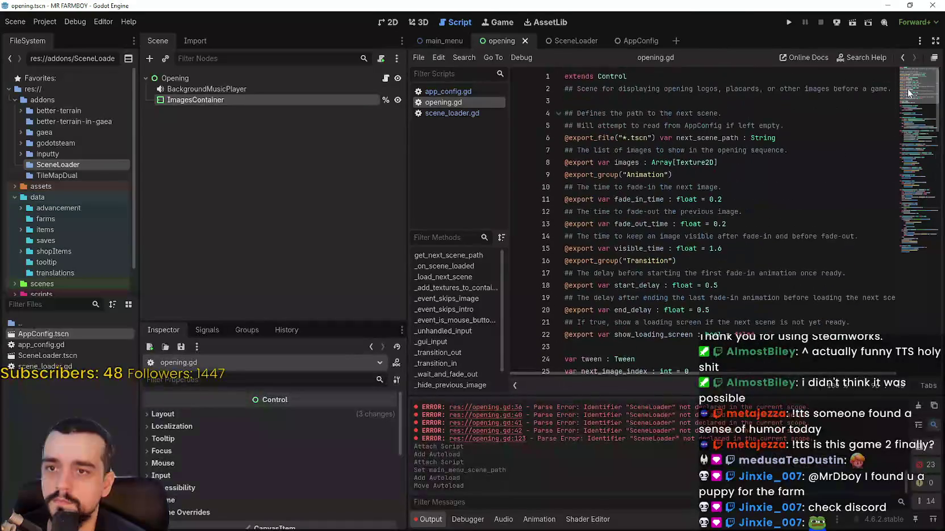
click(583, 163)
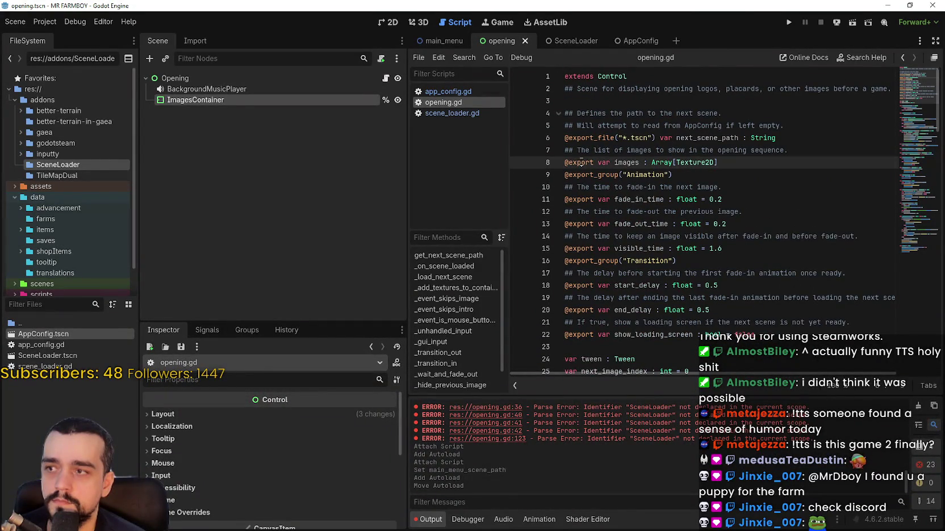
- Select Opening, enlarge the Inspector, then select ImagesContainer to review its properties
click(211, 80)
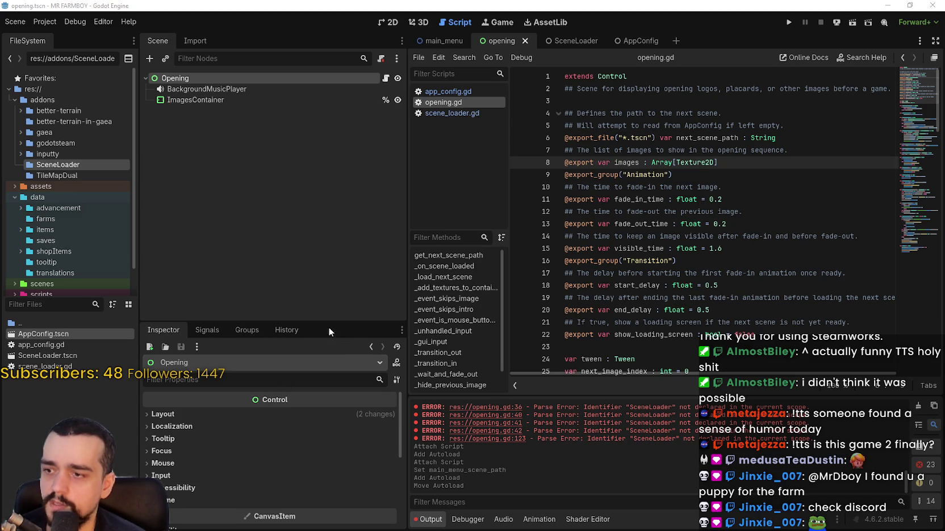
drag(323, 317, 324, 197)
click(218, 102)
- Reload the project from the Opening scene, then close the running game window
click(209, 86)
click(208, 80)
click(46, 21)
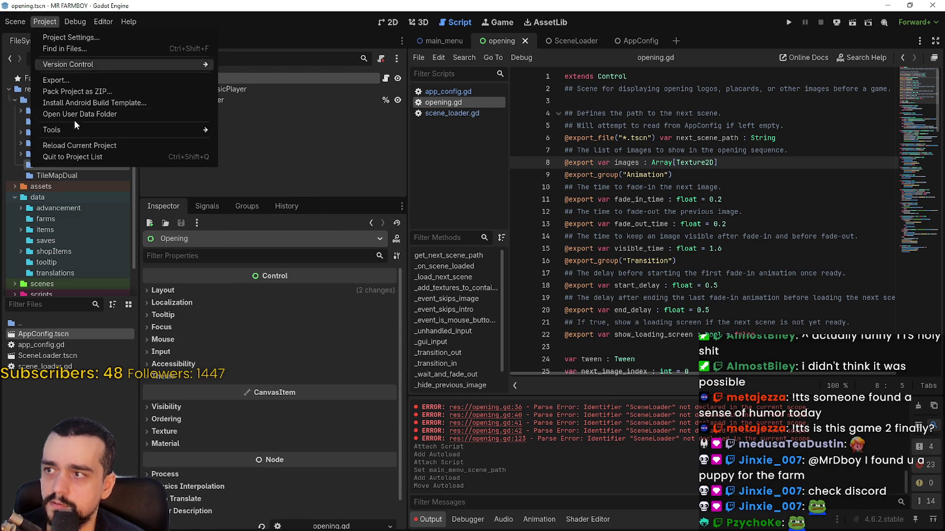
click(74, 142)
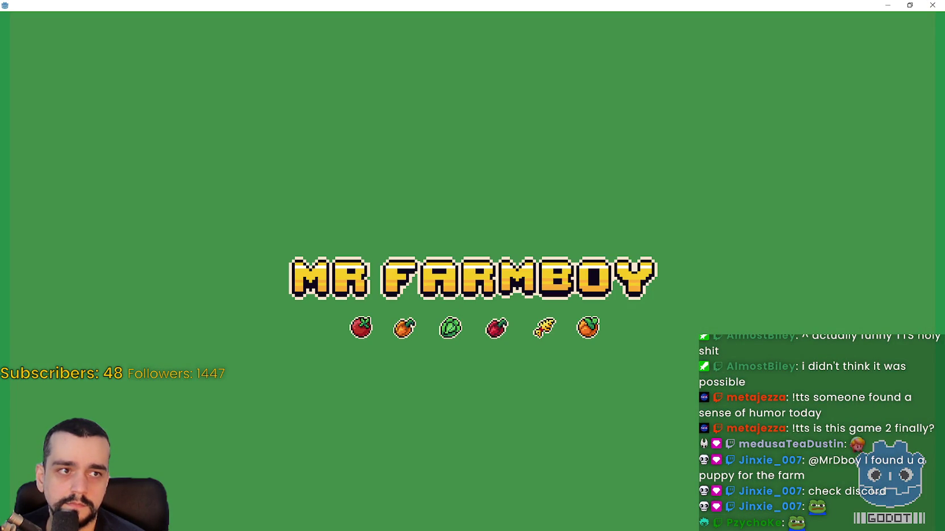
key(alt+Tab)
click(932, 4)
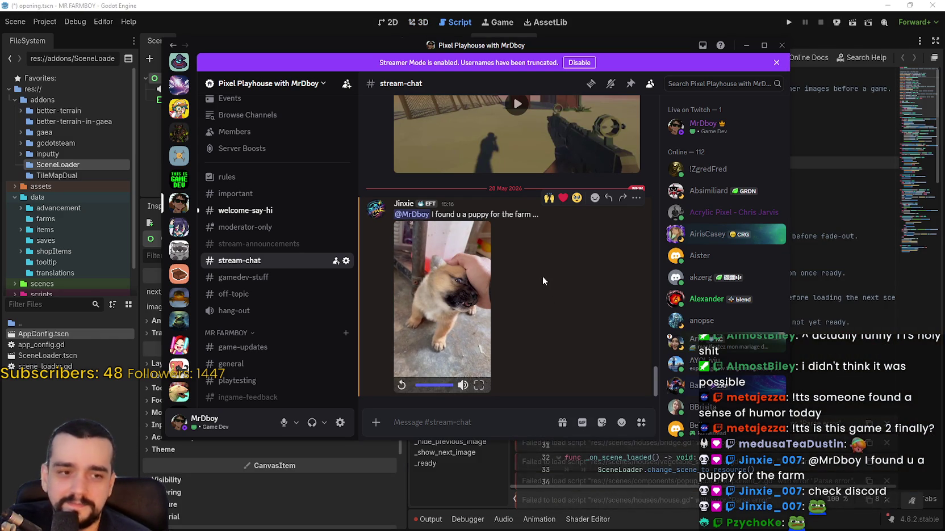
- Move the Discord window aside and return to Godot
drag(325, 48, 355, 56)
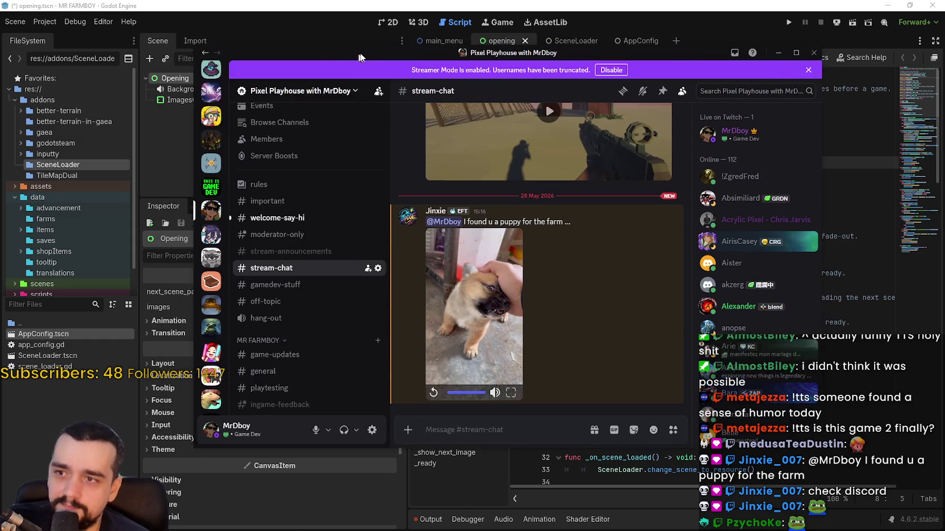
key(alt+Tab)
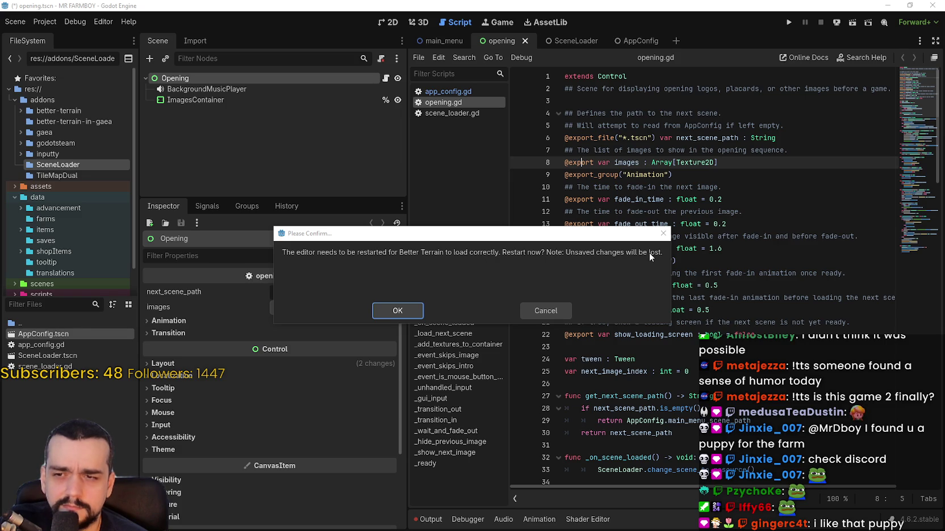
- Confirm the Better Terrain editor restart with OK
click(408, 313)
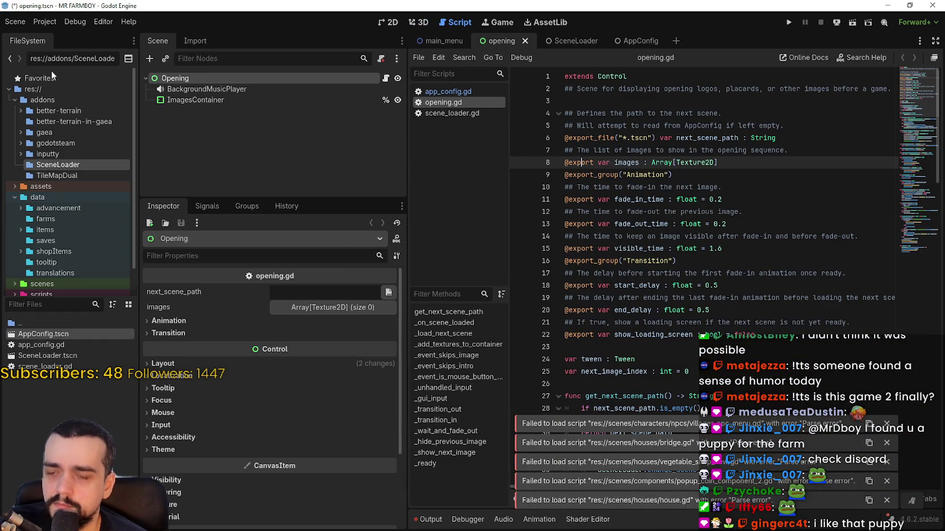
- Remove the BetterTerrain and Inputty autoloads in Project Settings, leaving AppConfig and SceneLoader
click(44, 22)
click(55, 36)
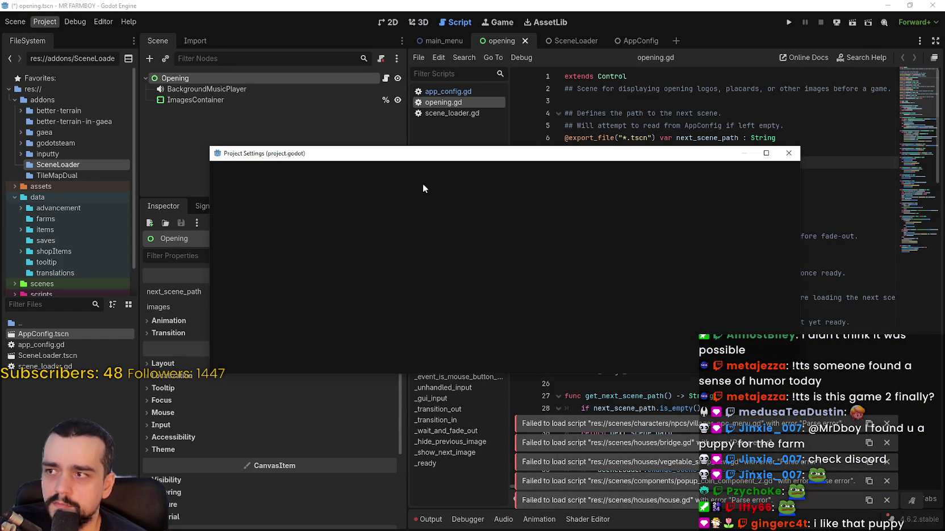
click(380, 173)
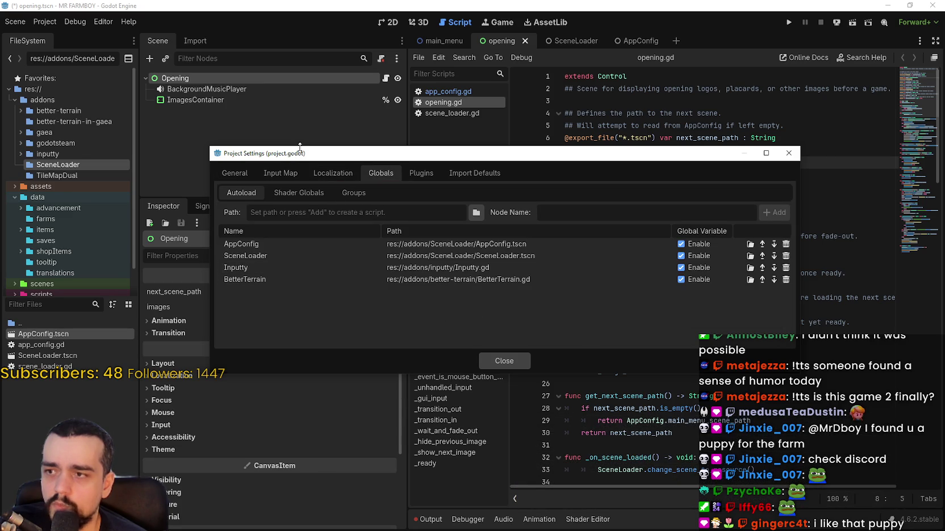
drag(300, 146, 301, 38)
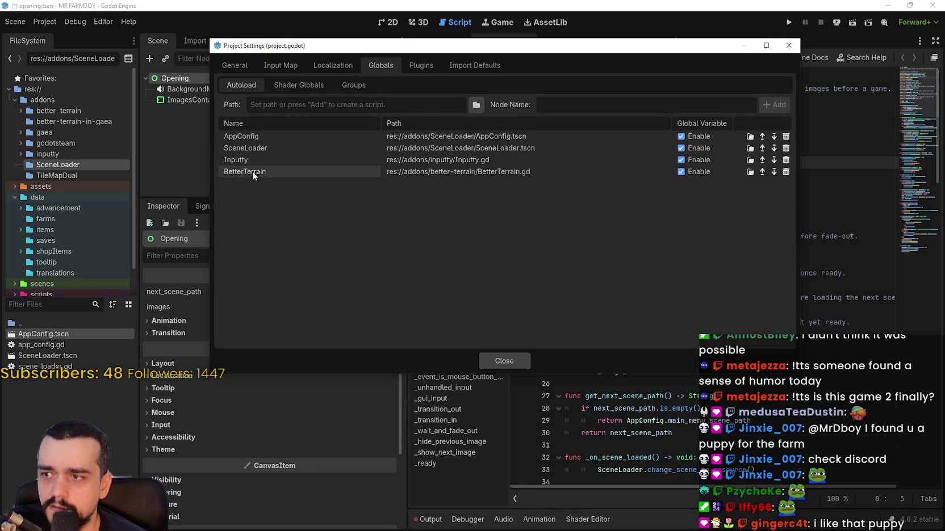
click(786, 172)
click(788, 161)
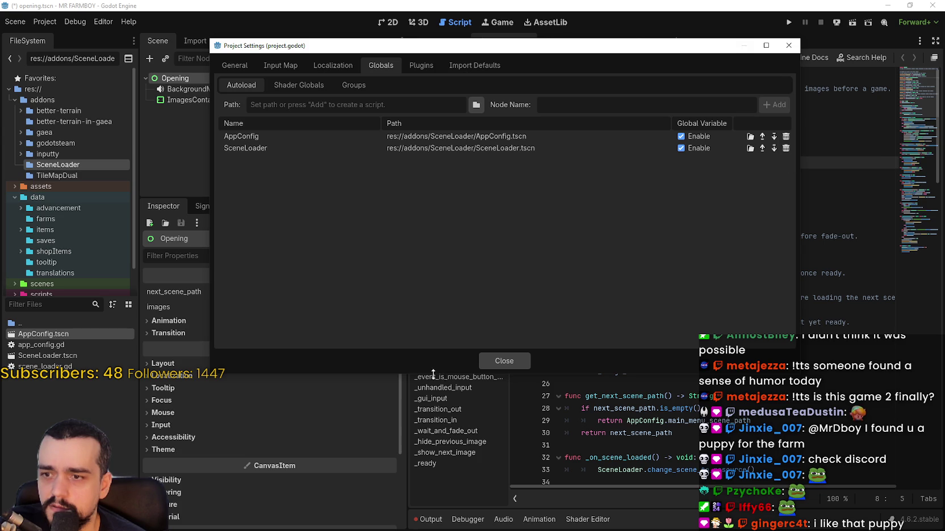
click(504, 361)
- Expand the Opening node's empty images array in the Inspector
click(54, 24)
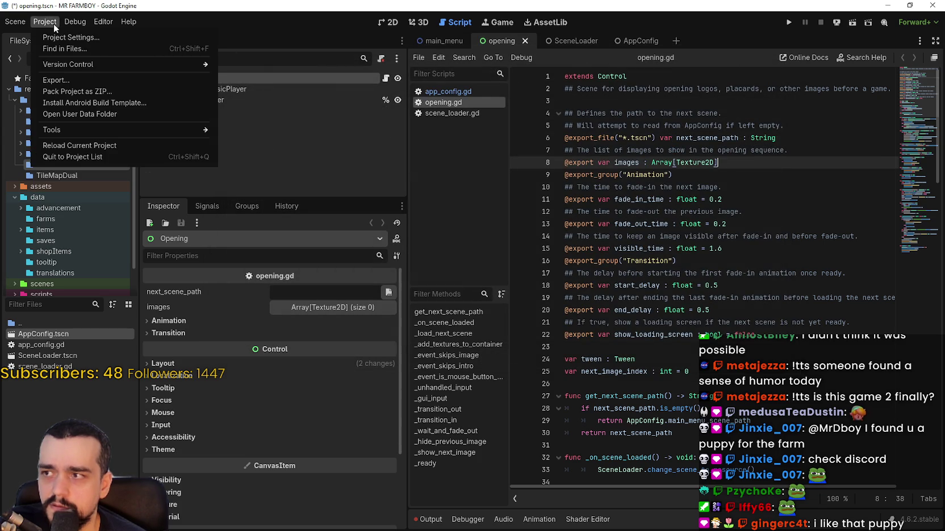
click(789, 125)
click(801, 135)
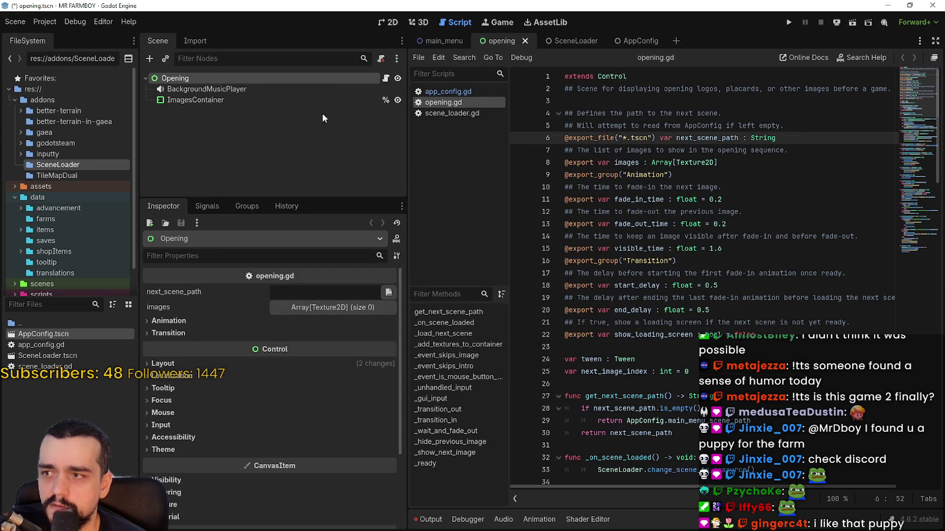
click(322, 309)
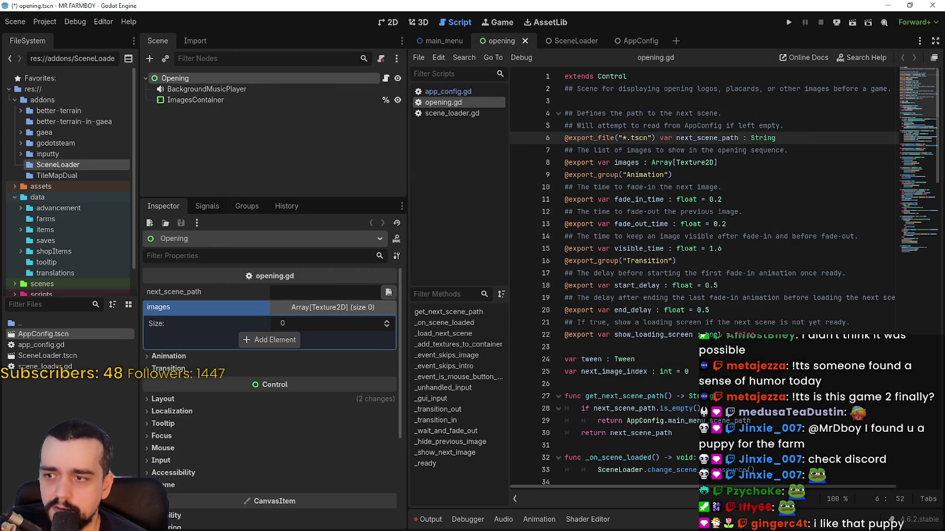
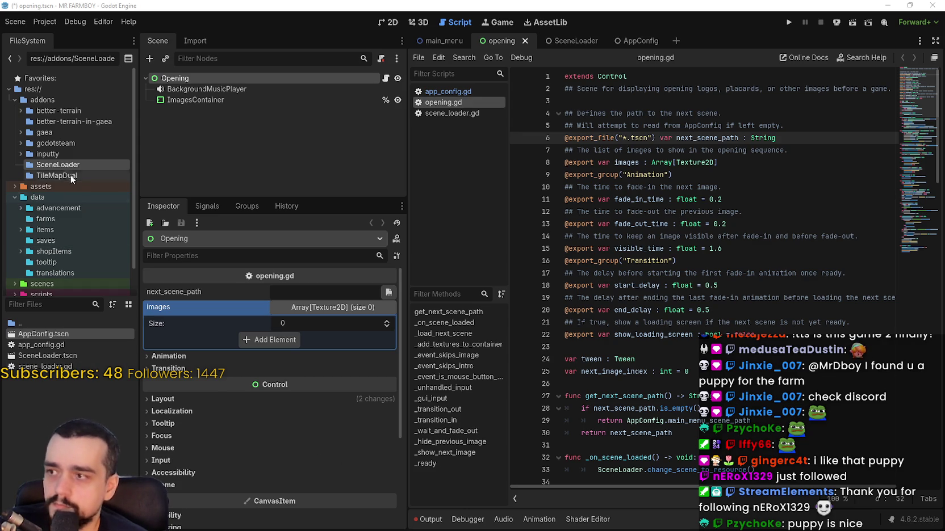
- Expand assets in the FileSystem dock and list the splash folder's MRFARMBOY_ICON.png and splashScreen.png
scroll(70, 193, down, 1)
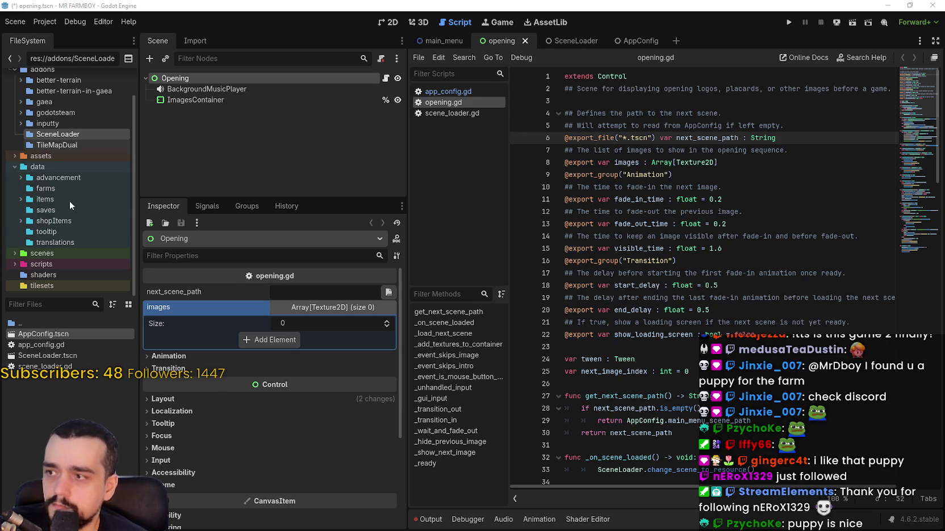
click(12, 156)
click(34, 199)
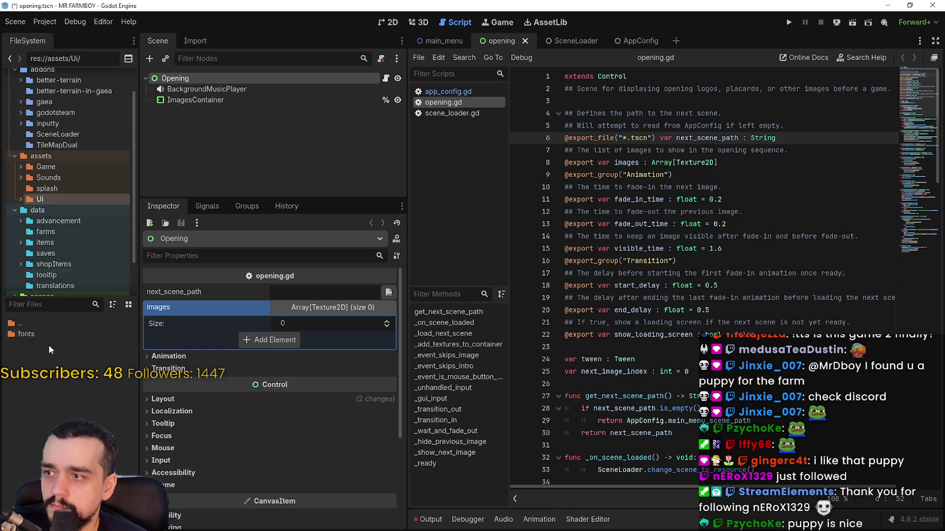
click(21, 199)
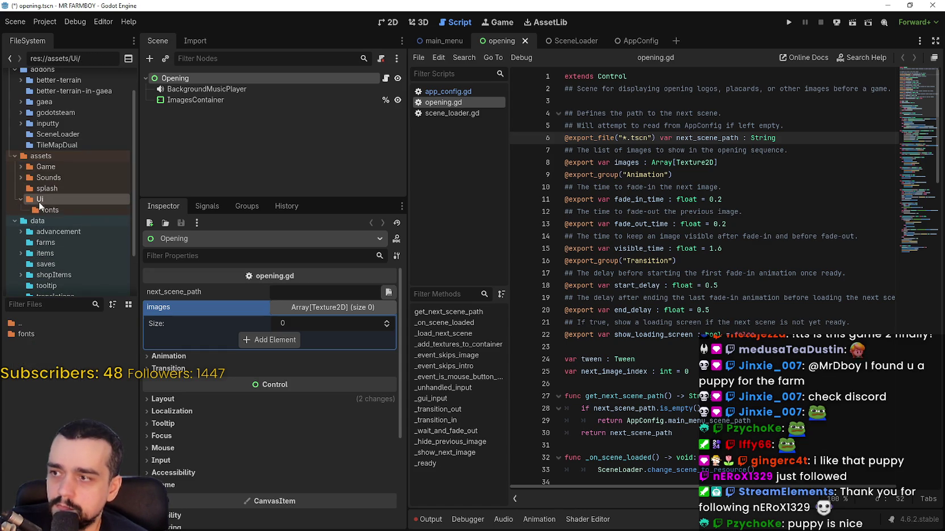
click(44, 189)
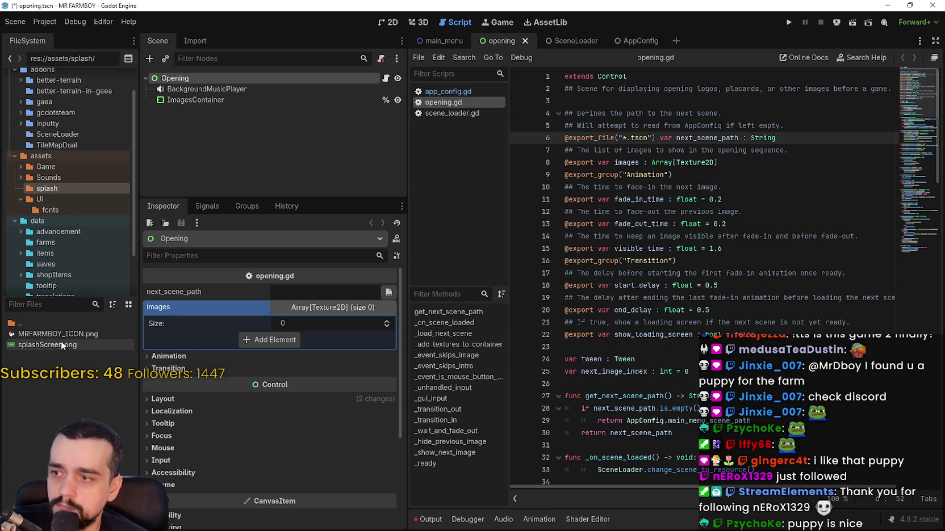
mouse_move(59, 350)
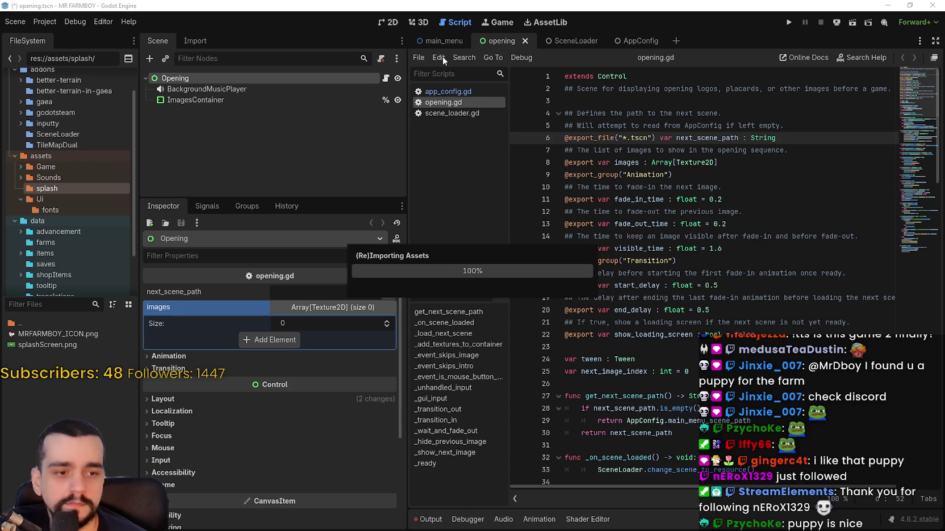
click(55, 23)
click(57, 24)
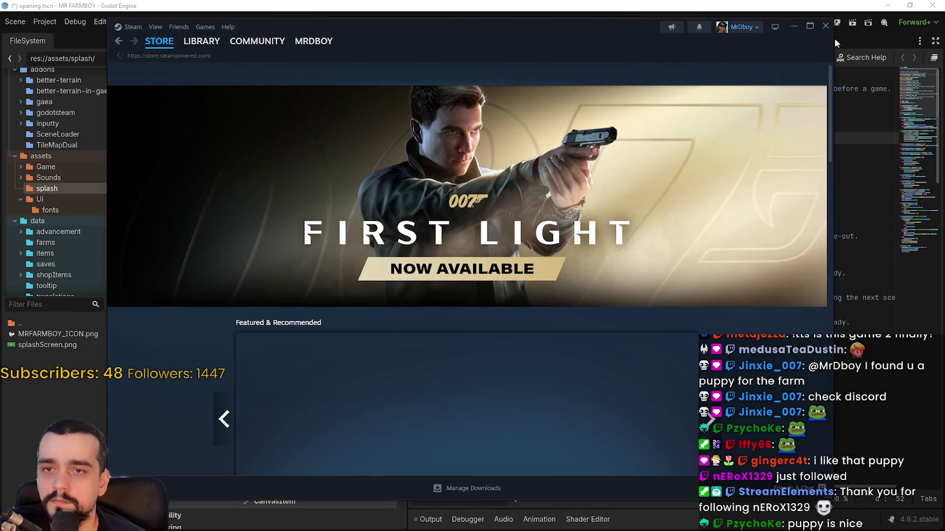
click(826, 25)
click(54, 22)
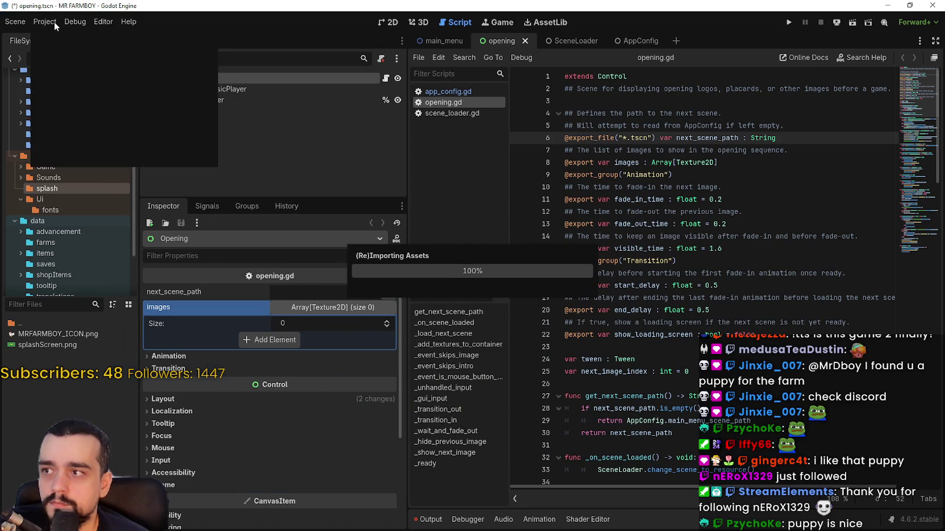
click(25, 21)
click(210, 7)
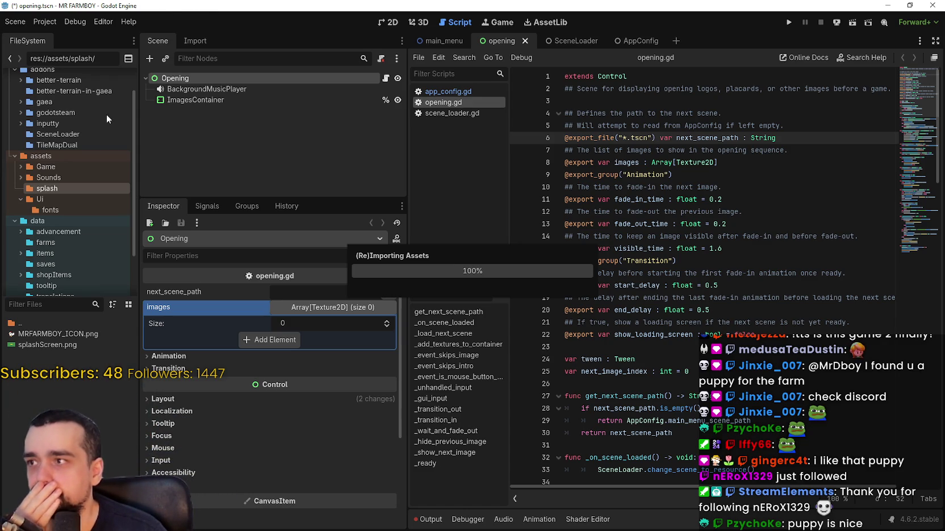
click(64, 23)
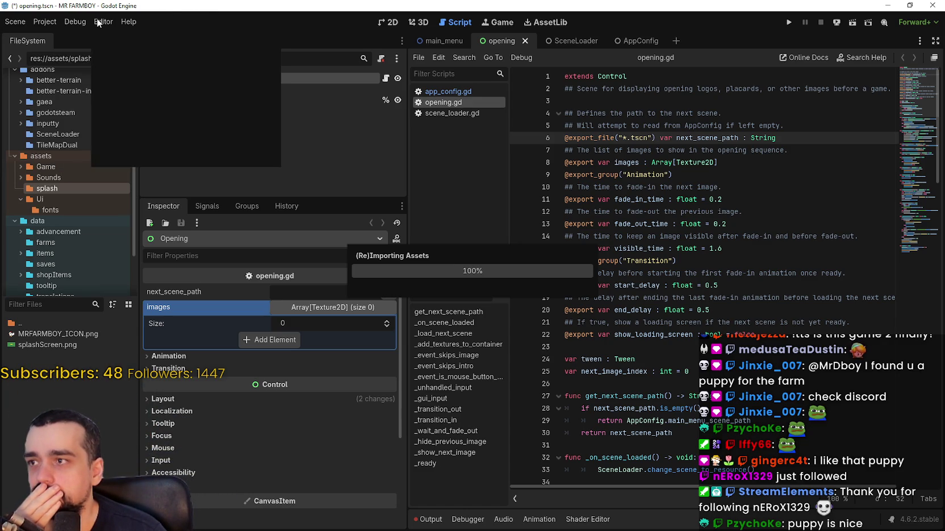
- Add logo_vertical_color_dark.png and splashScreen.png as two images elements, then run the project
mouse_move(40, 20)
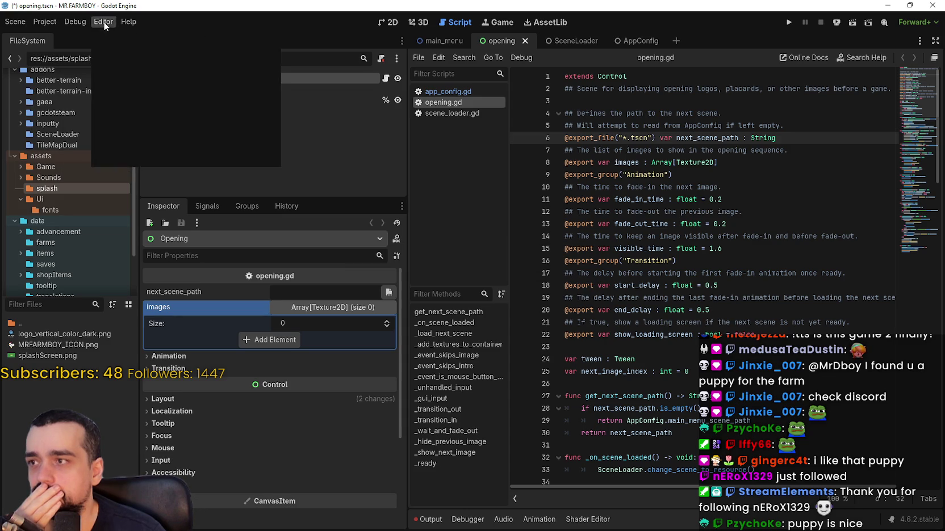
click(247, 339)
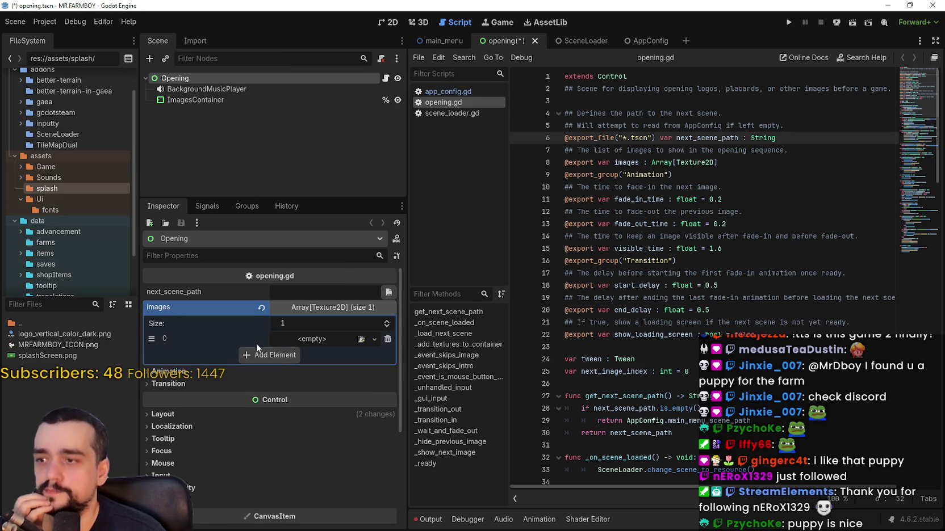
drag(62, 334, 316, 339)
click(253, 372)
drag(78, 354, 329, 376)
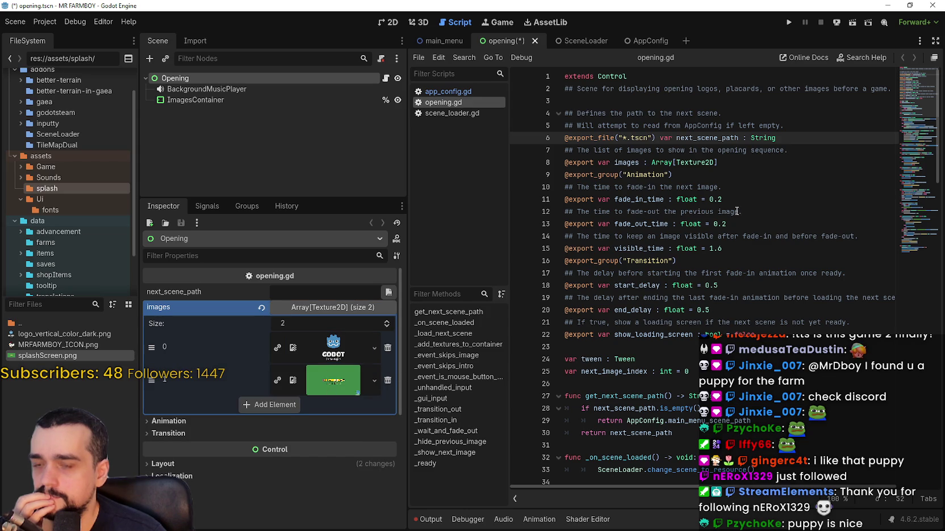
click(761, 163)
click(789, 22)
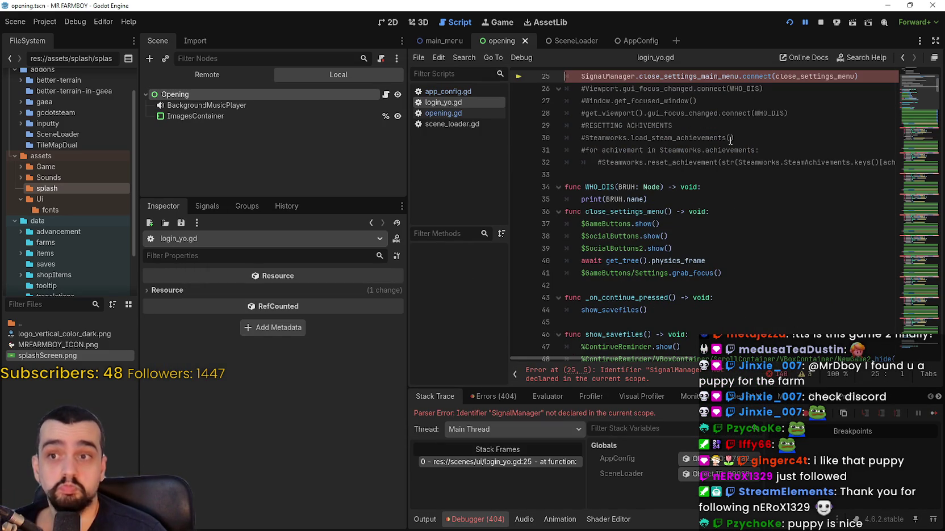
- Review the login_yo.gd error, bring up the game window, and stop the running game
scroll(731, 140, up, 1)
scroll(674, 293, up, 1)
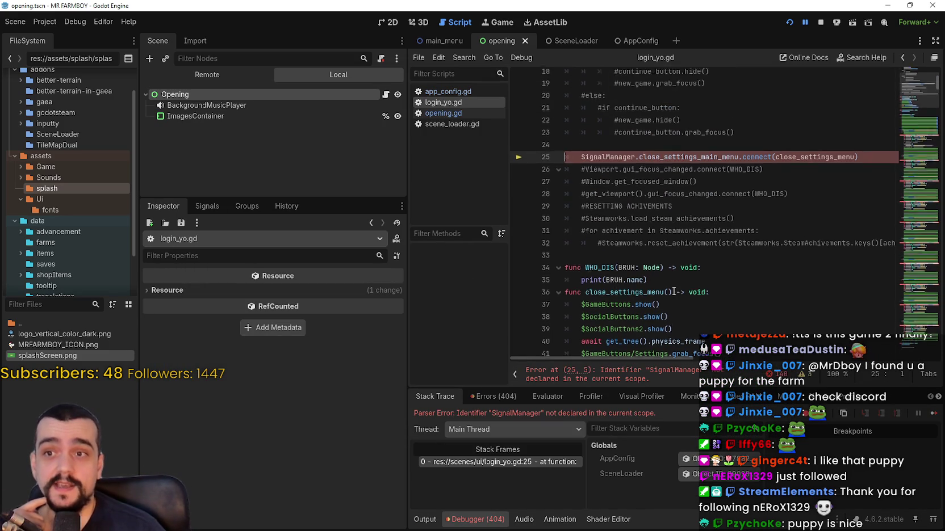
scroll(673, 292, up, 2)
key(Up)
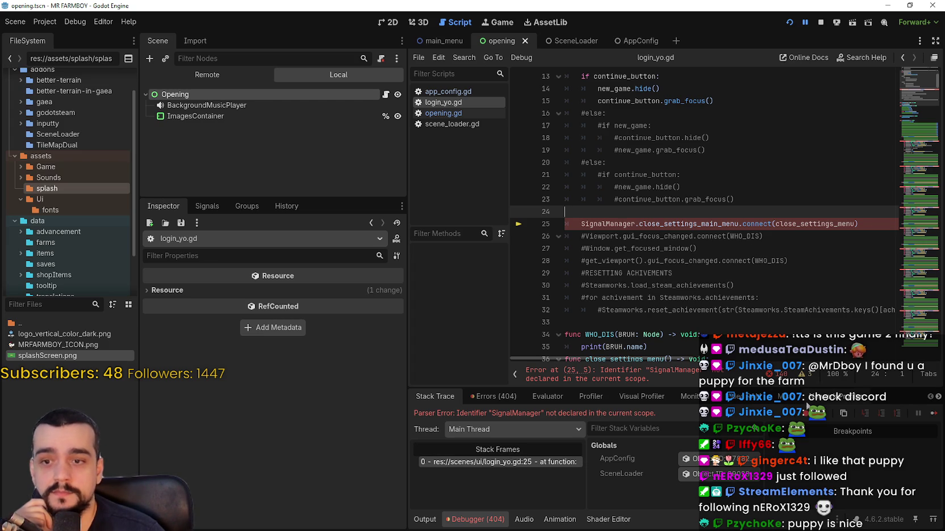
click(933, 414)
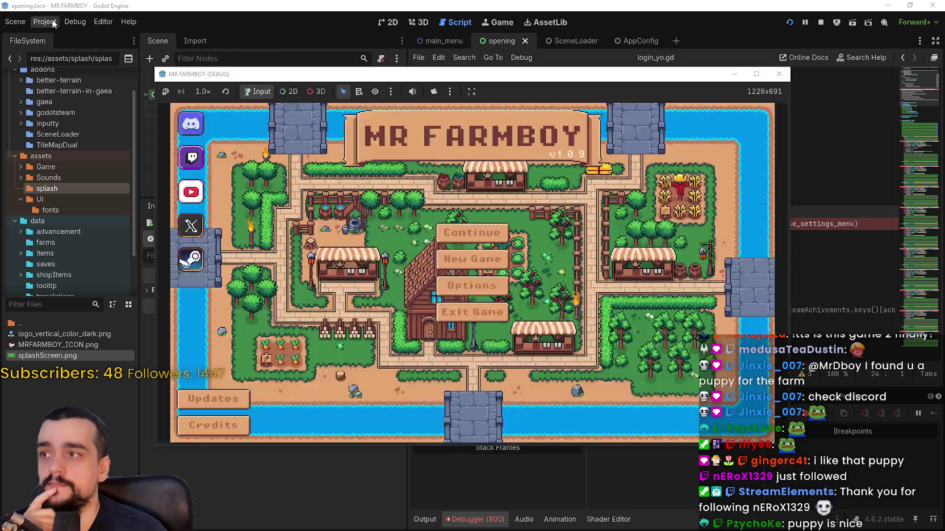
click(54, 23)
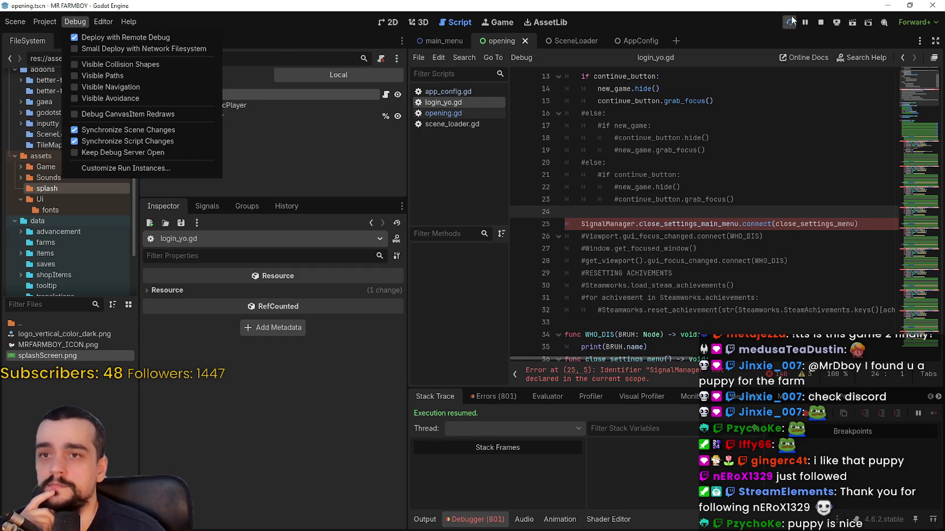
click(820, 22)
- Open Project Settings on the General tab, leaving the Autoload page
click(45, 22)
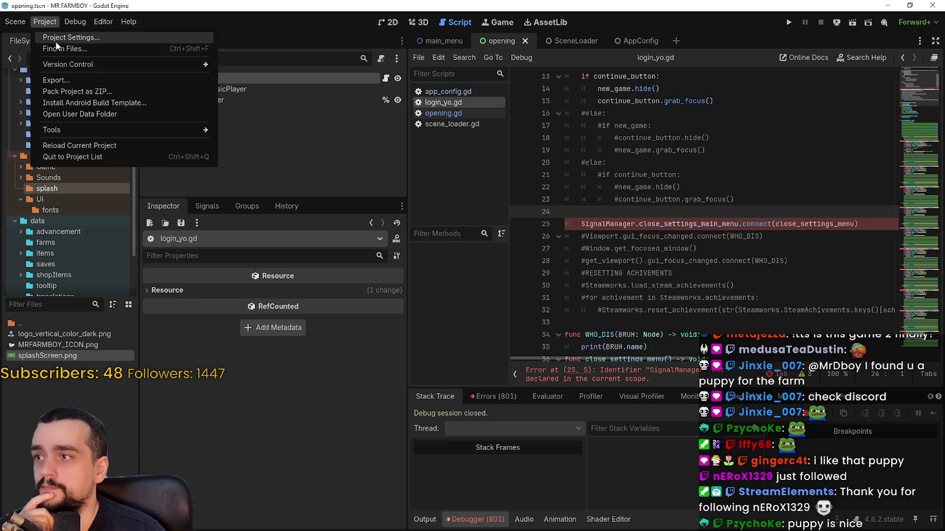
click(56, 36)
click(292, 70)
click(248, 65)
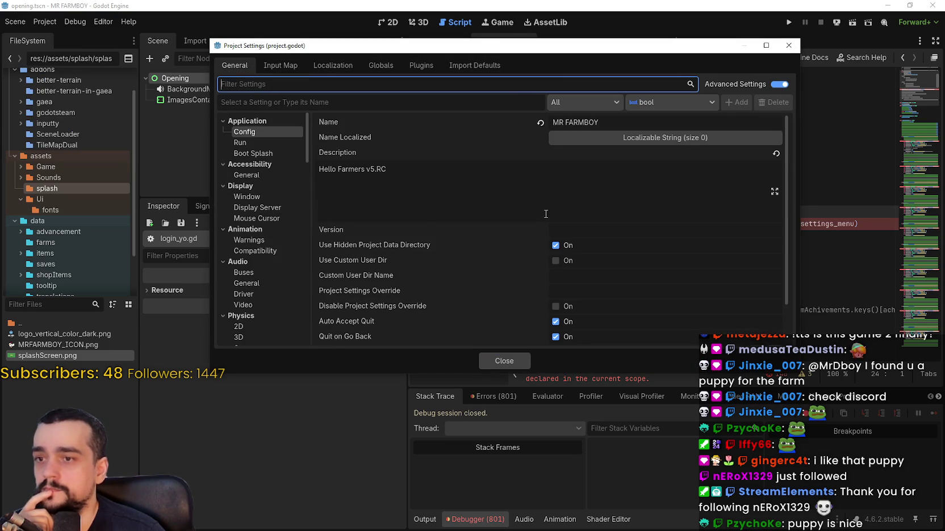
- Revert the Boot Splash Image to empty, enable Use Filter, and close Project Settings
scroll(546, 208, down, 2)
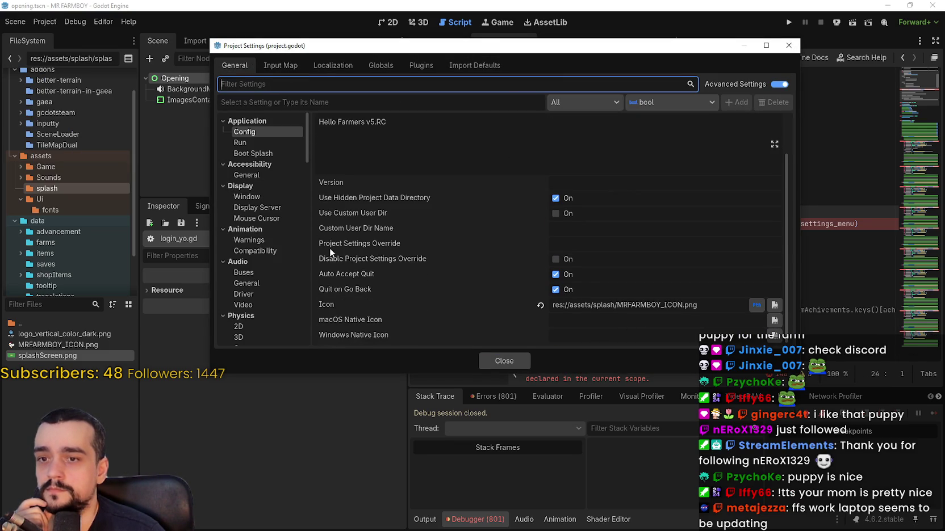
click(245, 151)
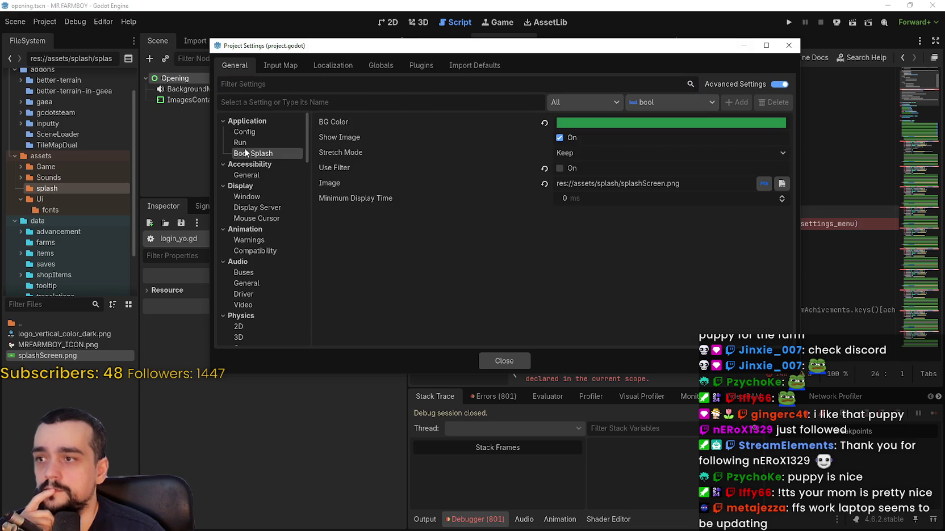
click(545, 185)
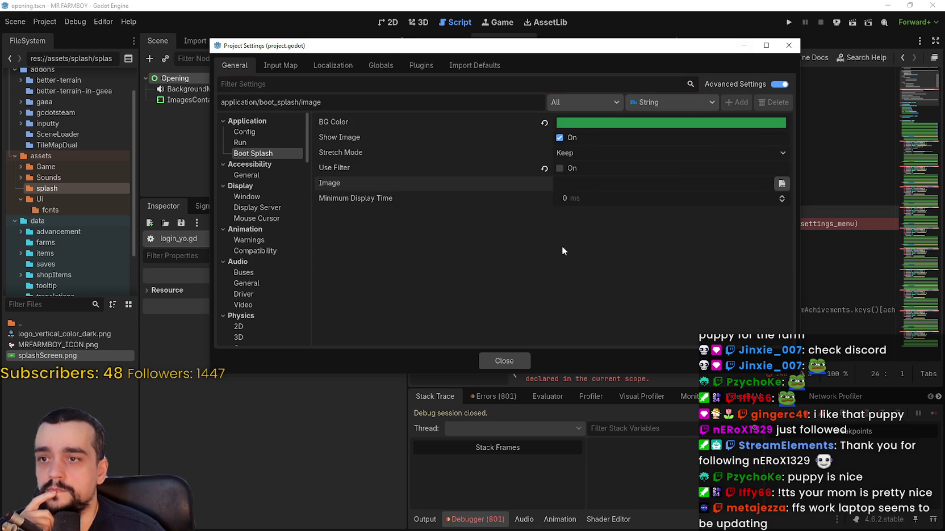
mouse_move(505, 171)
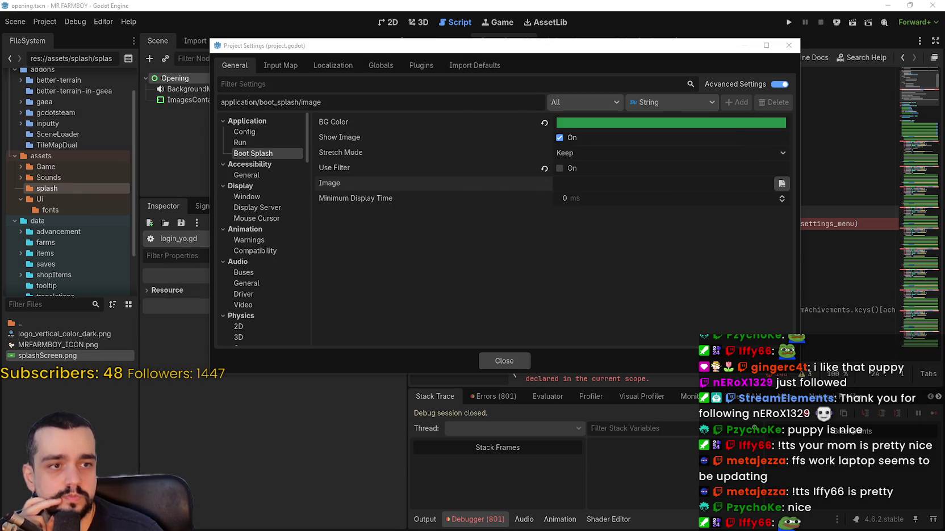
click(563, 169)
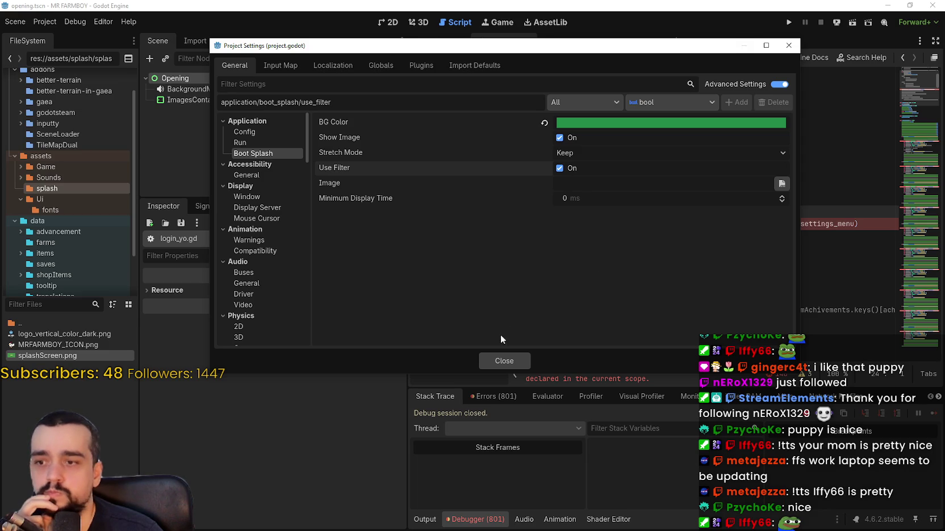
click(503, 361)
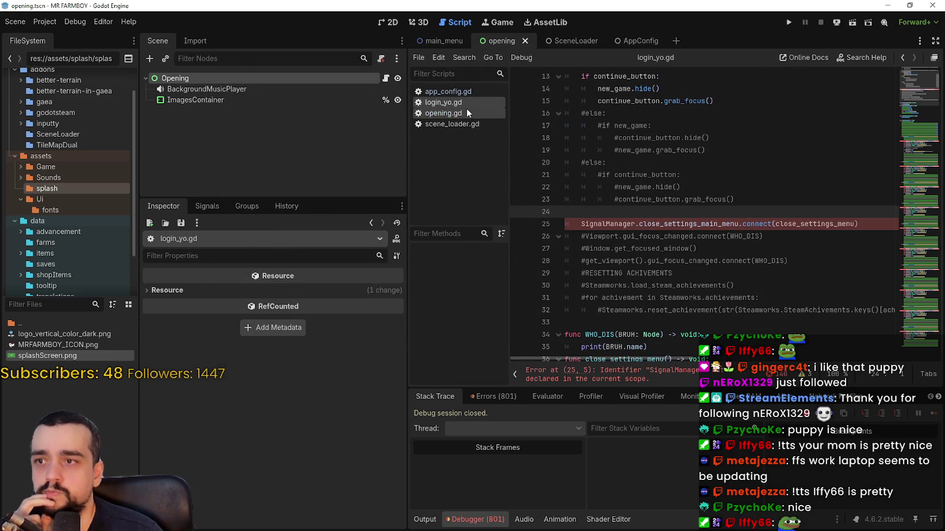
- Close the login_yo.gd script so only the opening script remains in the editor
right_click(461, 106)
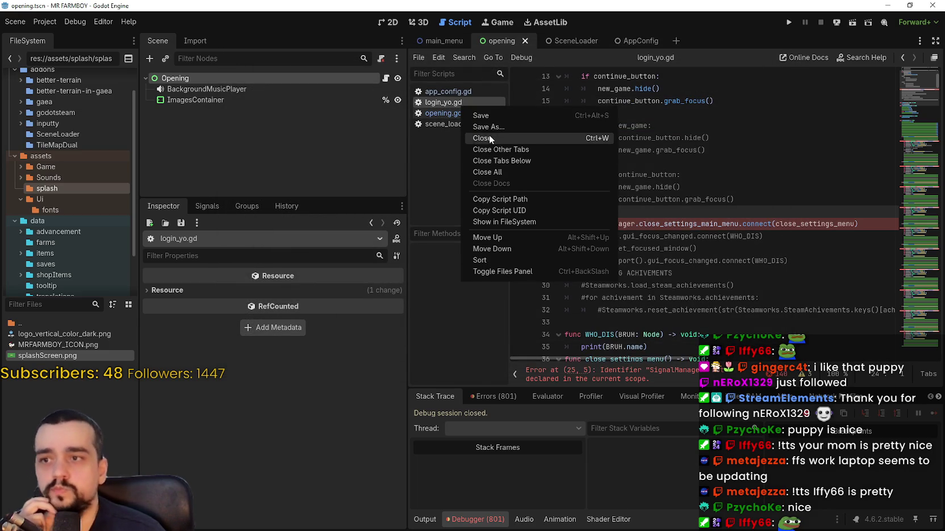
click(488, 137)
click(710, 113)
- Run and stop the game twice to preview the splash images, then show the 2D view
click(704, 101)
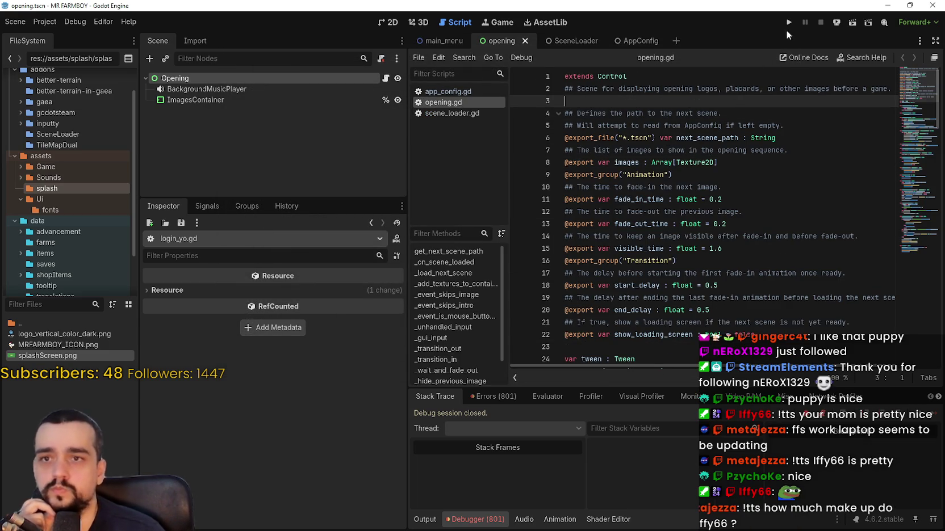
click(788, 23)
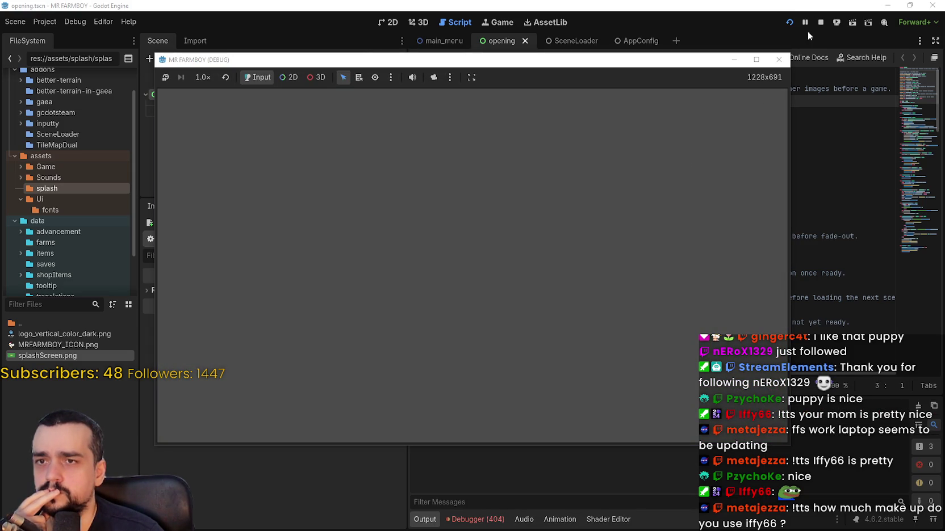
click(818, 23)
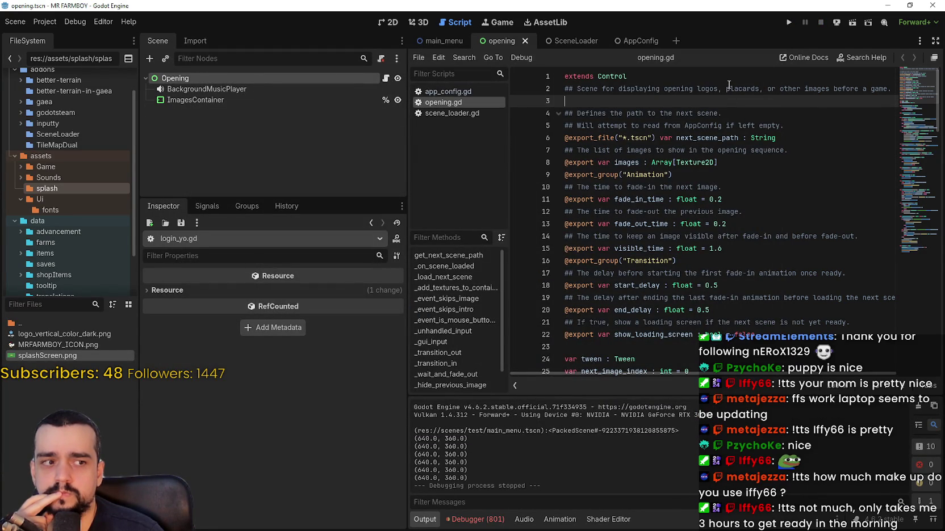
click(789, 22)
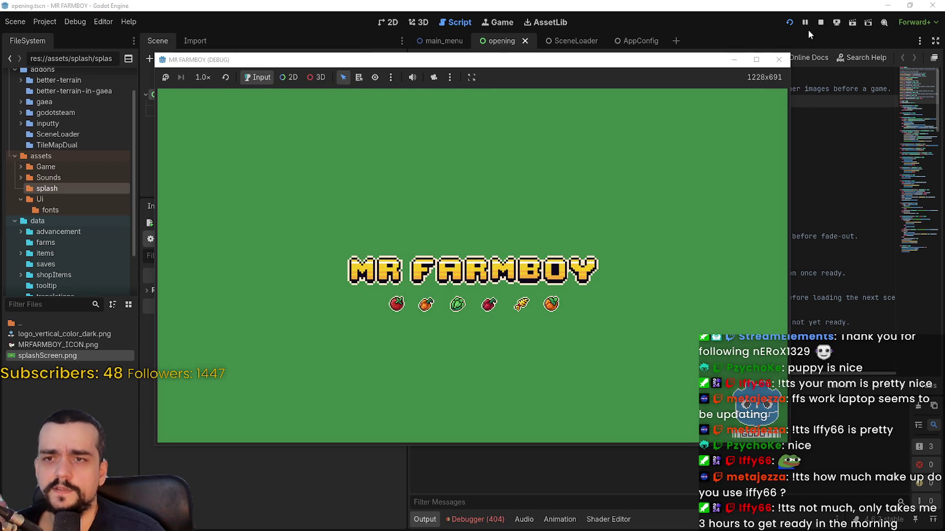
click(811, 23)
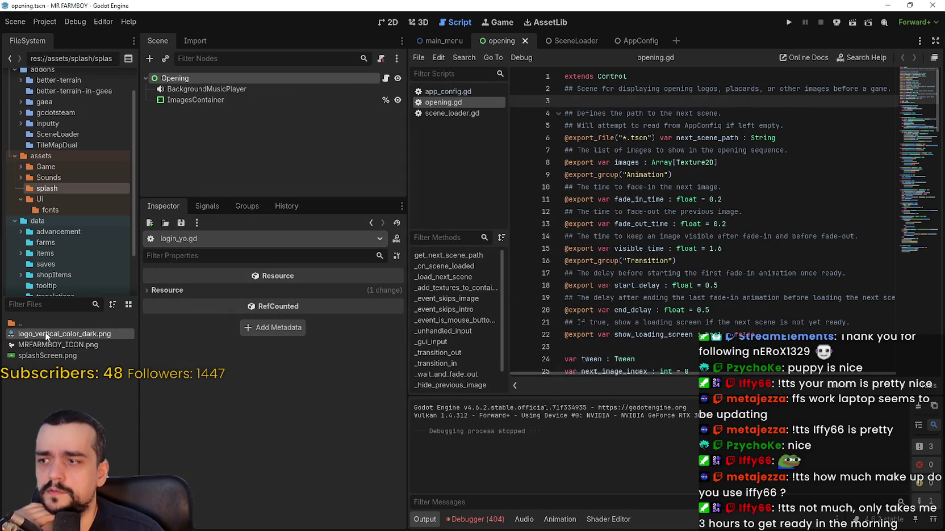
click(383, 23)
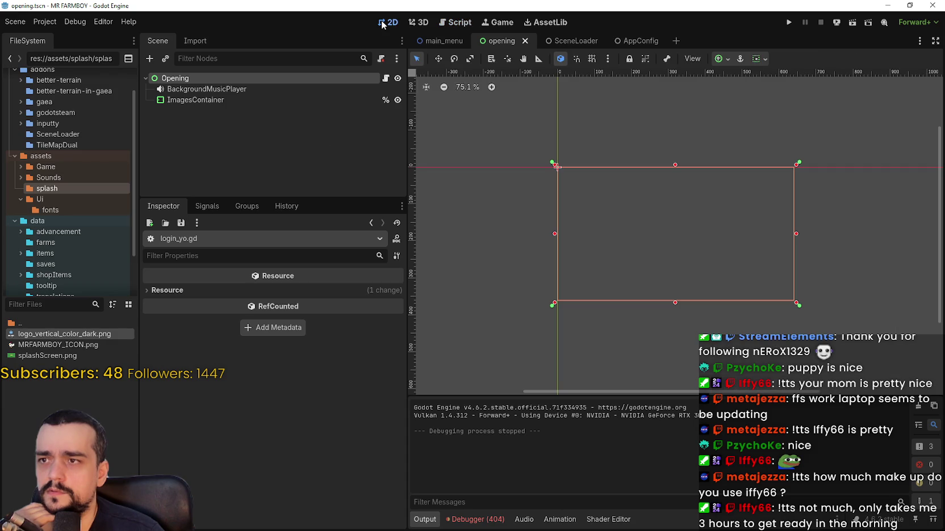
- Run and stop the game twice to watch the boot splash, then open Project Settings
mouse_move(57, 338)
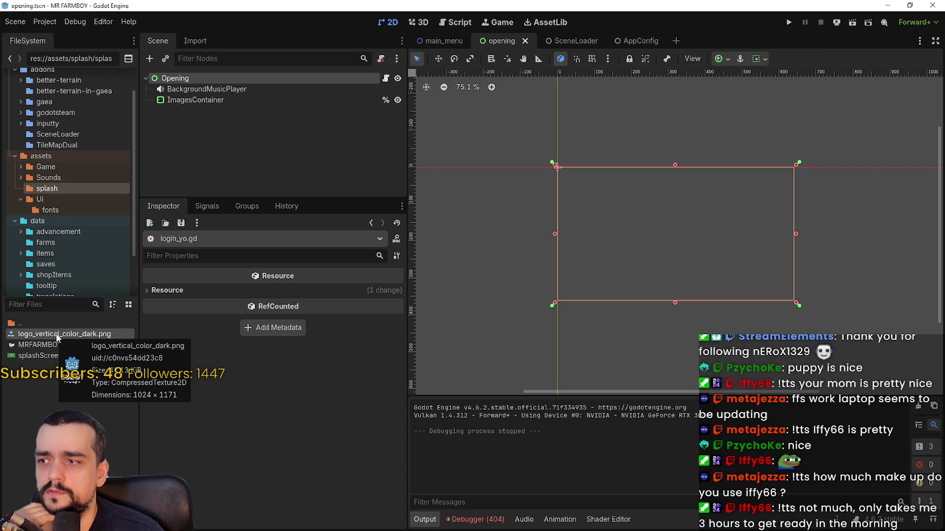
click(785, 23)
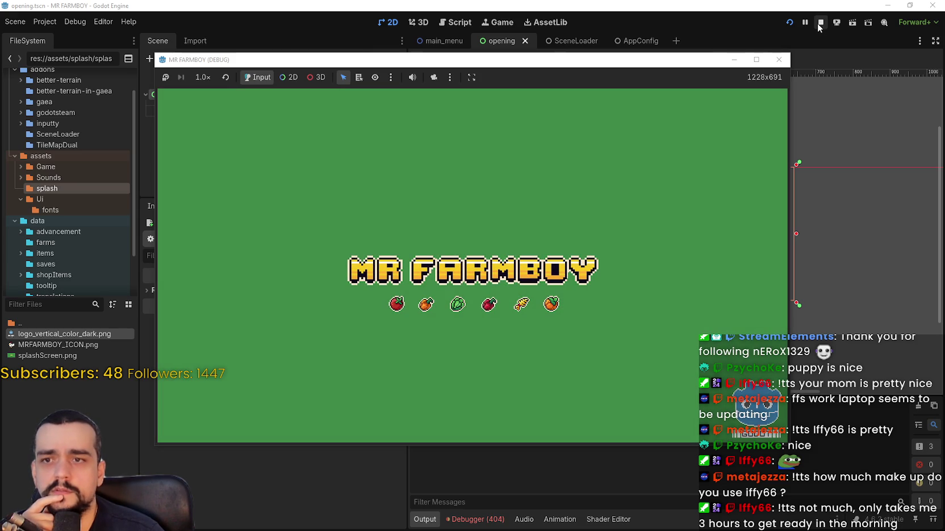
click(820, 23)
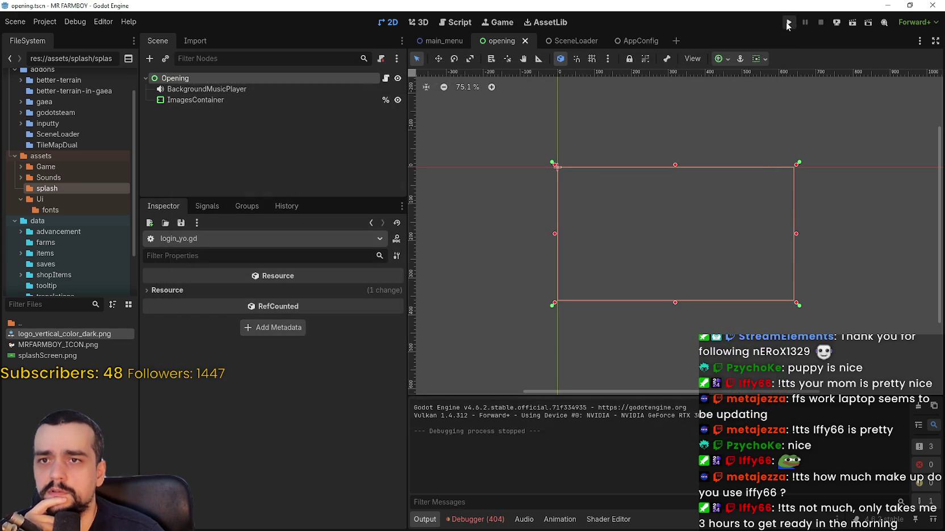
click(788, 23)
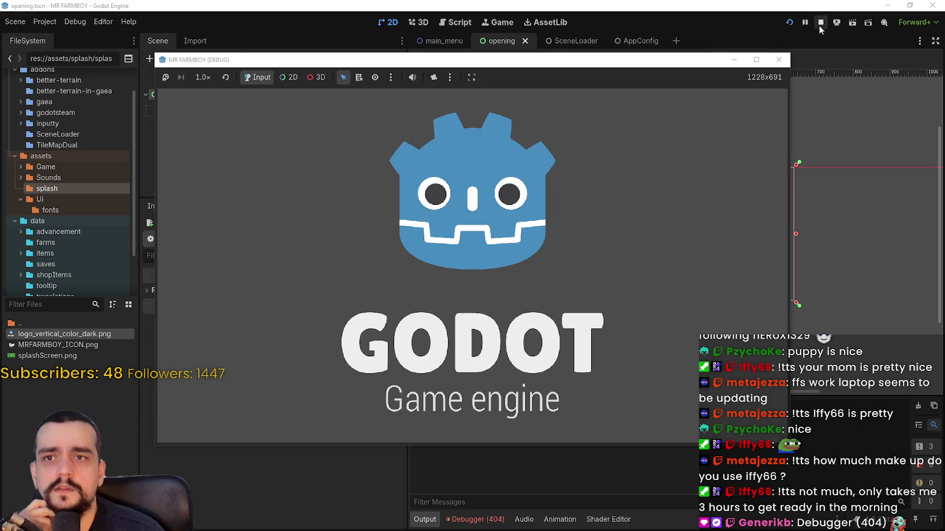
click(821, 22)
click(45, 21)
click(65, 36)
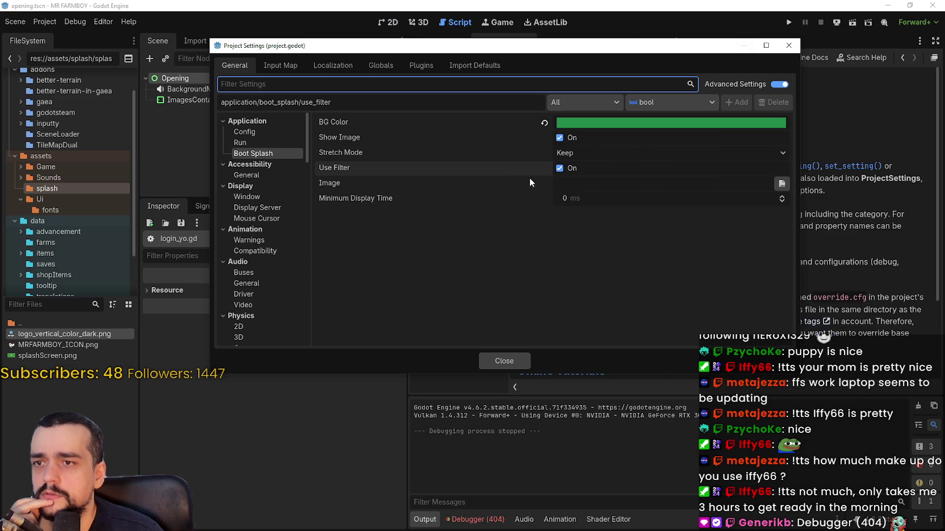
- Browse the Run and Config settings, then uncheck Boot Splash Show Image and close Project Settings
click(400, 182)
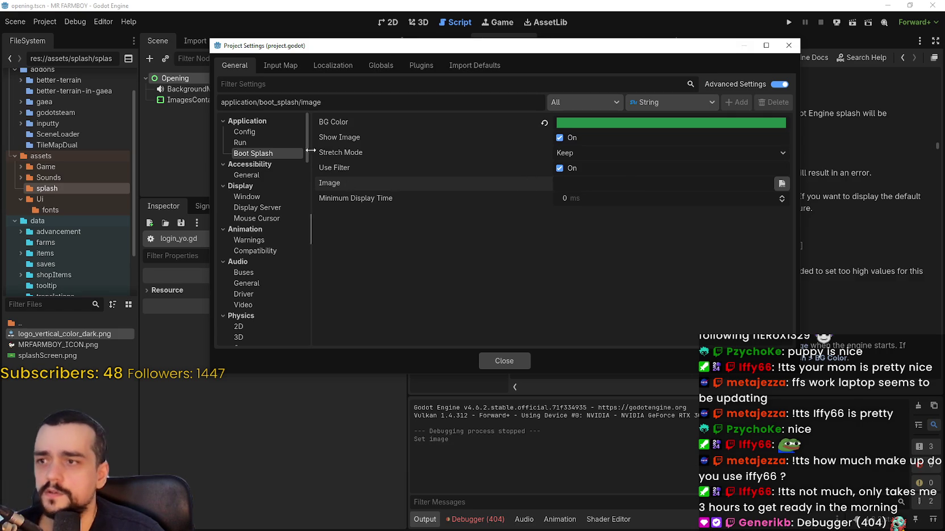
click(267, 139)
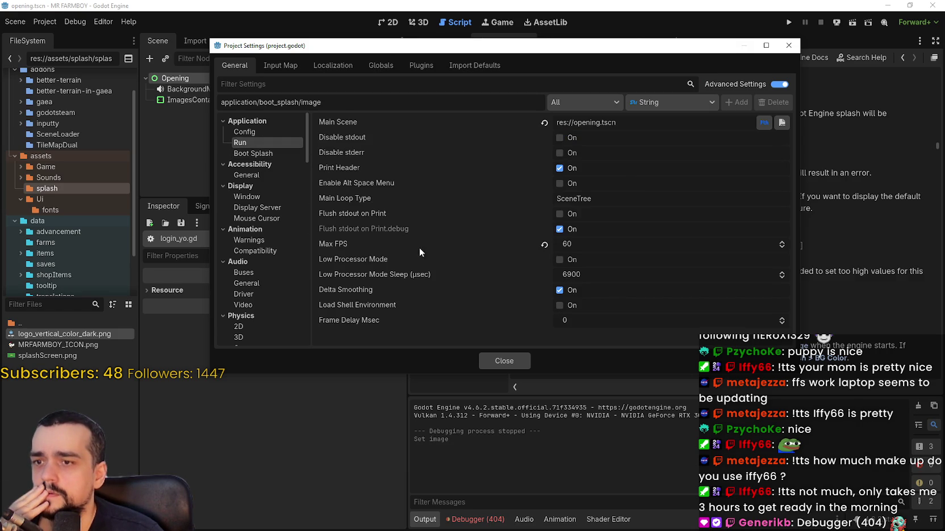
click(252, 132)
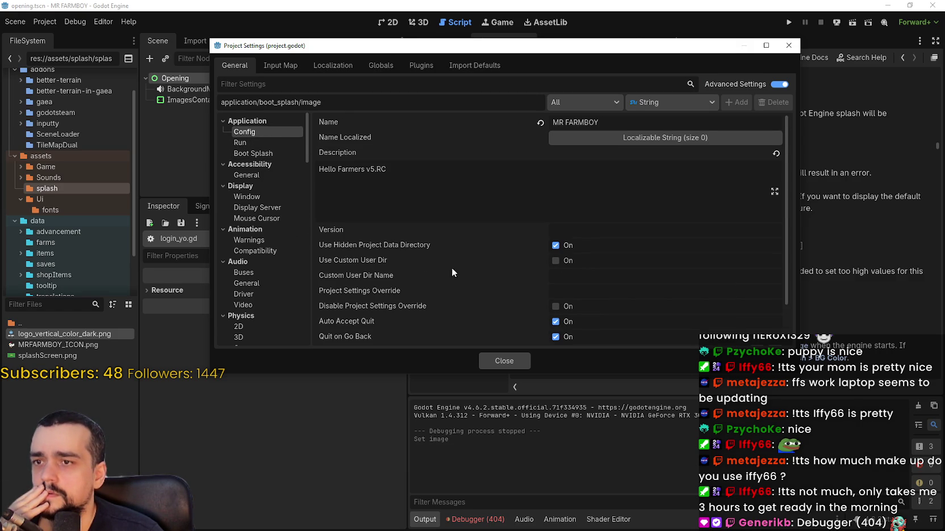
scroll(454, 272, down, 3)
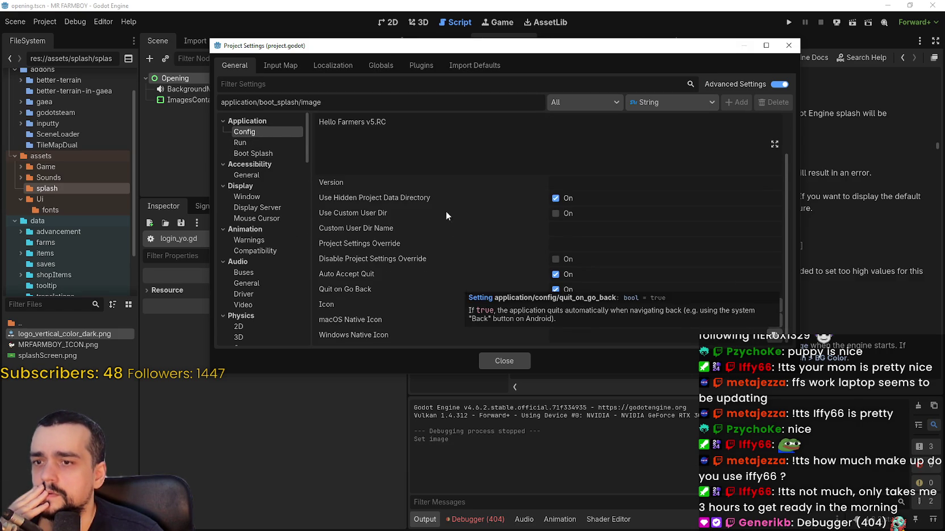
mouse_move(375, 310)
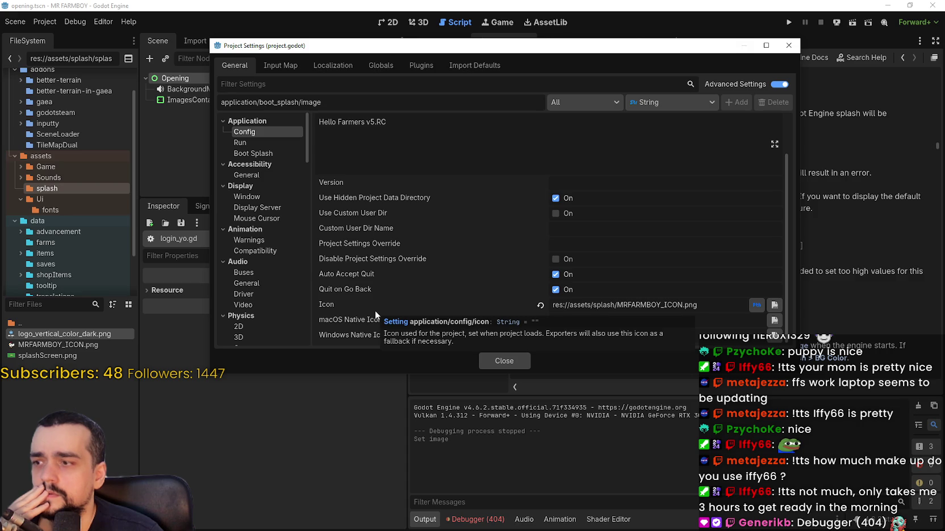
scroll(341, 221, up, 3)
click(254, 152)
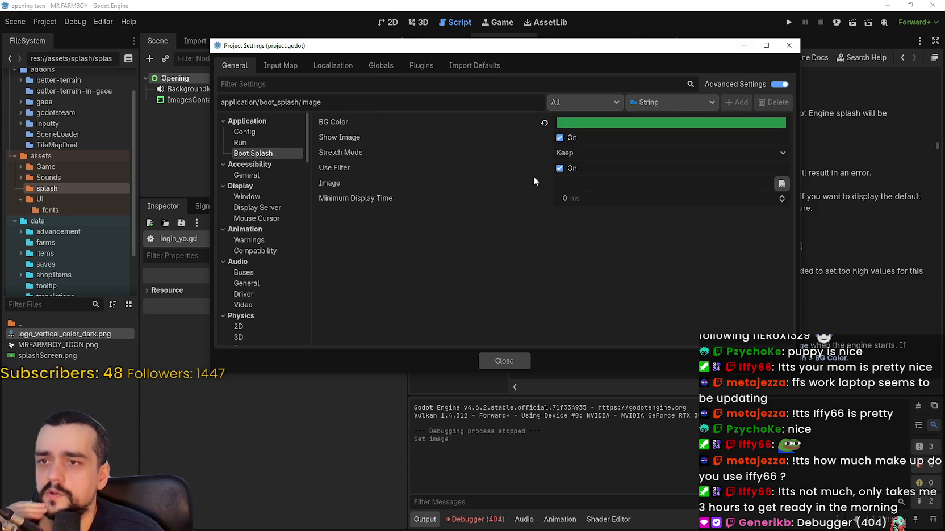
click(562, 138)
click(517, 361)
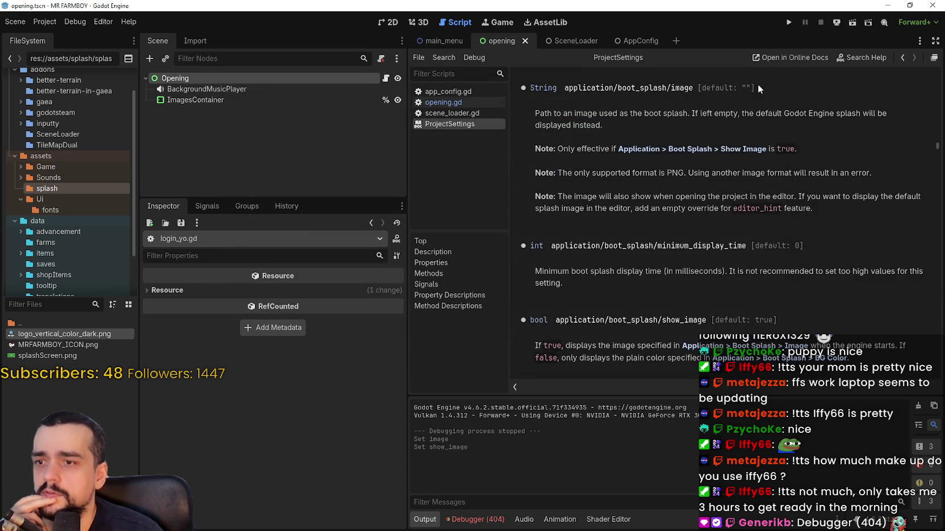
- Test-run the game without the splash image, recheck Boot Splash settings, and run it once more
click(788, 22)
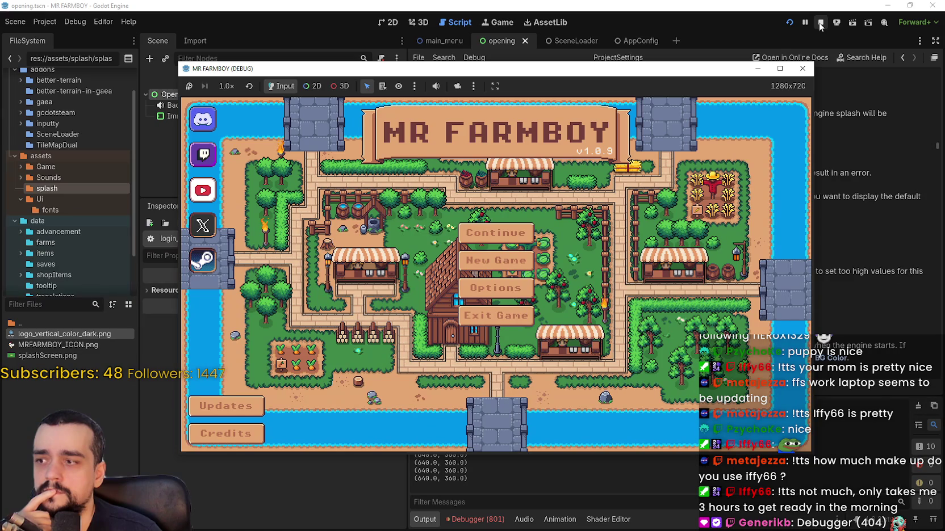
click(820, 23)
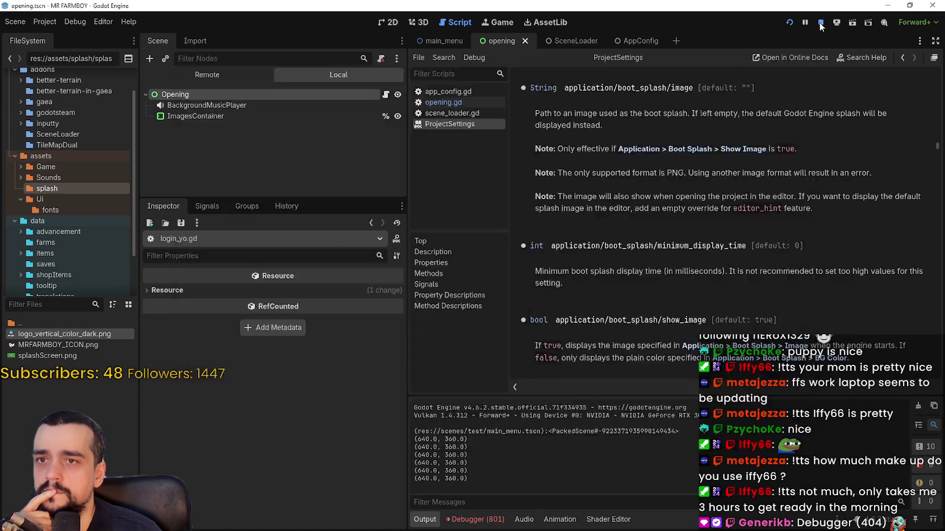
click(57, 24)
click(61, 34)
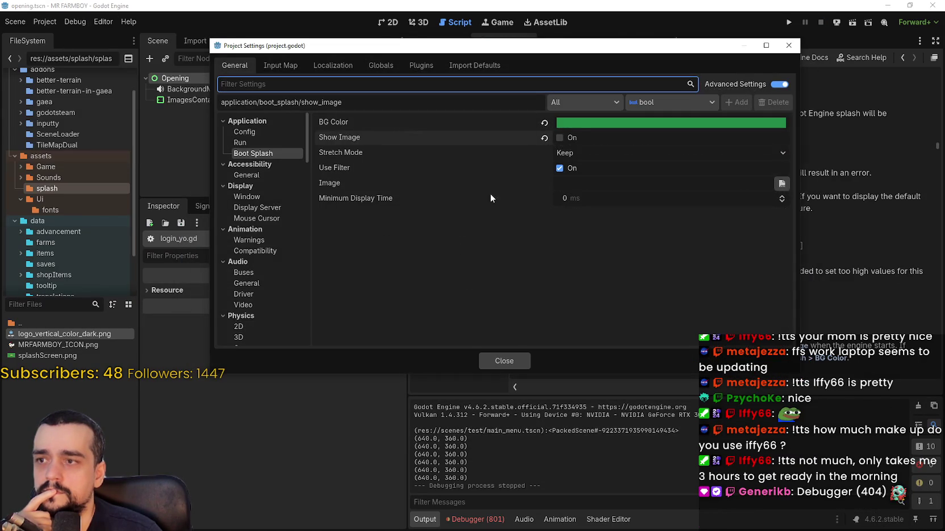
click(517, 357)
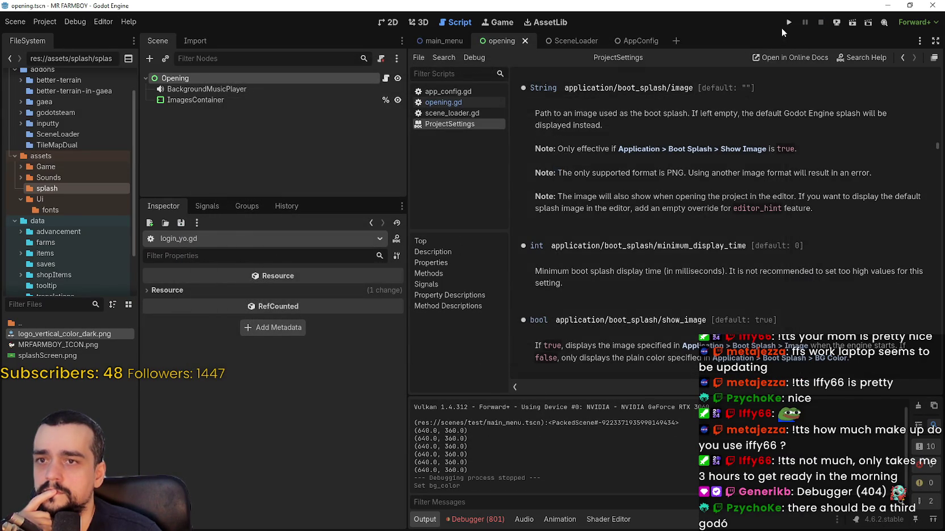
click(785, 24)
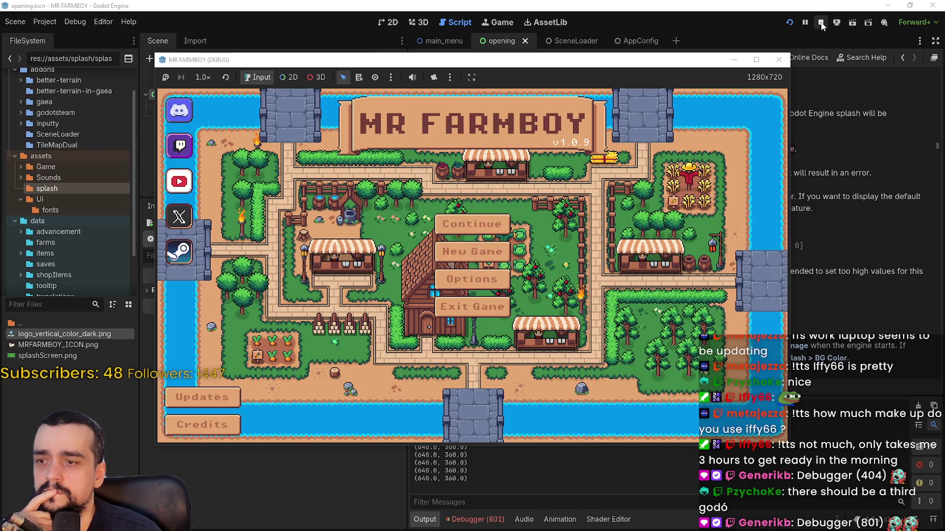
click(821, 24)
right_click(36, 356)
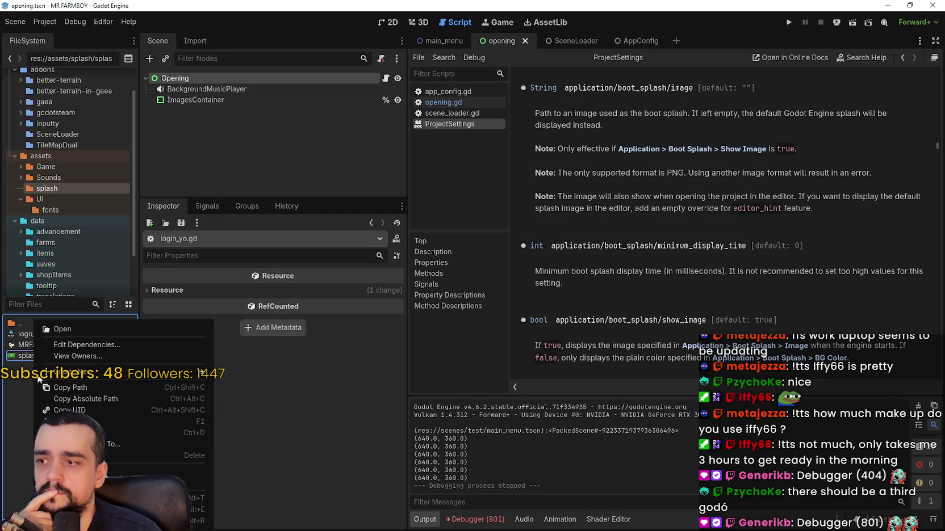
- Open splashScreen.png in Aseprite and inspect it with the colour picker and marquee tools
click(57, 329)
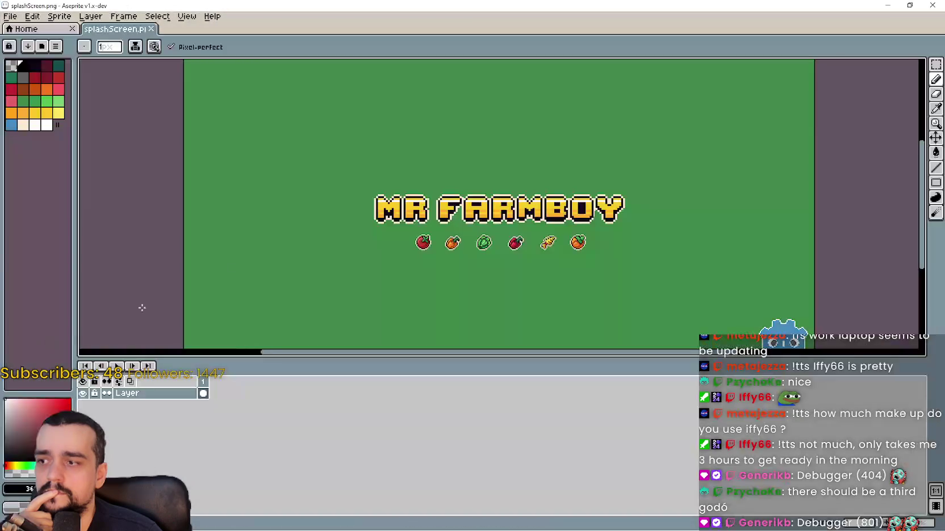
scroll(807, 171, down, 3)
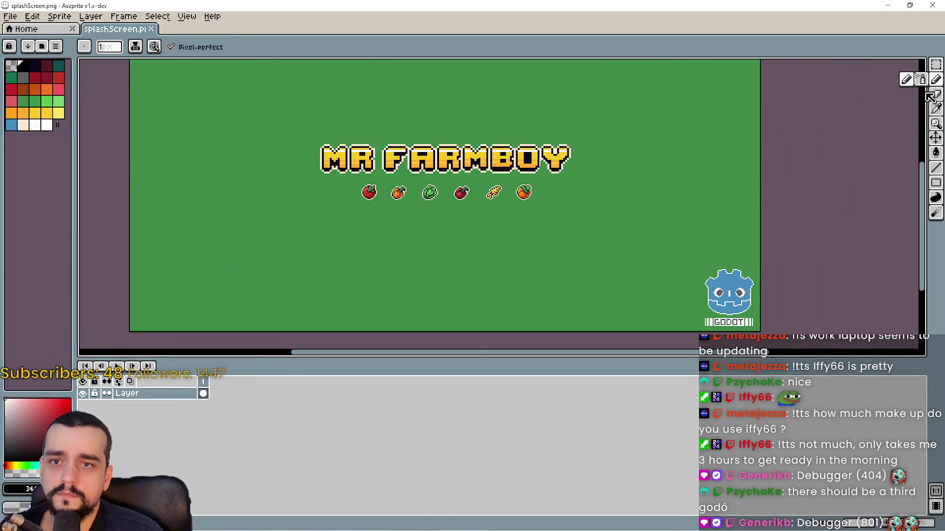
scroll(719, 212, up, 1)
scroll(764, 187, down, 3)
click(935, 110)
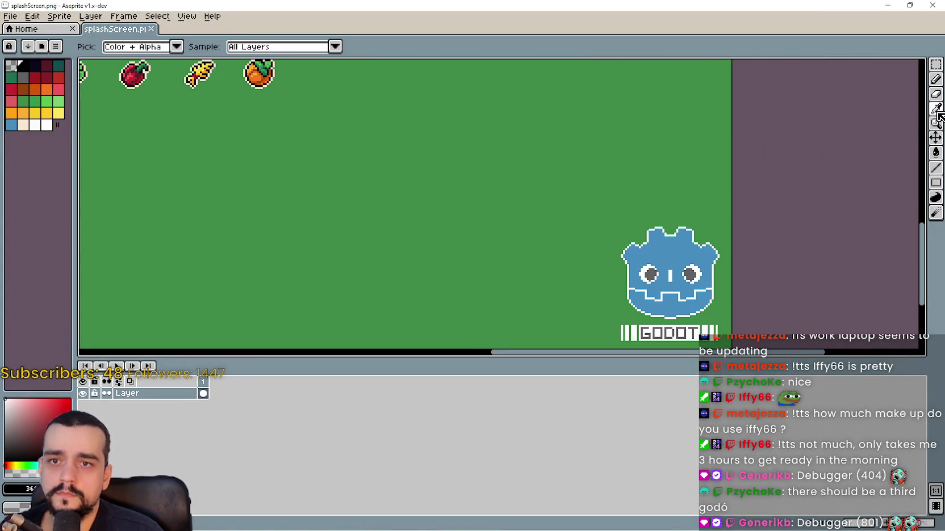
click(935, 64)
scroll(577, 185, down, 2)
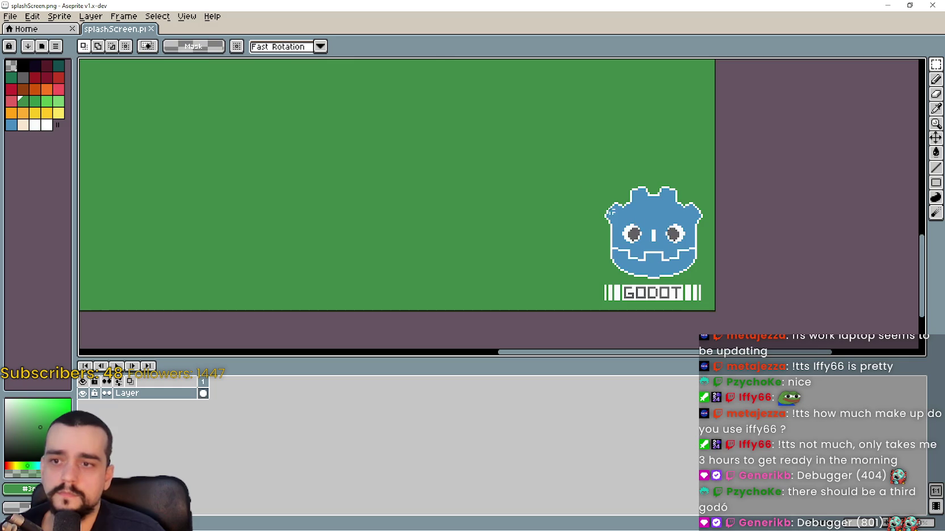
scroll(618, 251, up, 2)
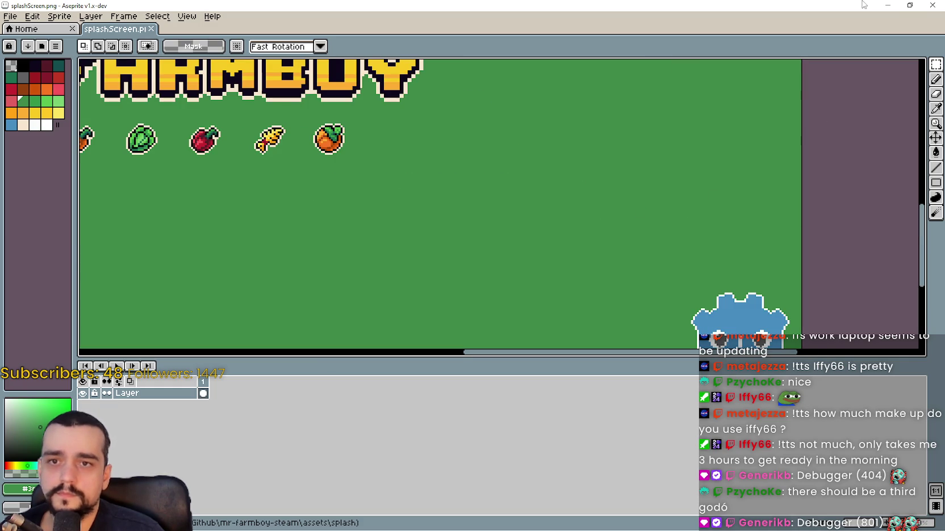
click(888, 6)
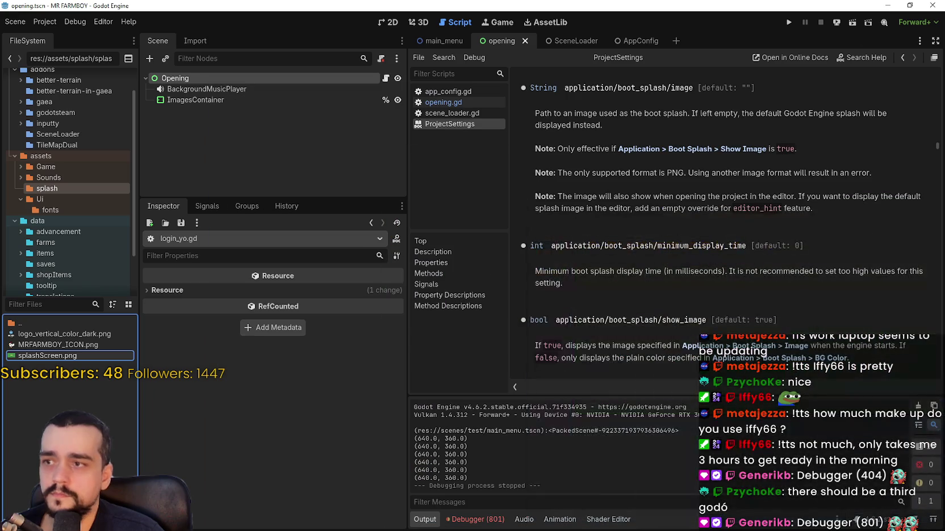
- Open logo_vertical_color_dark.png in Aseprite too, then return to splashScreen.png full screen
right_click(34, 334)
click(113, 509)
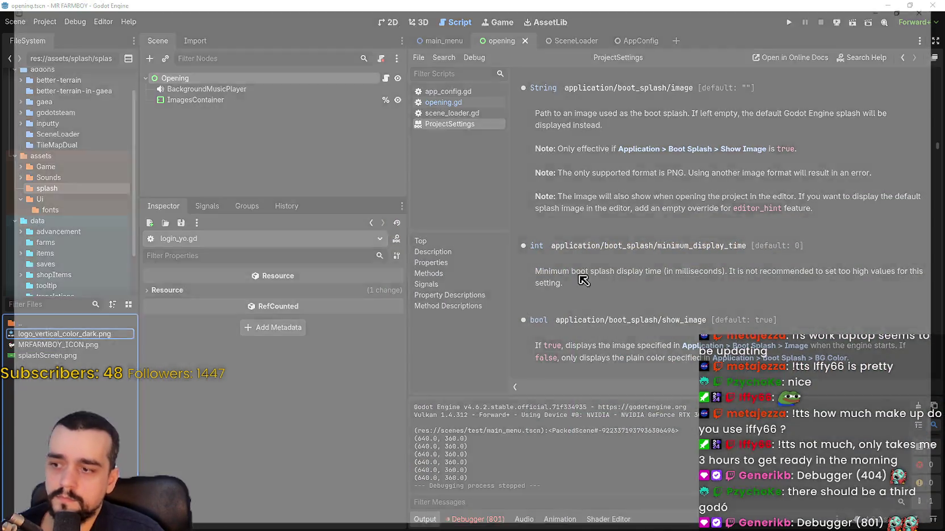
scroll(542, 216, up, 1)
scroll(539, 198, down, 1)
scroll(534, 181, up, 2)
scroll(545, 188, down, 2)
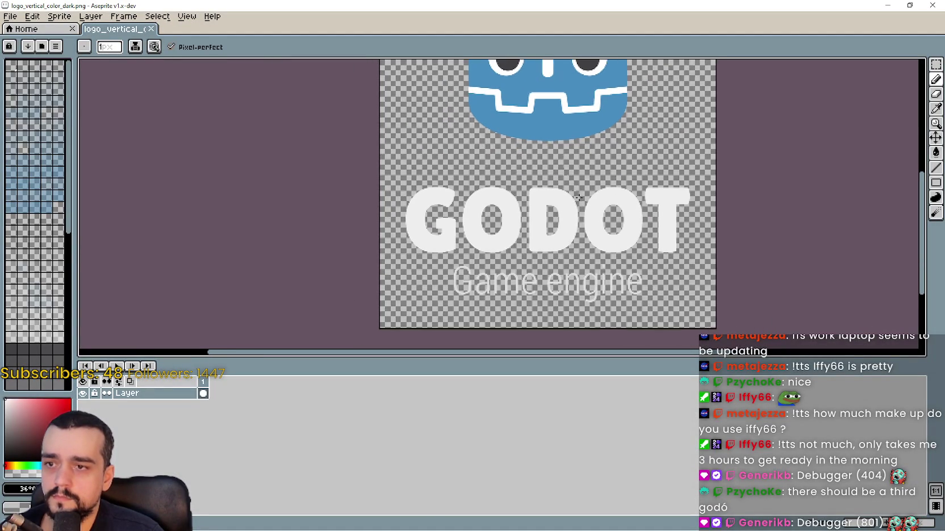
scroll(565, 195, up, 2)
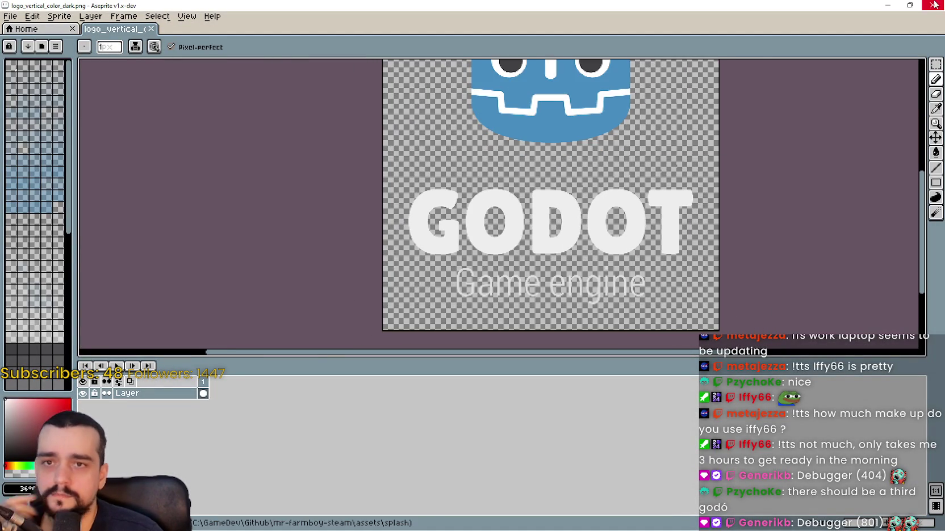
click(917, 5)
click(697, 10)
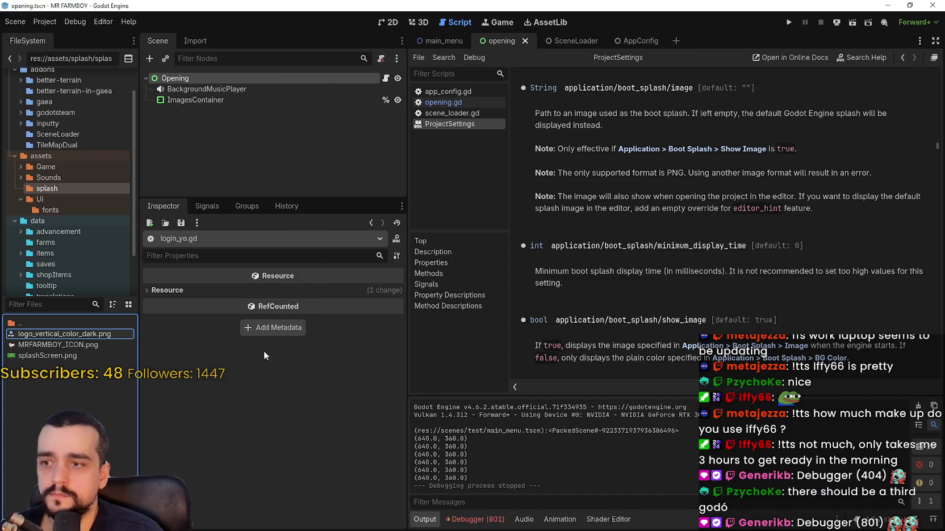
key(alt+Tab)
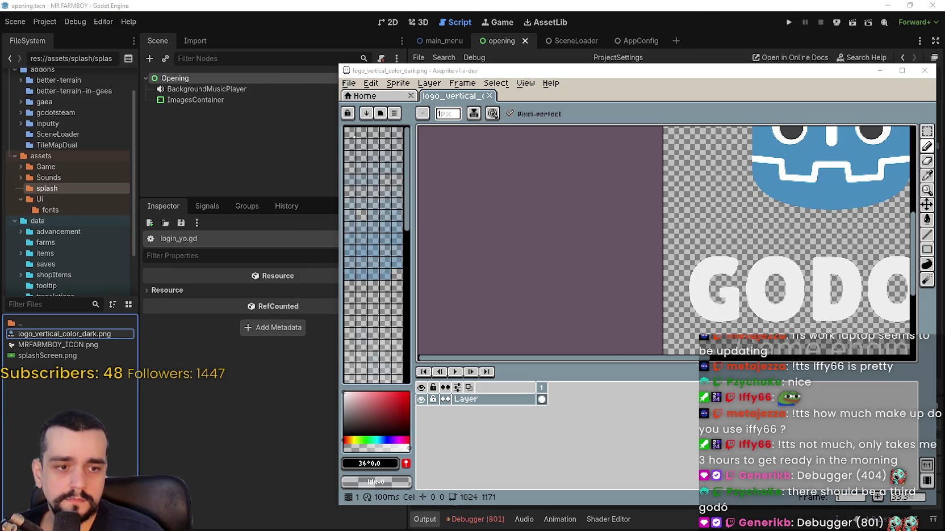
key(alt+Tab)
- Select and cut the MR FARMBOY title and fruit icons from the splash image
scroll(569, 204, down, 2)
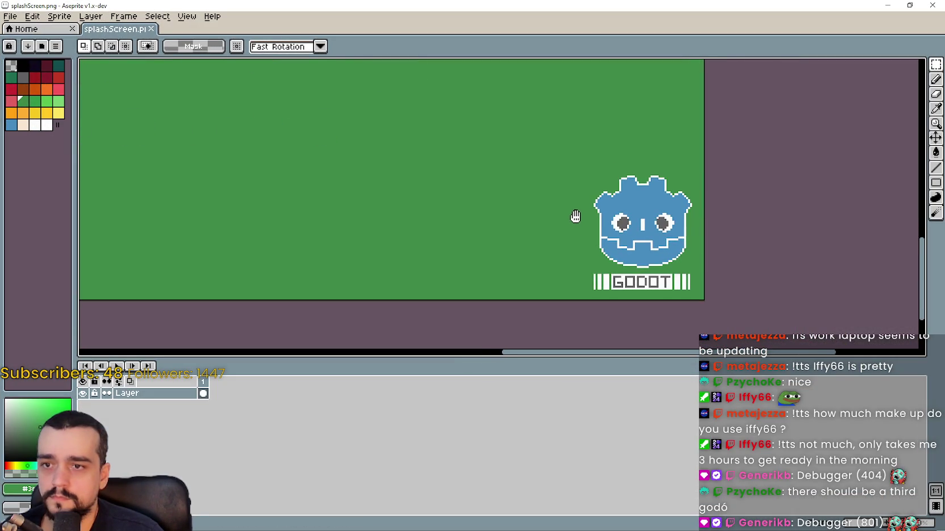
scroll(574, 227, down, 1)
scroll(636, 233, up, 1)
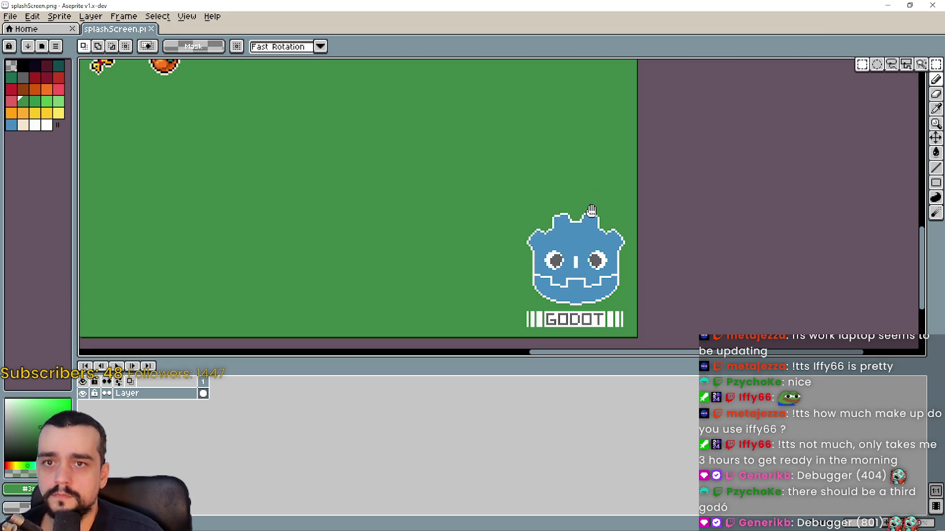
drag(487, 166, 678, 323)
scroll(676, 304, down, 1)
drag(458, 246, 604, 282)
scroll(572, 257, down, 1)
scroll(605, 281, up, 1)
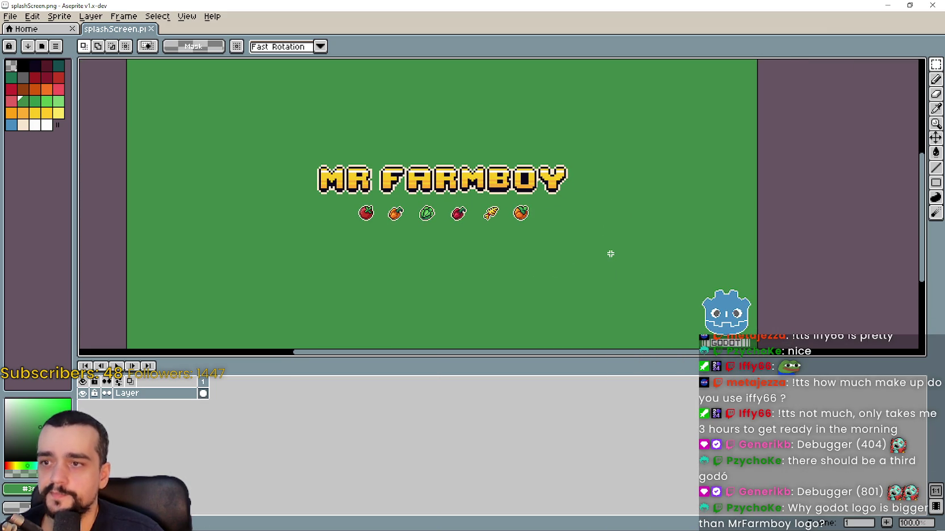
mouse_move(745, 295)
mouse_down()
mouse_move(786, 296)
mouse_move(767, 285)
mouse_up()
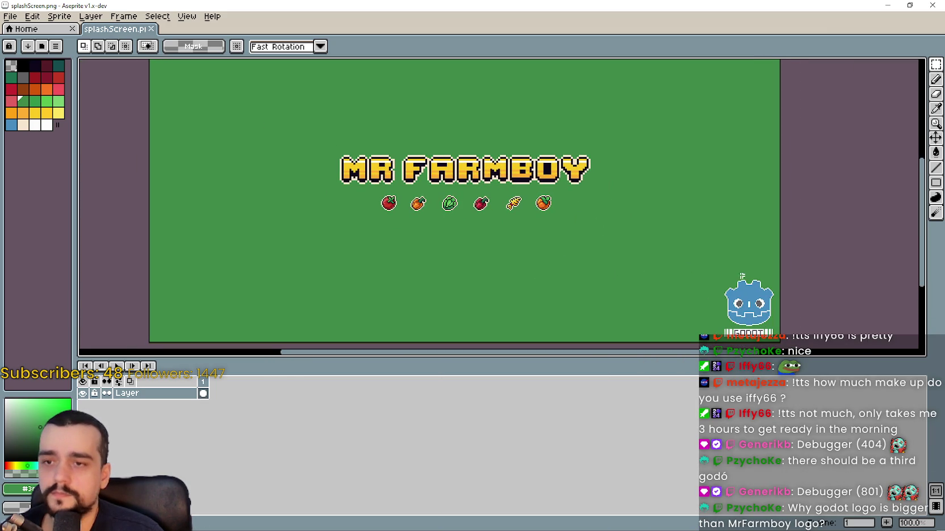
mouse_move(711, 262)
mouse_down()
mouse_move(712, 247)
mouse_move(782, 329)
mouse_up()
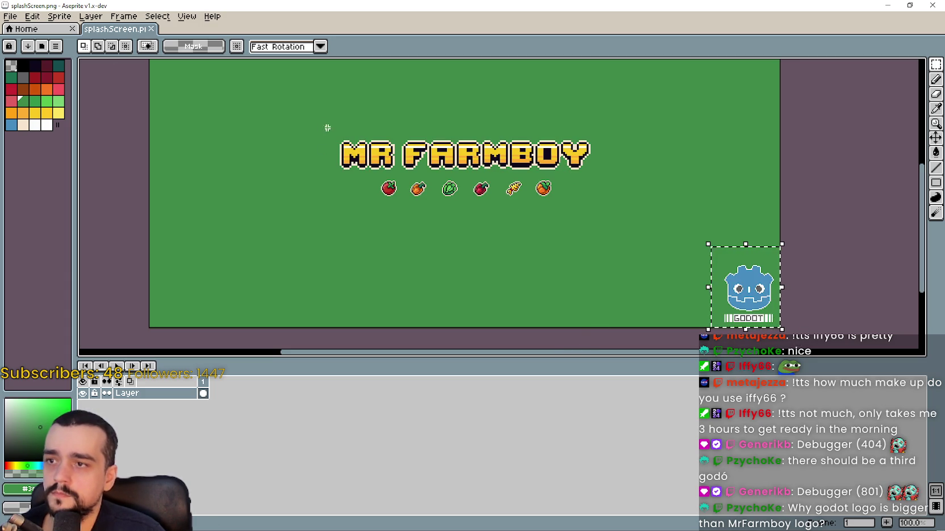
mouse_move(344, 130)
mouse_down()
mouse_move(362, 164)
mouse_move(347, 142)
mouse_up()
mouse_move(309, 118)
mouse_down()
mouse_move(626, 207)
mouse_move(619, 213)
mouse_up()
key(ctrl+x)
- Move the Godot logo to the canvas centre and deselect it
mouse_move(708, 253)
mouse_down()
mouse_move(783, 328)
mouse_move(550, 177)
mouse_move(500, 171)
mouse_up()
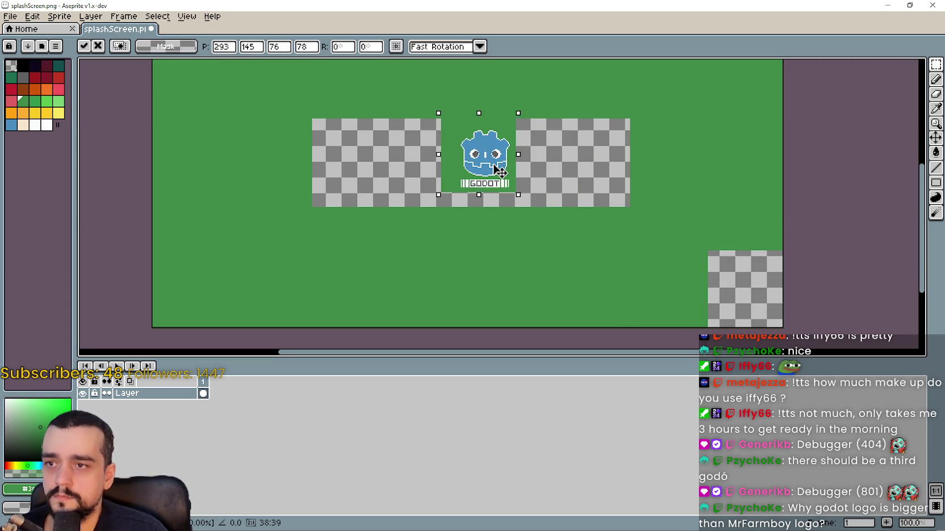
scroll(489, 173, left, 2)
key(ctrl+d)
scroll(475, 176, up, 1)
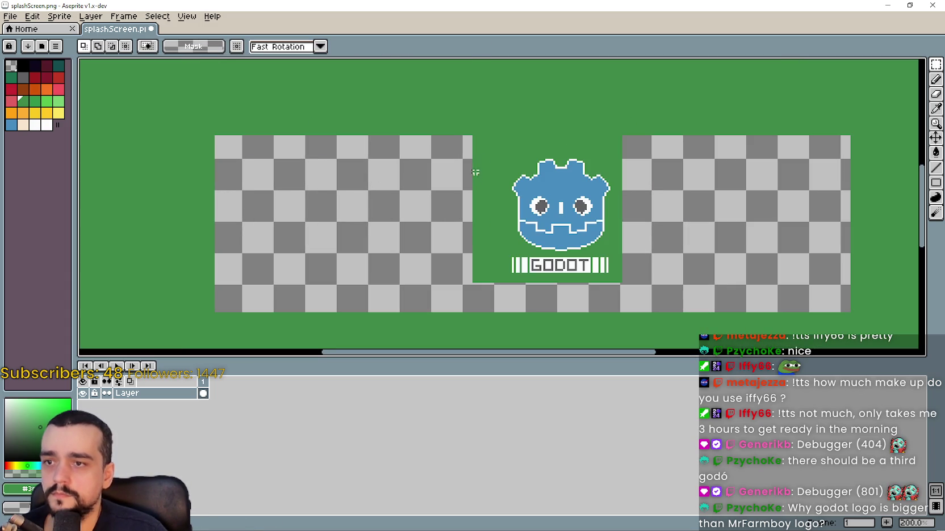
- Bucket-fill the green area around the Godot logo to transparent
drag(477, 146, 652, 297)
click(935, 152)
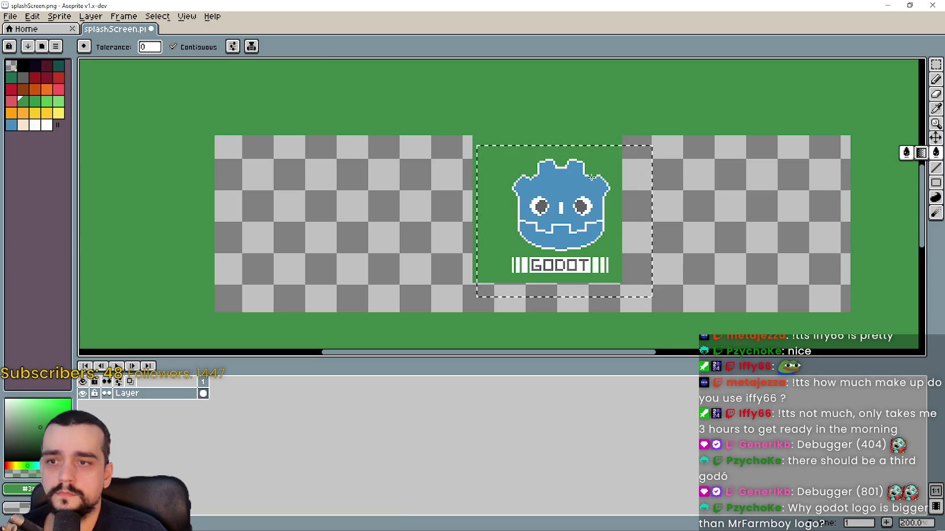
click(616, 204)
key(ctrl+d)
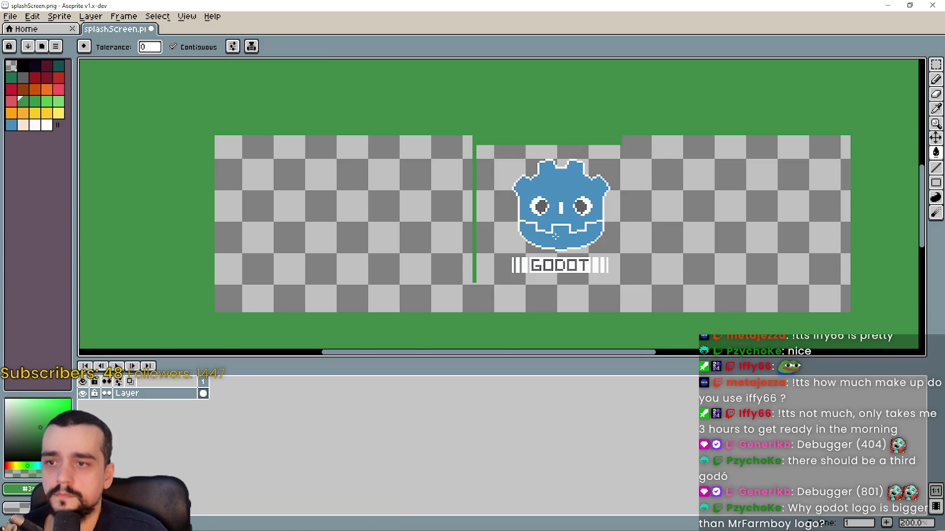
scroll(553, 229, up, 1)
click(935, 65)
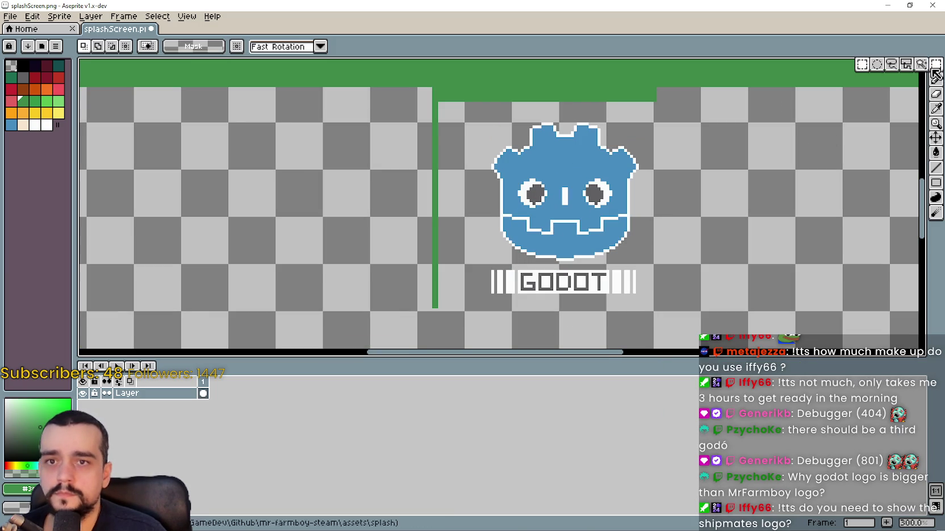
- Select the Godot logo in splashScreen.png and nudge it two pixels left
mouse_move(468, 127)
mouse_down()
mouse_move(654, 210)
mouse_move(654, 312)
mouse_up()
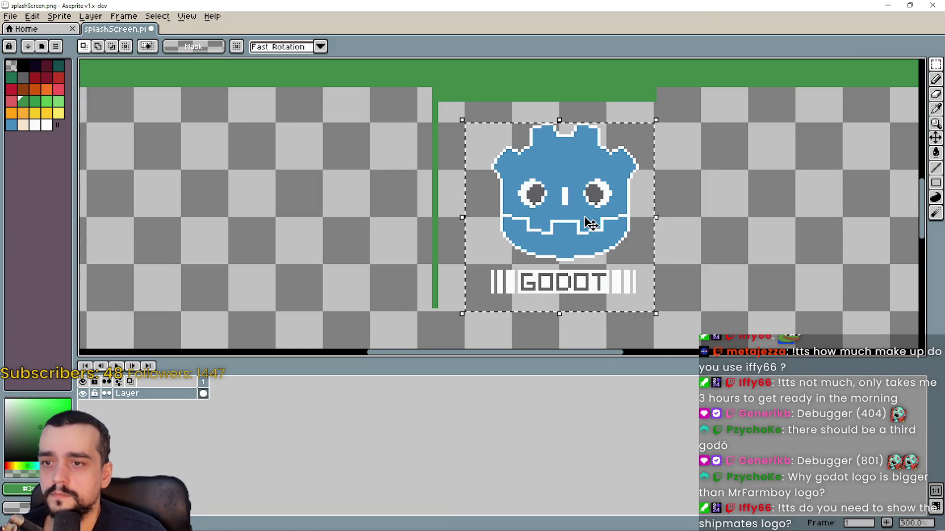
key(Left)
key(Left)
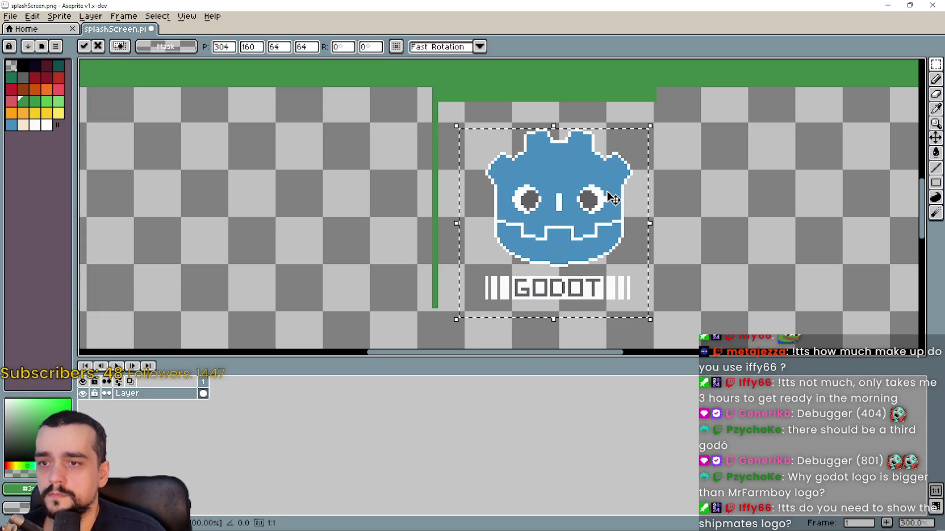
key(ctrl+d)
scroll(608, 194, down, 2)
scroll(603, 163, up, 2)
mouse_move(487, 178)
mouse_down()
mouse_move(535, 225)
mouse_move(680, 303)
mouse_move(481, 139)
mouse_up()
click(660, 339)
scroll(665, 182, down, 2)
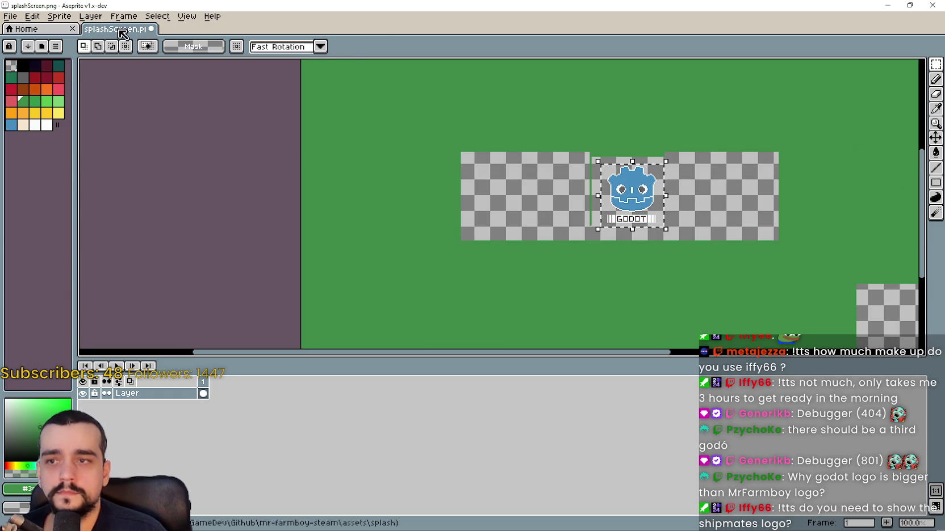
- Scale the logo to 128 × 128 and drag it to the centre of the canvas
click(624, 192)
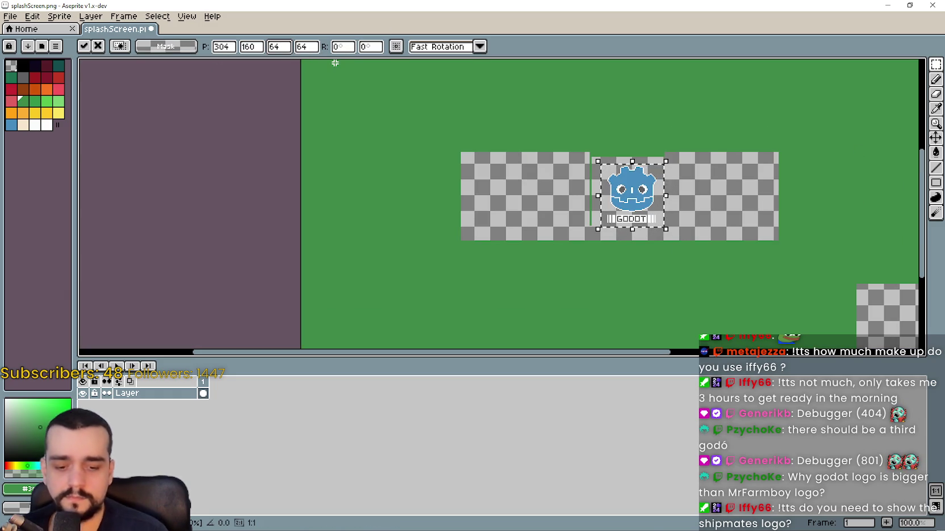
text(2)
key(Return)
click(316, 46)
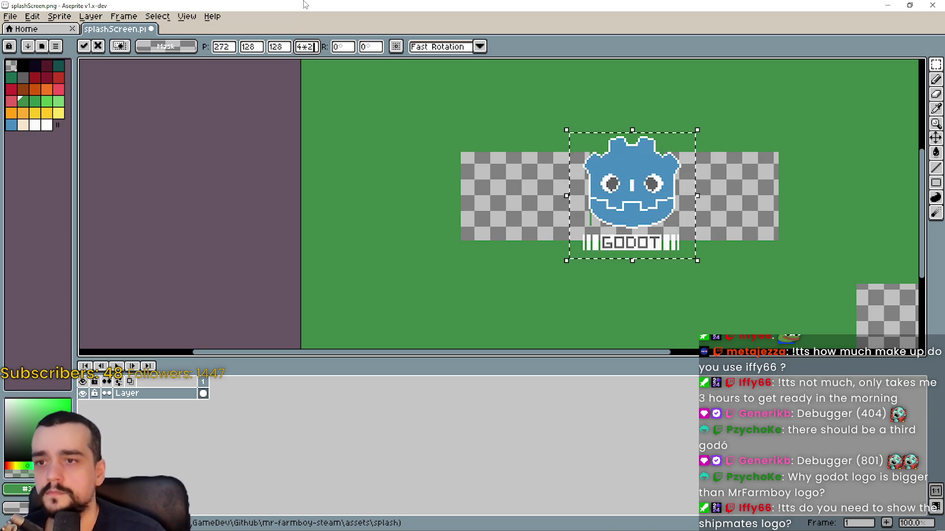
scroll(577, 180, down, 1)
scroll(614, 184, up, 1)
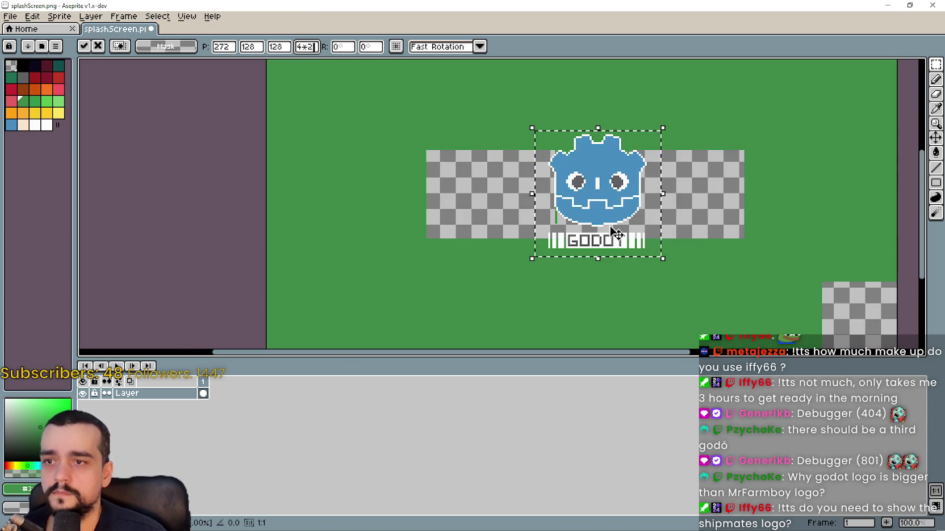
scroll(643, 277, down, 1)
scroll(639, 271, up, 1)
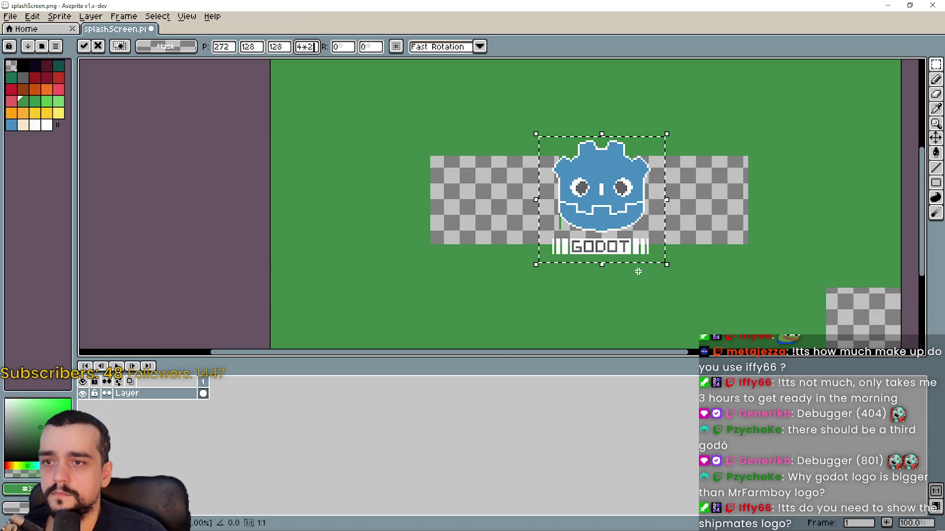
scroll(725, 312, down, 1)
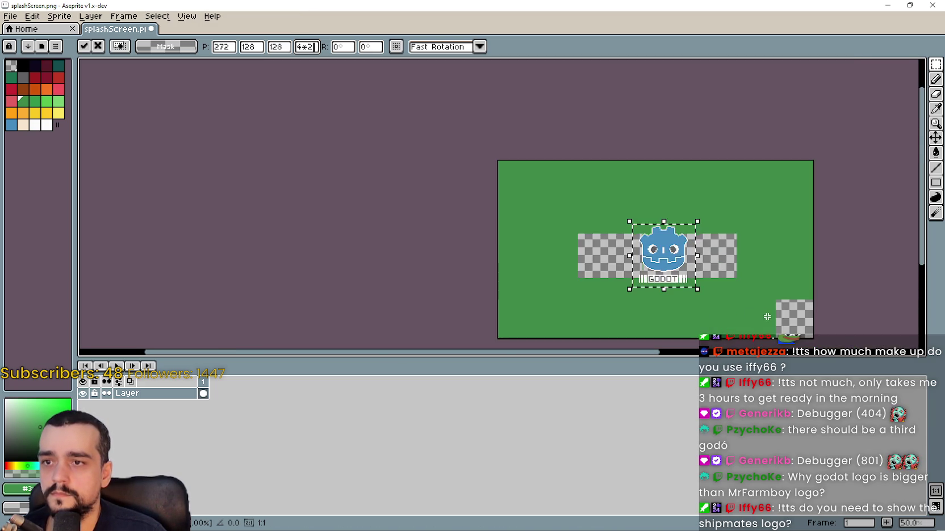
scroll(758, 311, up, 1)
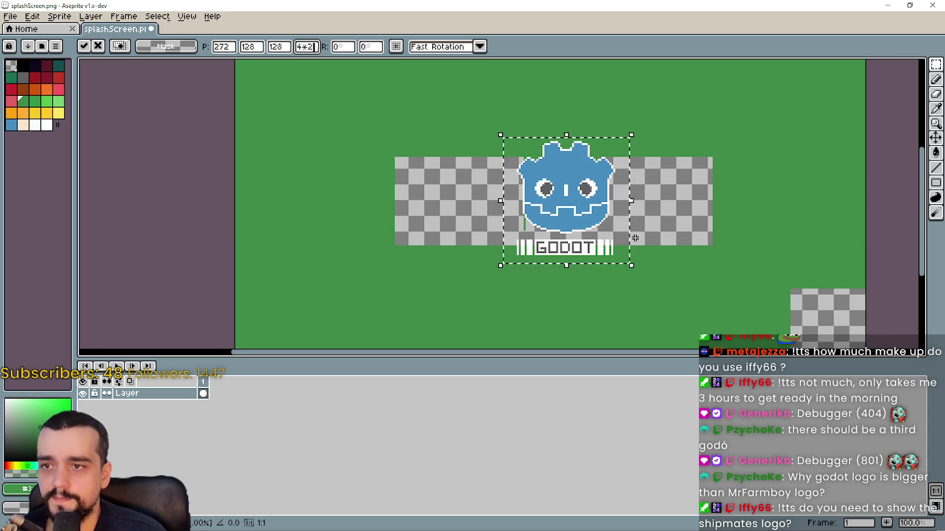
drag(562, 213, 545, 211)
scroll(548, 215, down, 1)
scroll(548, 216, up, 1)
- Commit the resize and paint-bucket the leftover transparent areas green
click(808, 152)
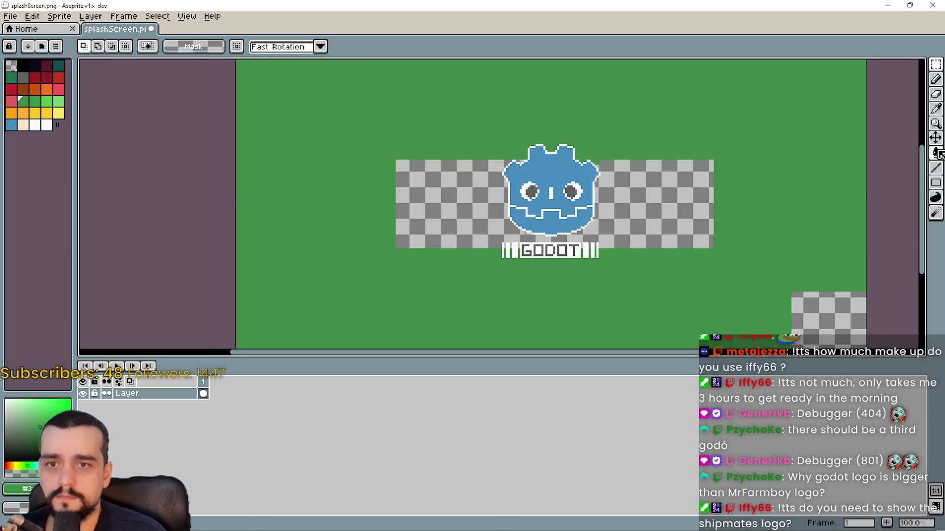
click(936, 108)
click(935, 152)
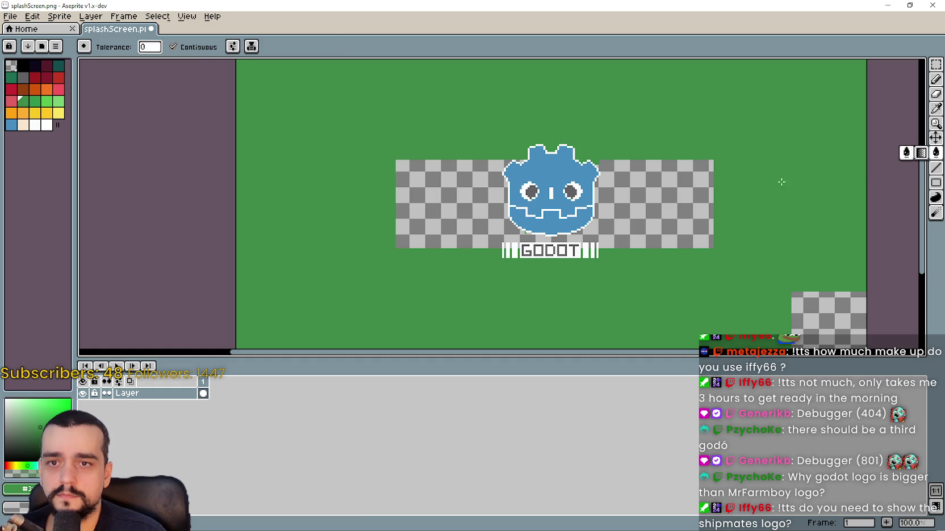
click(660, 205)
click(823, 315)
scroll(663, 211, down, 1)
scroll(663, 212, up, 1)
scroll(660, 164, down, 1)
scroll(659, 164, up, 1)
scroll(657, 165, down, 1)
scroll(603, 235, up, 1)
mouse_move(608, 238)
mouse_down()
mouse_move(622, 310)
mouse_move(600, 225)
mouse_move(632, 232)
mouse_up()
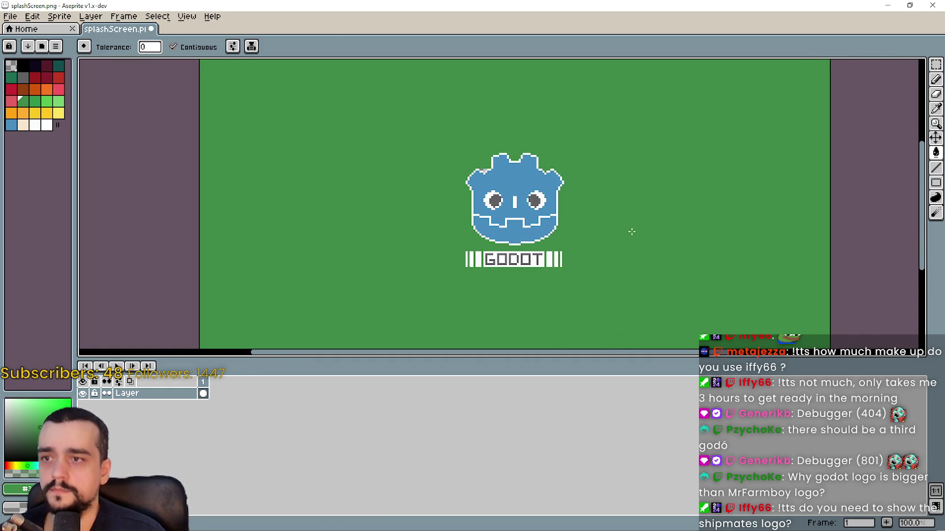
- Switch back to the Paint Bucket tool in Aseprite
click(935, 65)
scroll(466, 183, up, 2)
scroll(497, 153, up, 1)
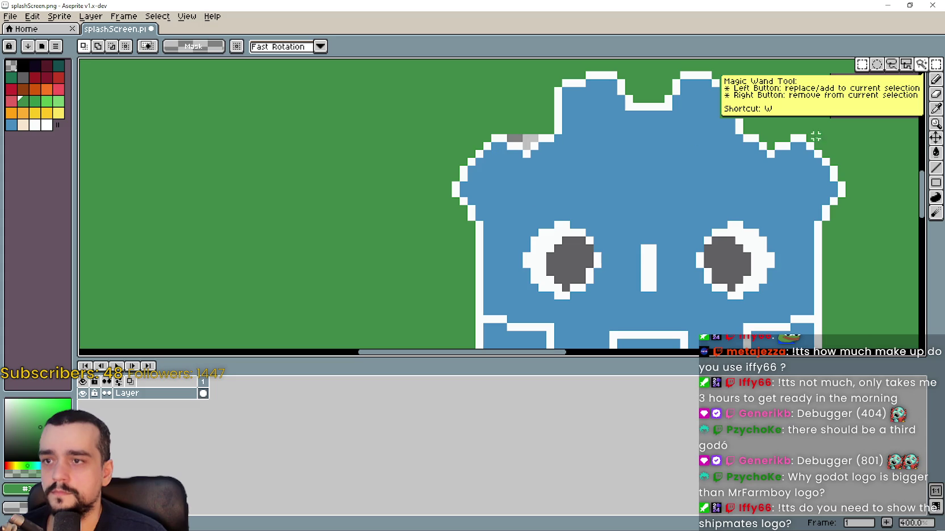
click(936, 152)
scroll(654, 194, down, 4)
scroll(632, 185, up, 1)
- Save the image as logo_vertical_color_dark.png and restore the Aseprite window
click(10, 16)
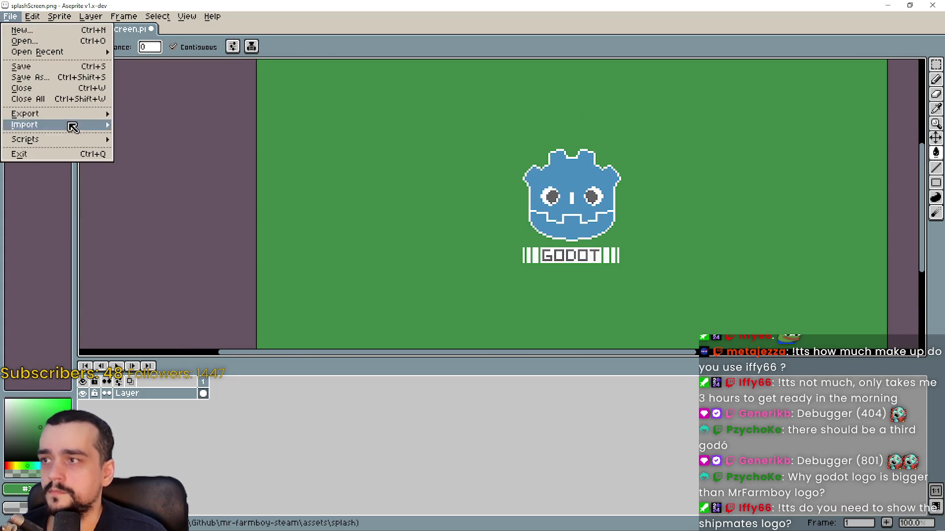
mouse_move(62, 51)
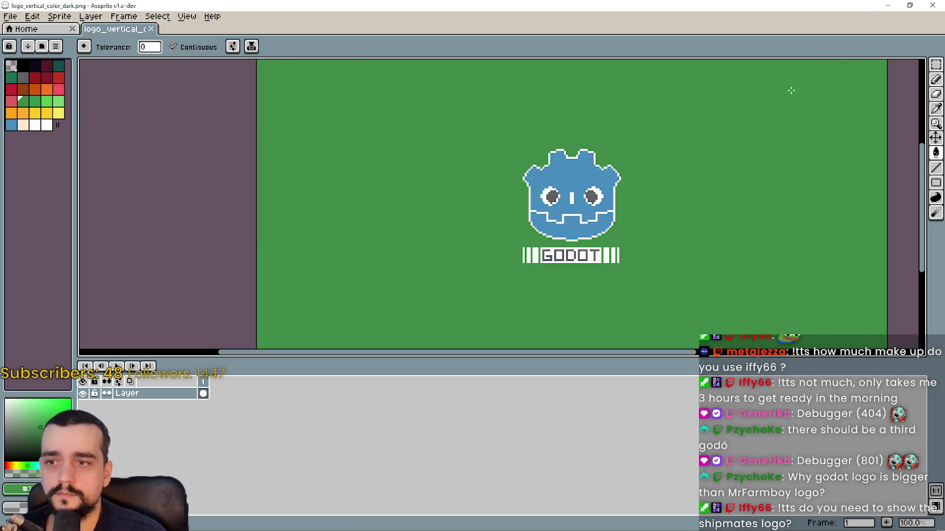
click(910, 6)
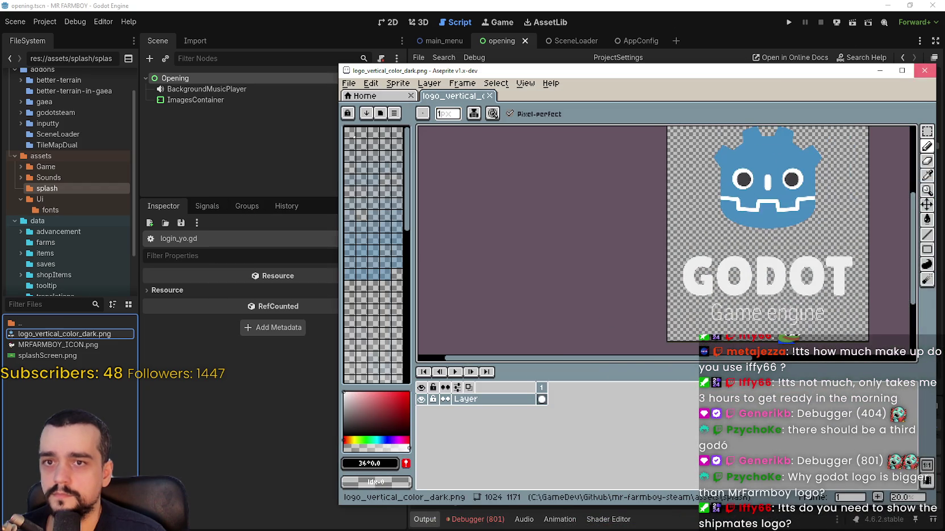
- Close Aseprite, let the new splash image reimport, and run the MR FARMBOY project
click(925, 71)
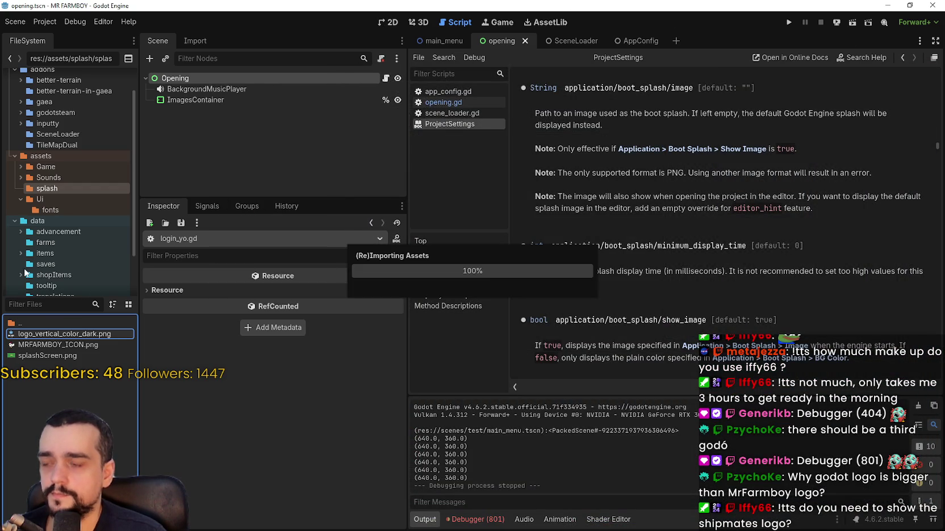
click(41, 25)
click(65, 26)
click(71, 22)
click(108, 23)
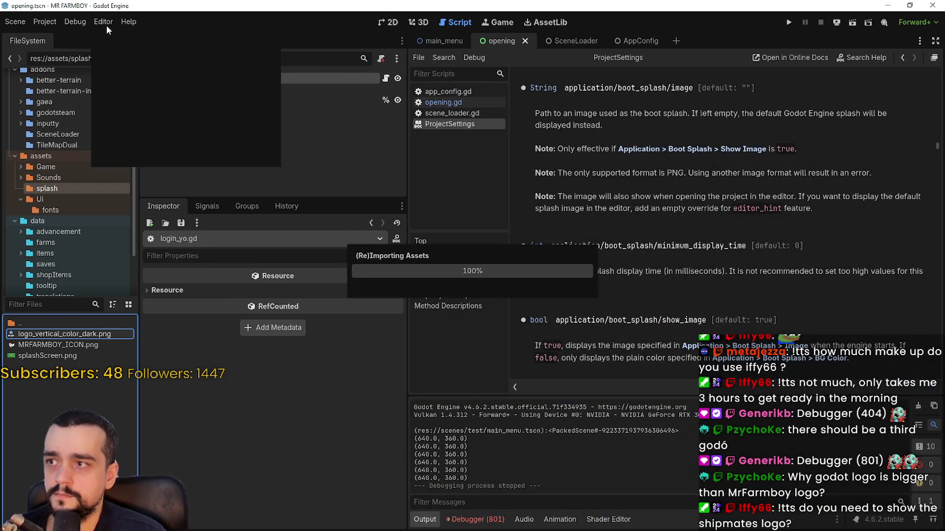
click(46, 22)
click(104, 22)
click(52, 22)
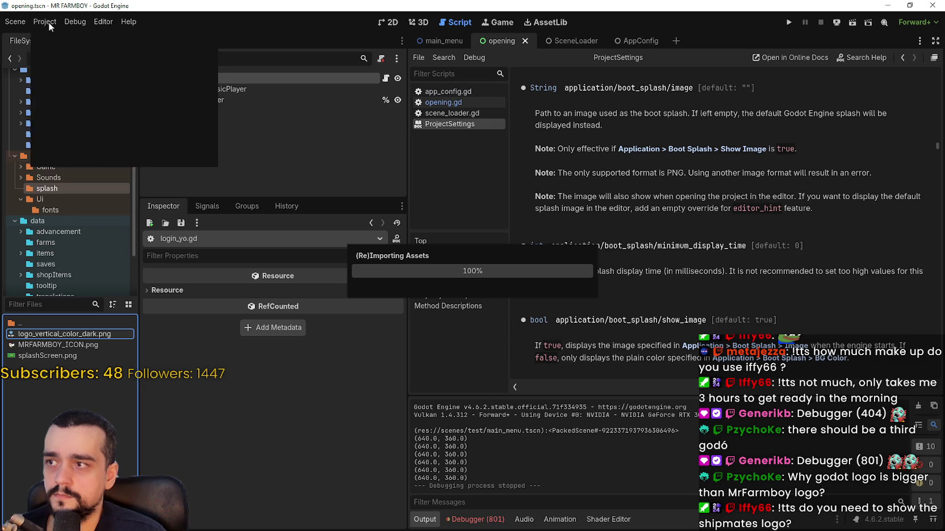
click(789, 22)
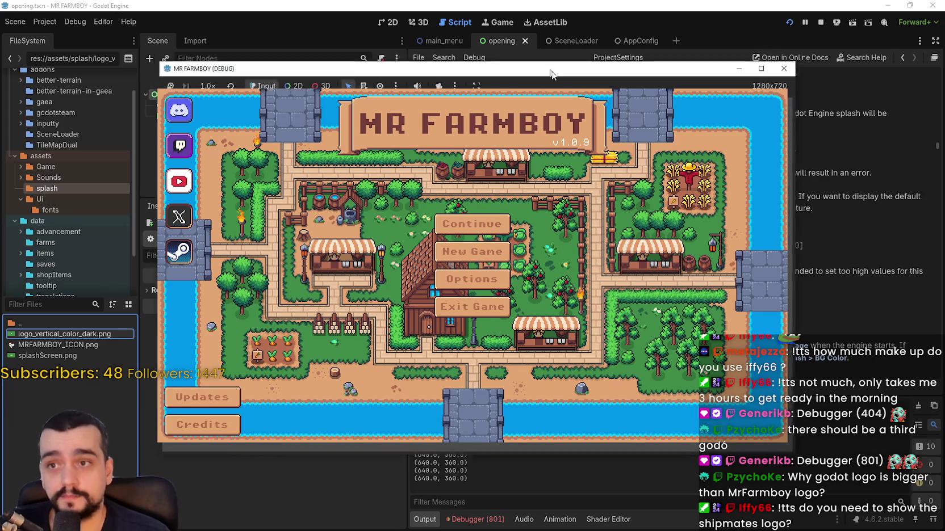
- Stop the game, open the SceneLoader scene, and switch to the SteamDB charts page
click(822, 22)
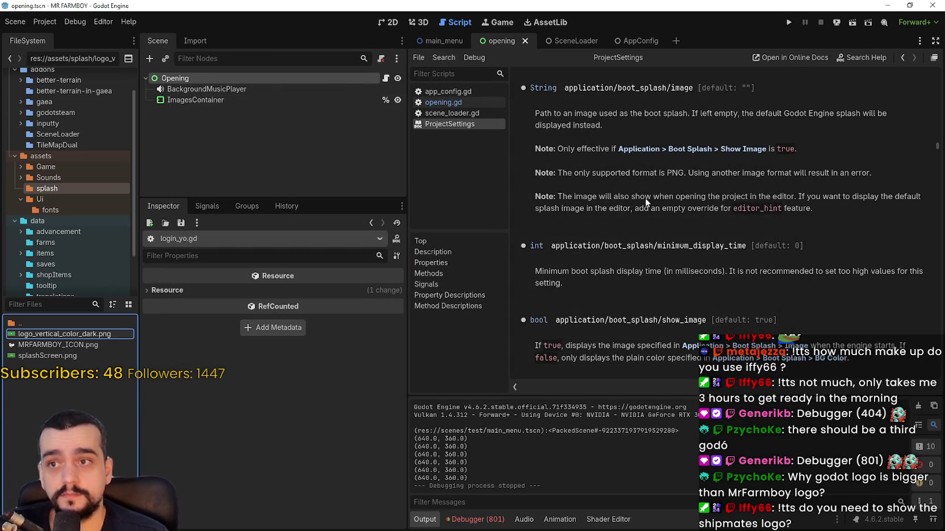
click(562, 41)
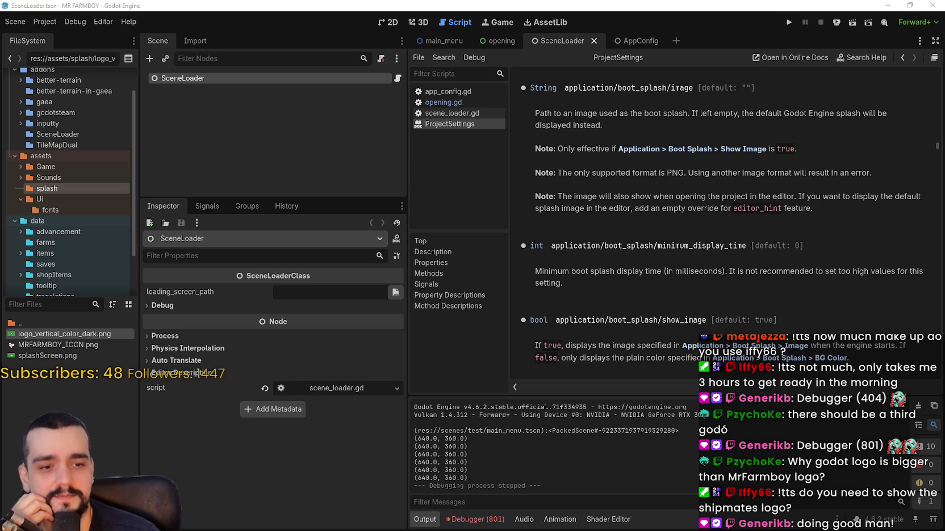
key(alt+Tab)
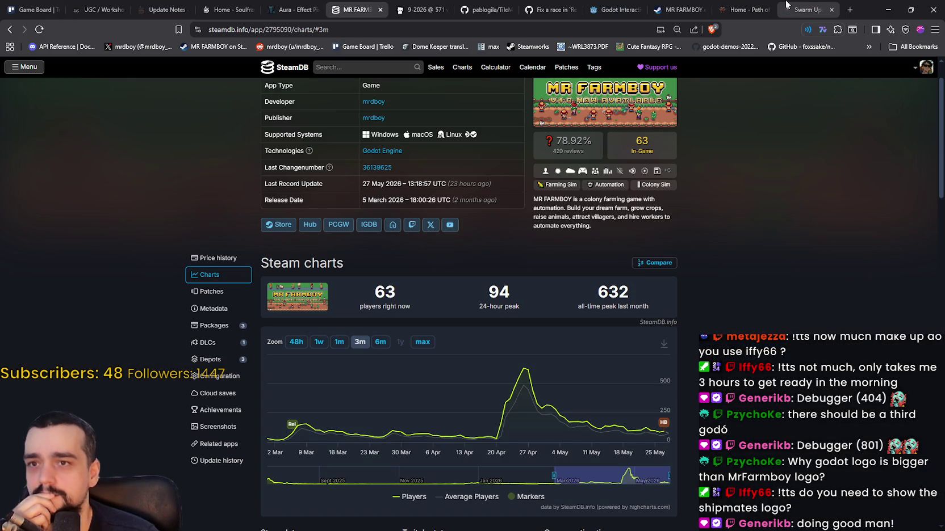
- Minimize SteamDB and bring up the Humble Bundle Awesome Automation bundle page
click(888, 10)
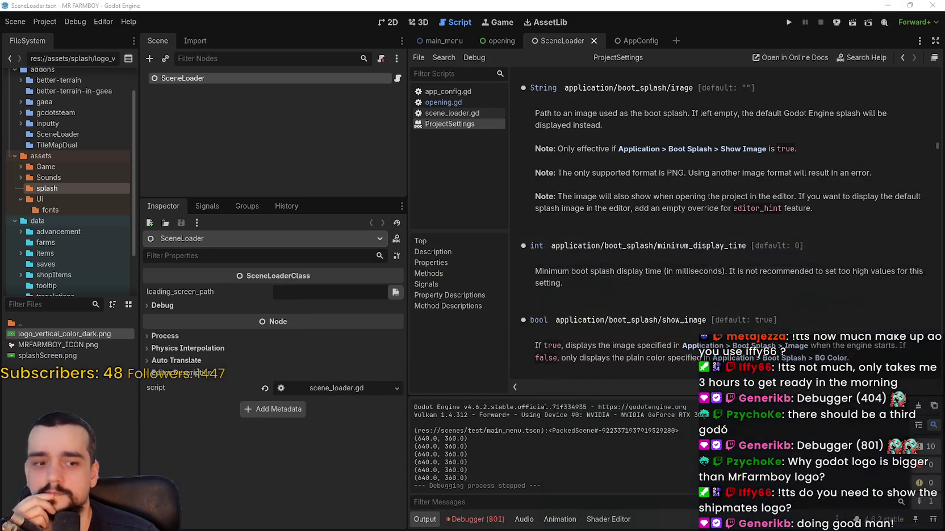
key(alt+Tab)
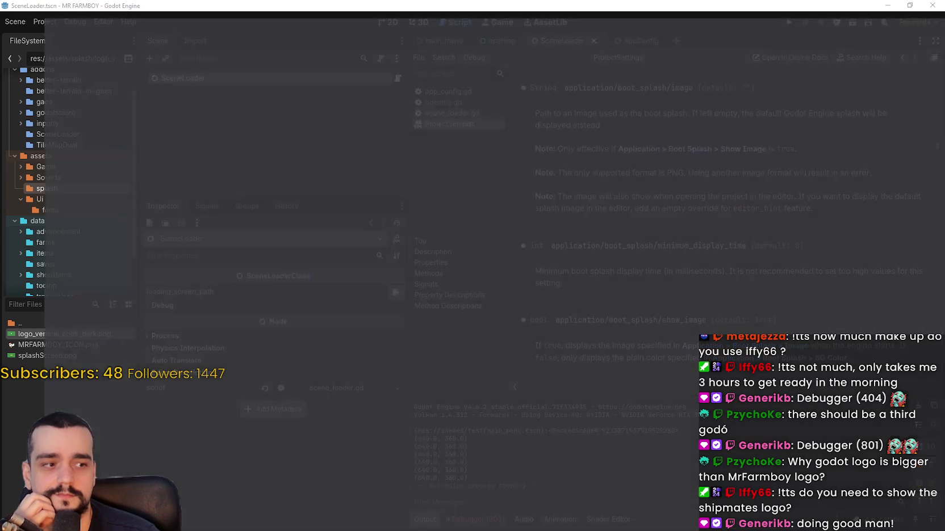
scroll(608, 281, down, 2)
right_click(595, 286)
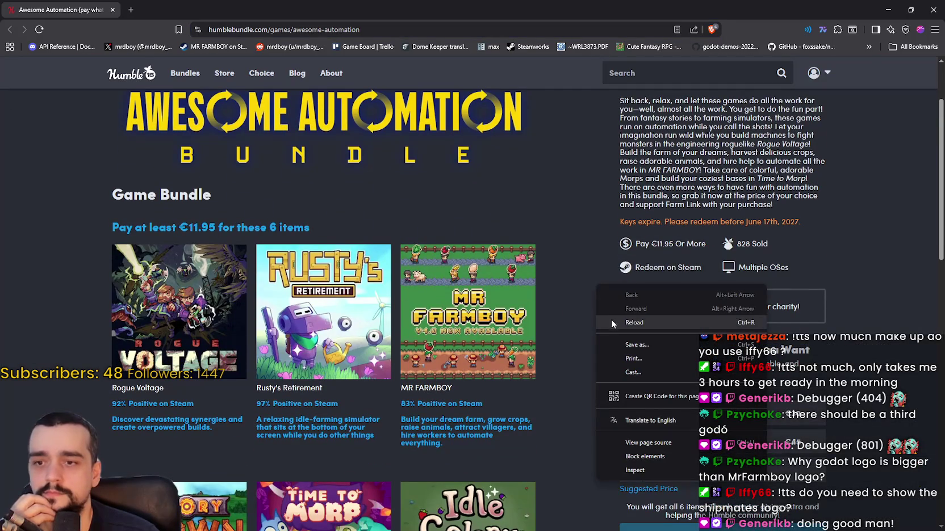
click(325, 29)
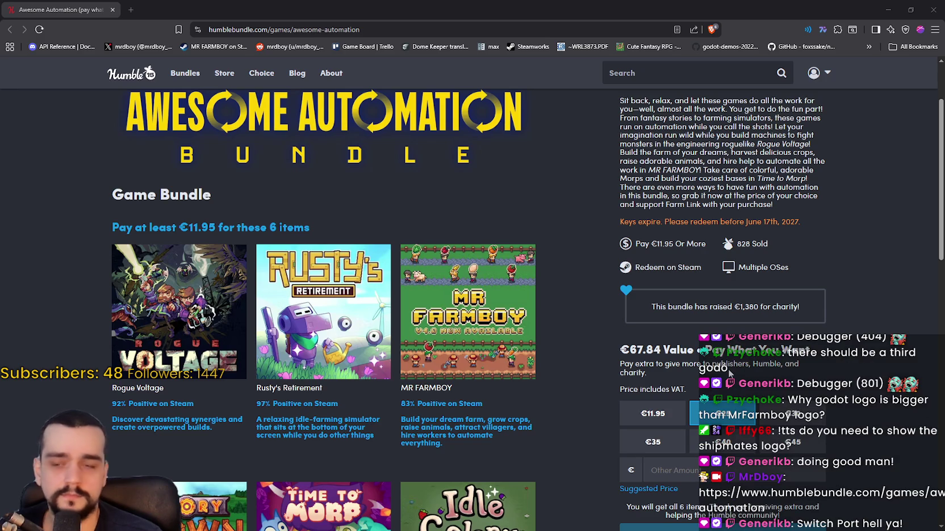
- Reload the bundle page to show 907 sold and €1,523 raised for charity
scroll(817, 296, up, 3)
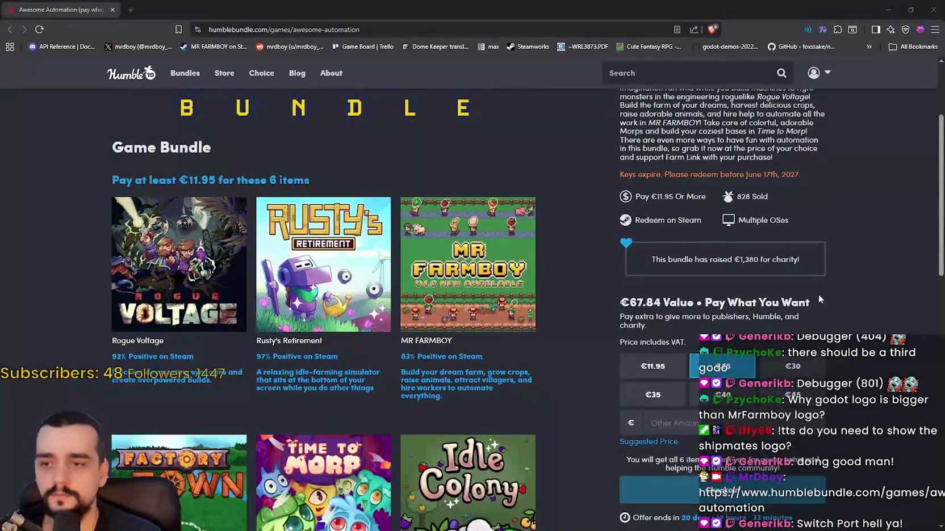
scroll(637, 282, down, 4)
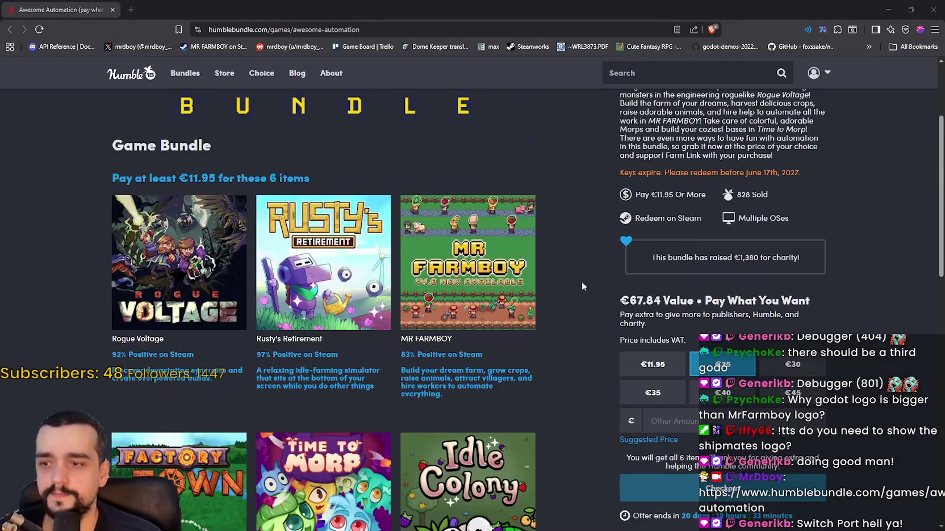
scroll(559, 312, down, 2)
scroll(559, 304, up, 6)
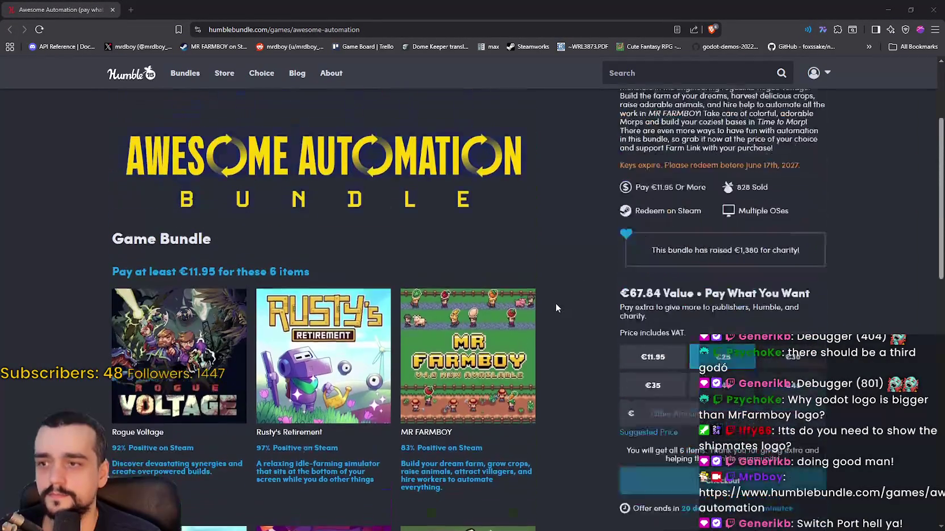
scroll(555, 303, up, 1)
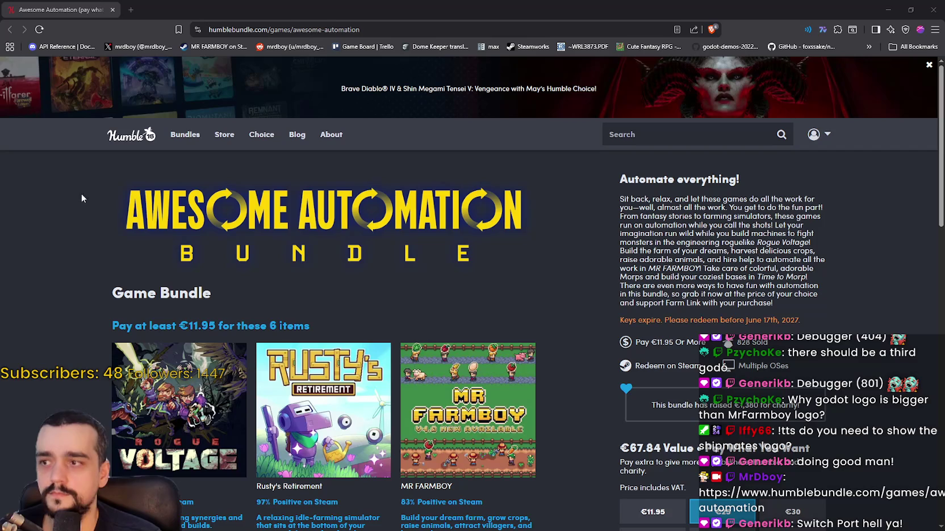
scroll(64, 199, down, 1)
right_click(517, 238)
click(538, 275)
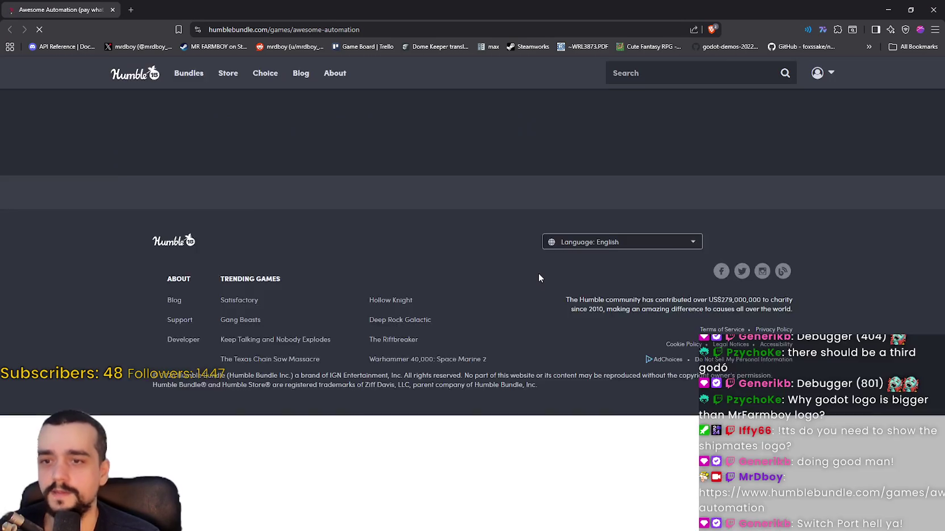
scroll(539, 274, down, 3)
scroll(537, 284, down, 4)
scroll(541, 312, up, 6)
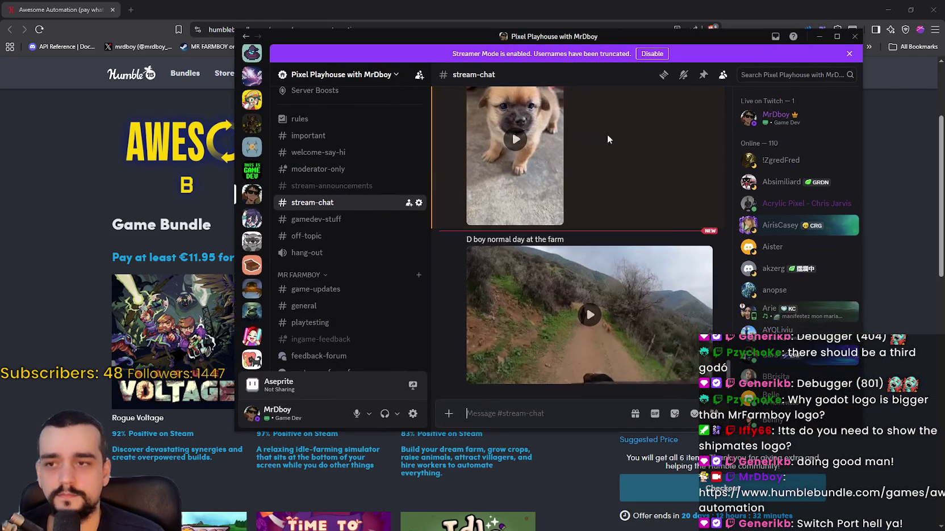
click(590, 313)
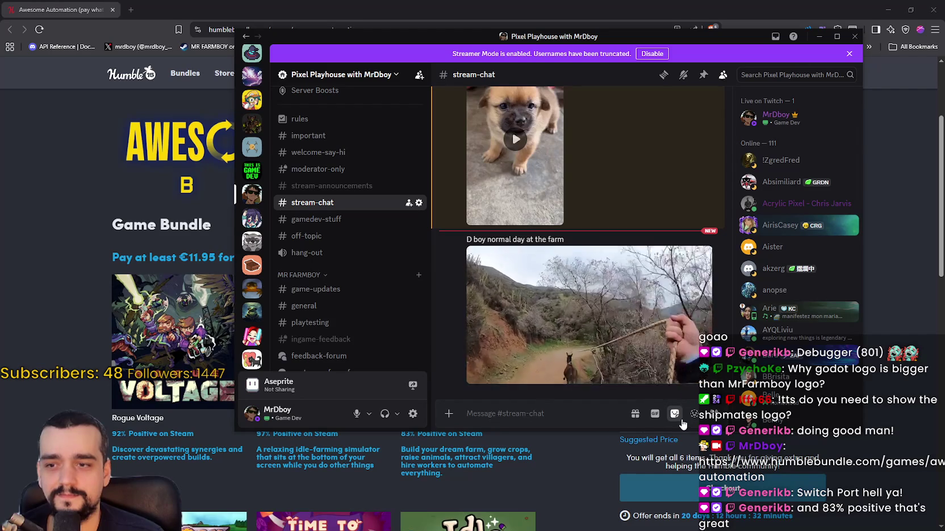
mouse_move(690, 384)
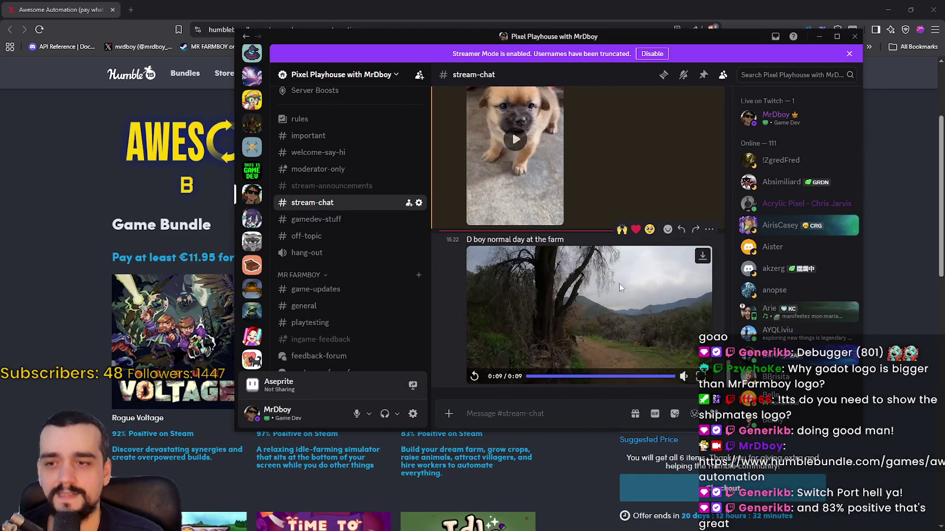
scroll(619, 288, up, 3)
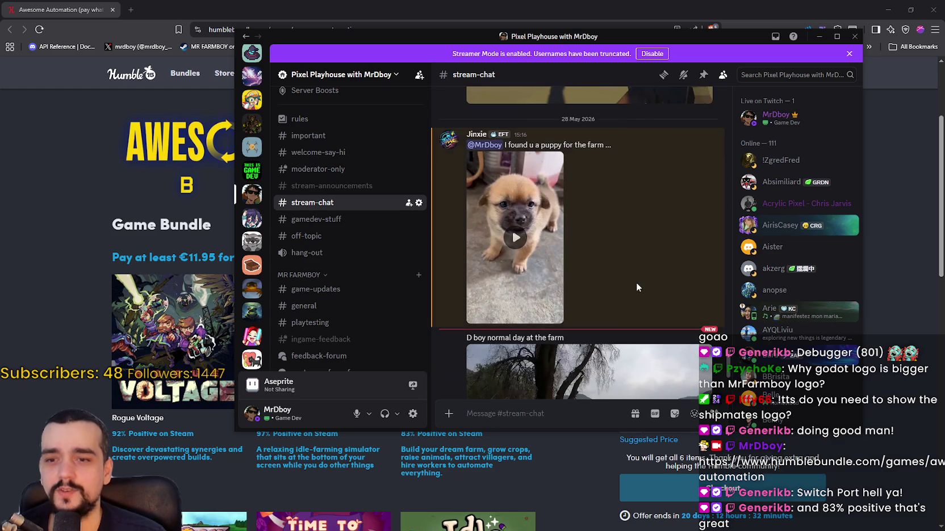
scroll(627, 281, down, 3)
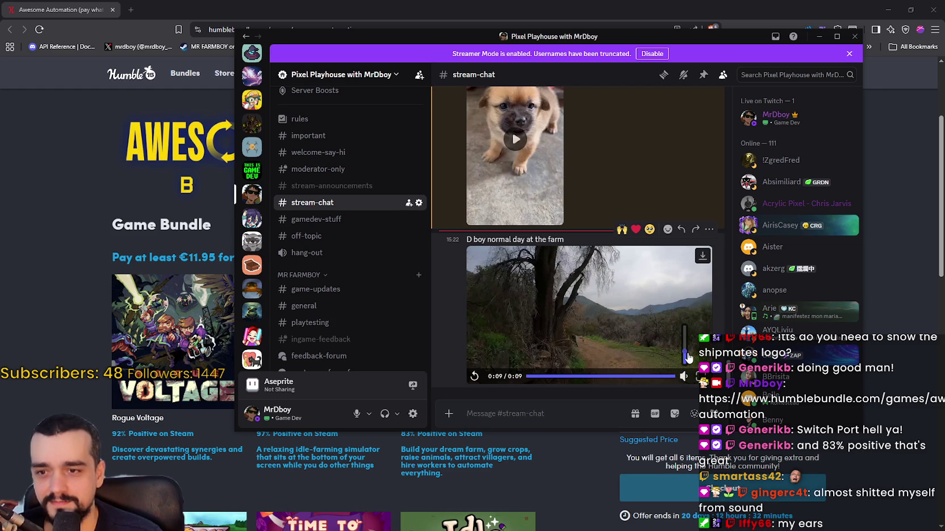
click(683, 369)
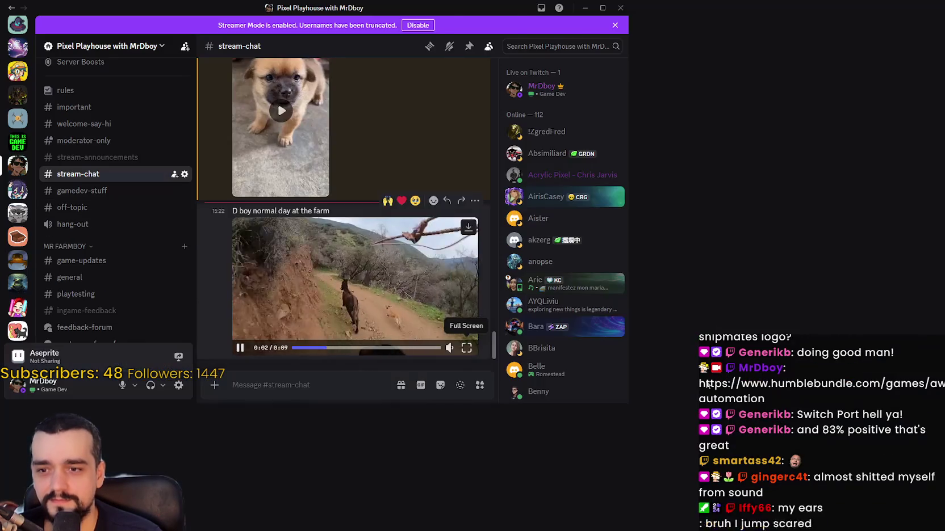
click(702, 375)
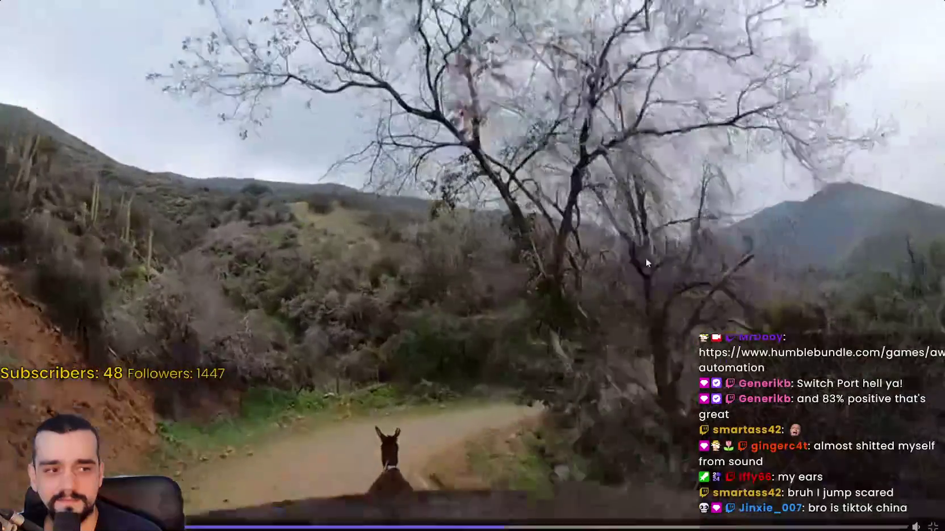
key(Escape)
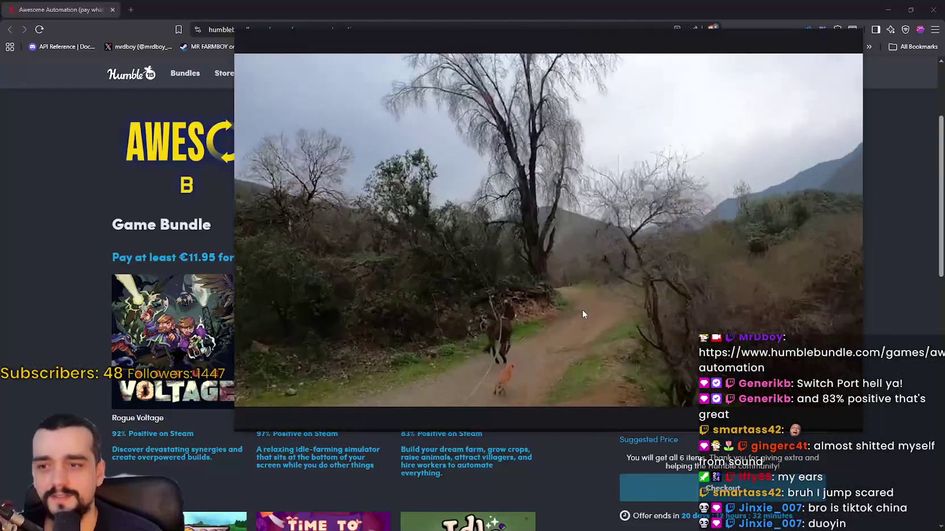
scroll(608, 325, up, 5)
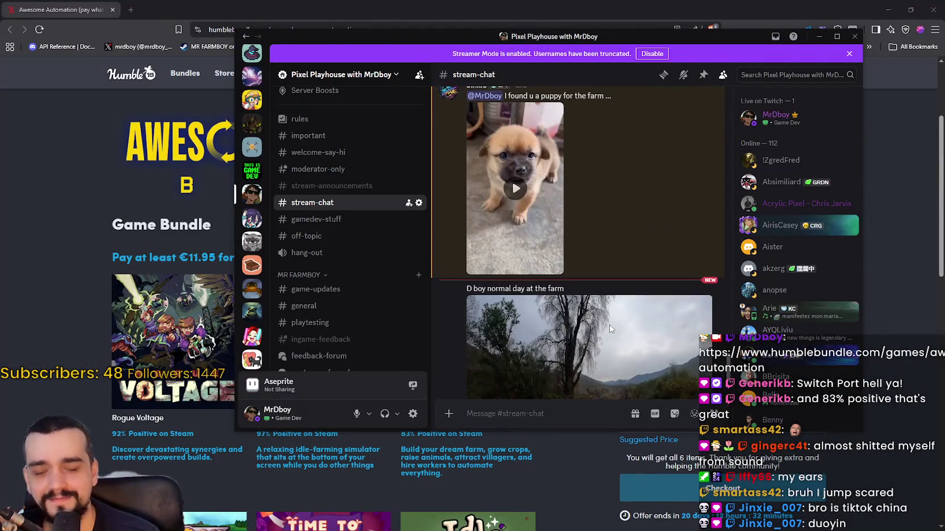
scroll(622, 148, down, 3)
click(818, 36)
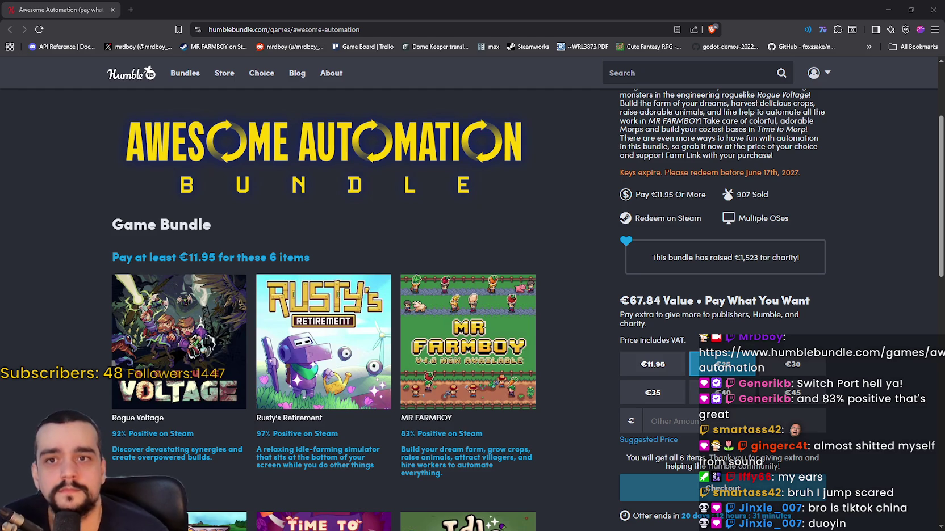
click(910, 9)
- Move the Humble Bundle browser aside, close it, and run the MR FARMBOY project
drag(741, 2, 800, 63)
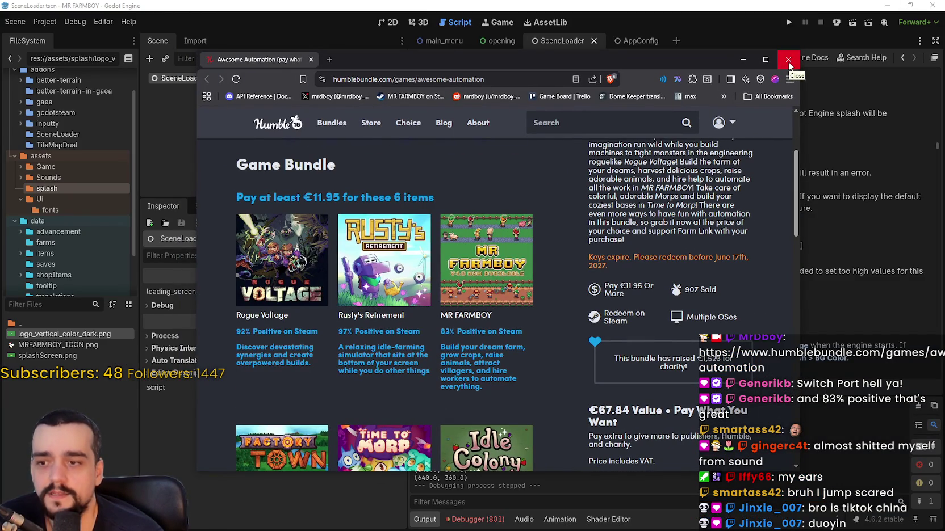
drag(720, 62, 798, 65)
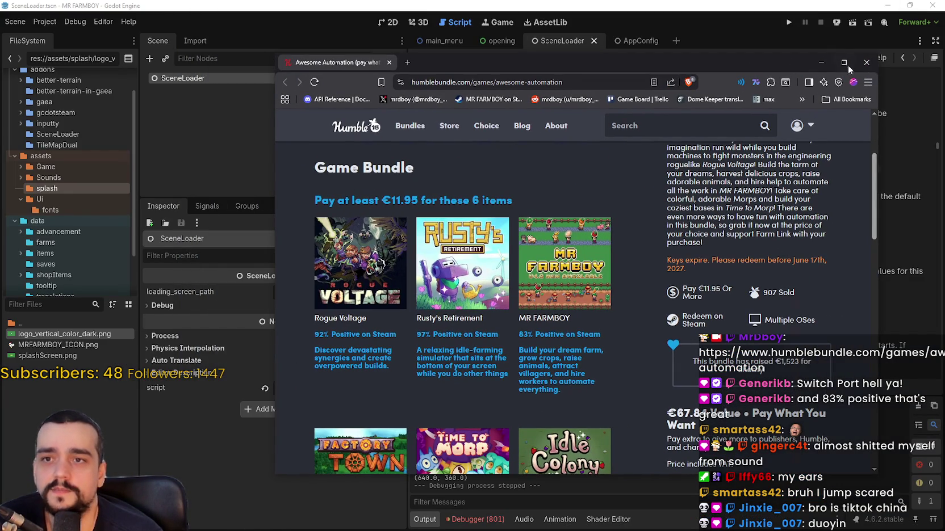
click(865, 62)
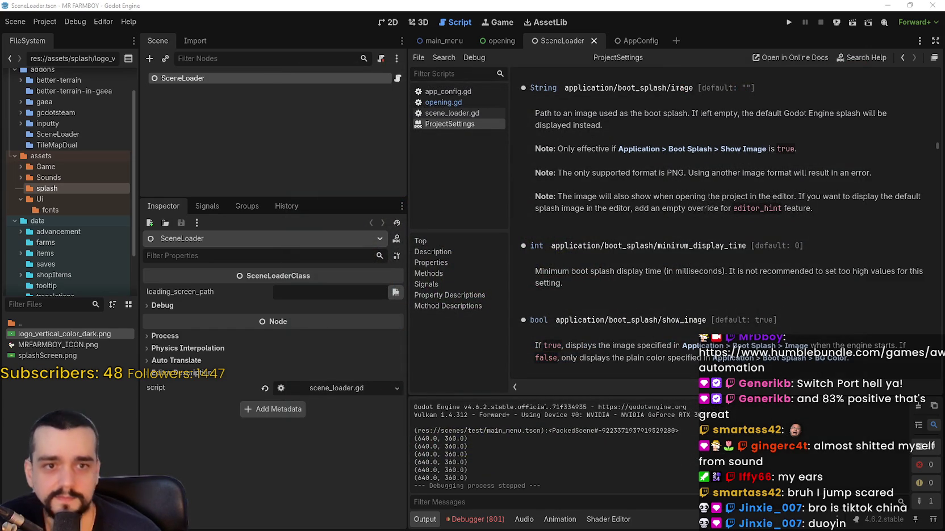
click(788, 22)
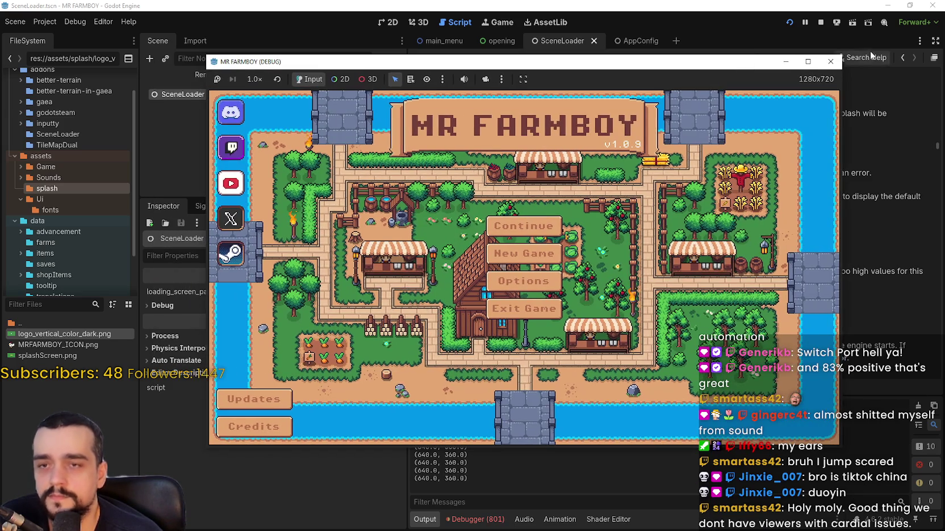
- Stop the MR FARMBOY test run once it reaches the title menu
click(779, 59)
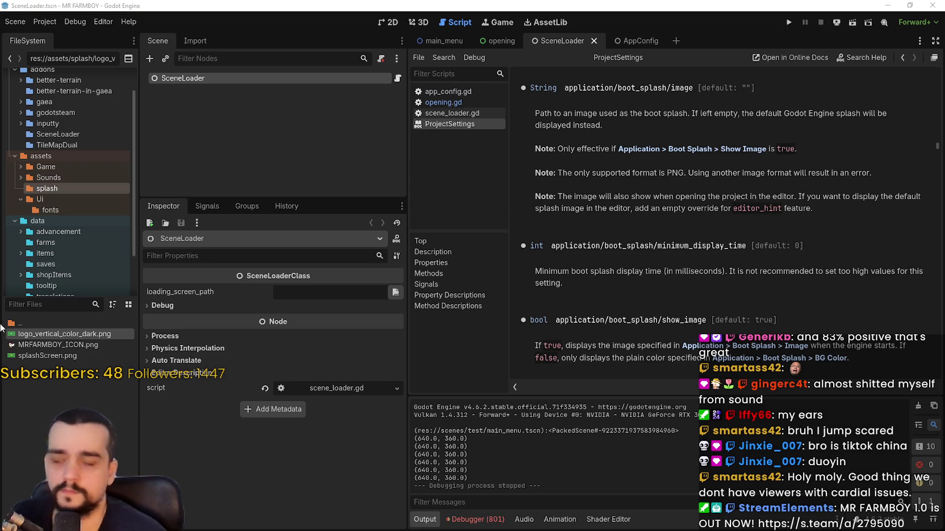
scroll(67, 153, up, 2)
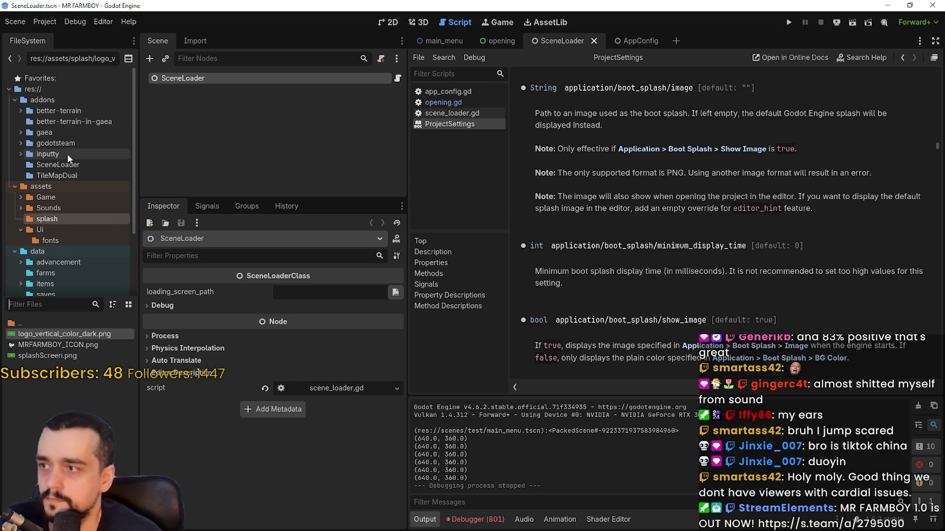
- Begin a 'Loading' folder inside addons, then cancel it
click(50, 100)
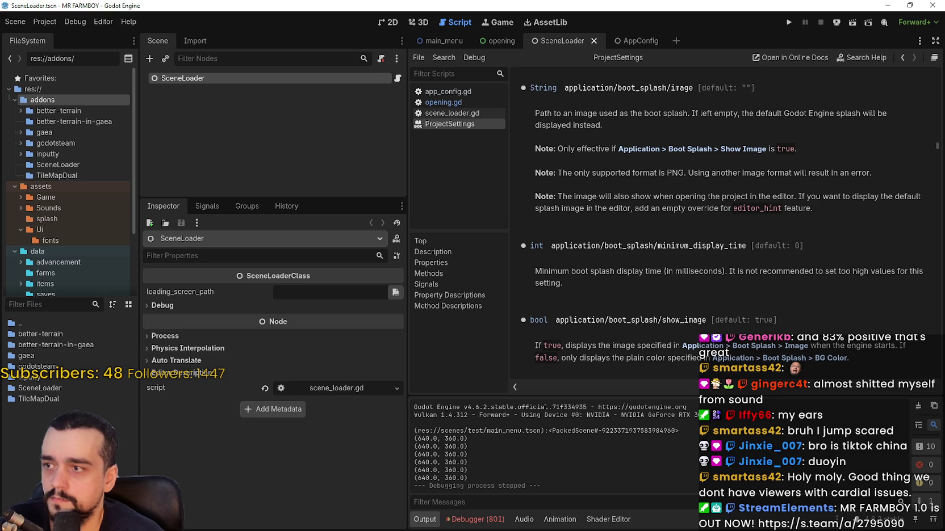
right_click(75, 440)
click(138, 451)
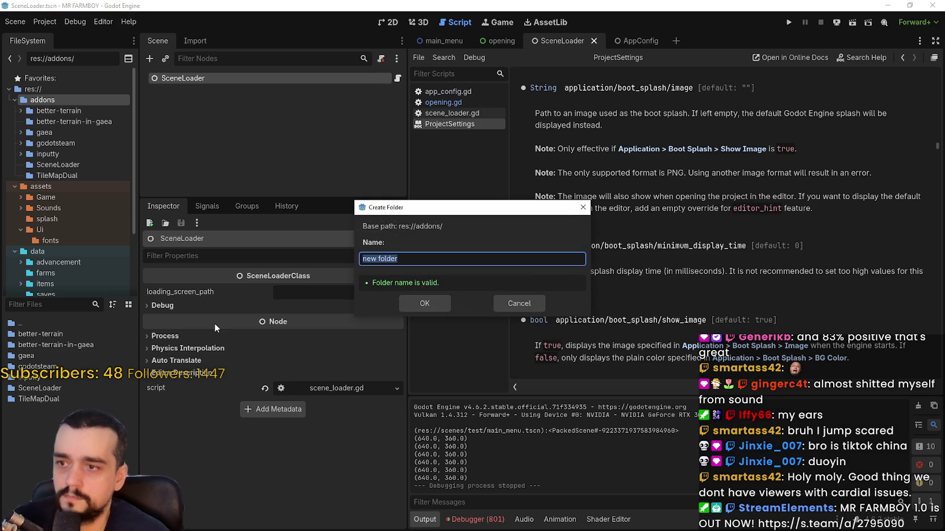
text(Loading)
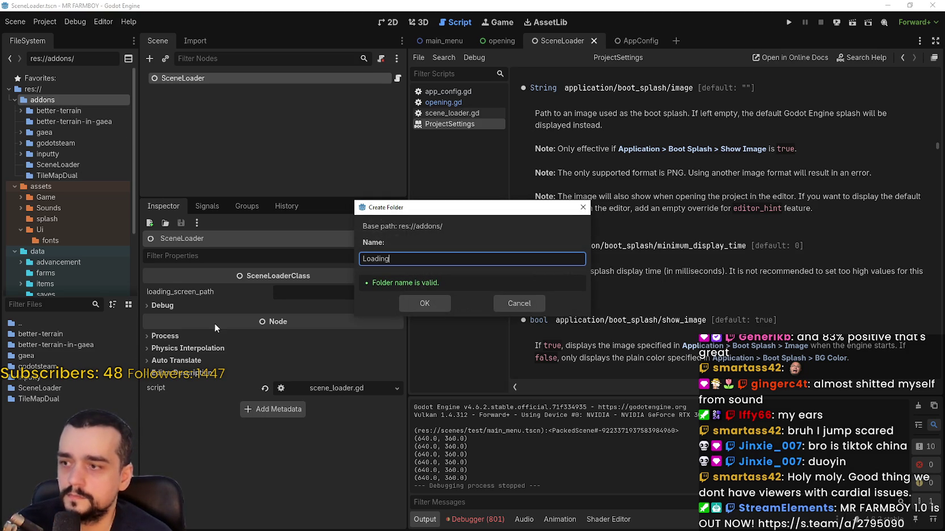
click(519, 304)
scroll(62, 193, down, 3)
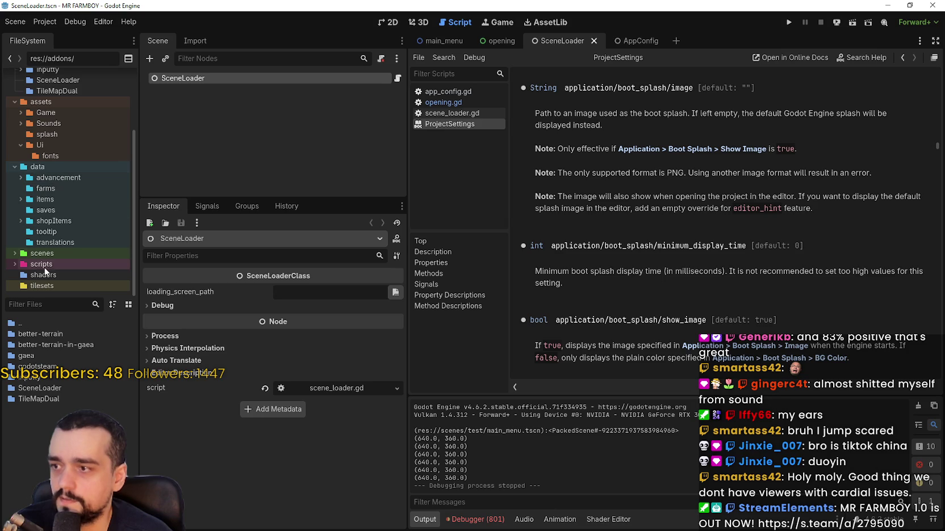
- Create a new folder named loadingScreen inside scenes/ui
click(14, 255)
scroll(35, 245, down, 3)
click(15, 254)
scroll(94, 277, down, 3)
click(54, 200)
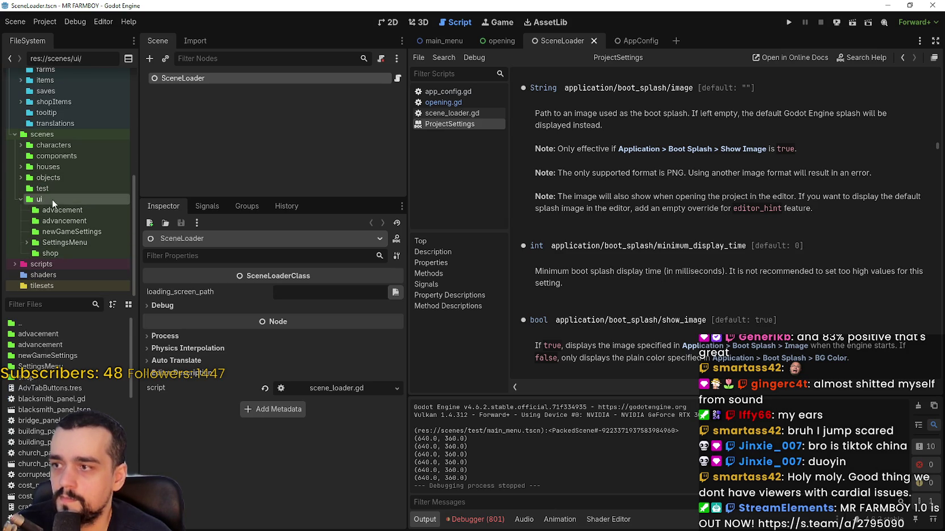
right_click(48, 195)
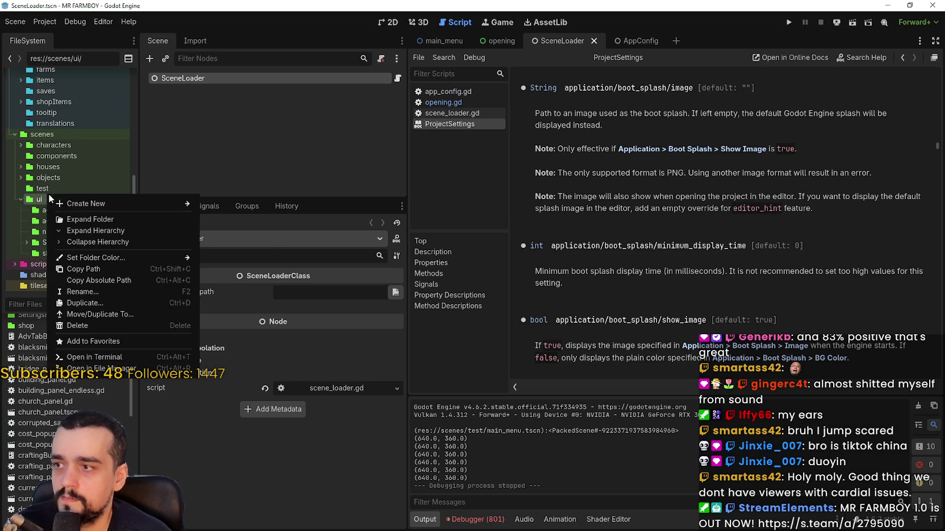
mouse_move(78, 205)
click(235, 203)
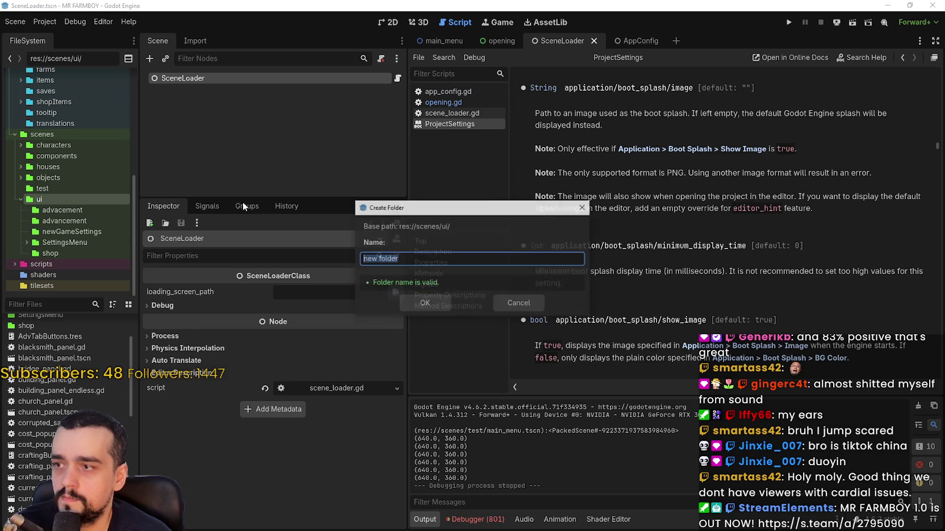
text(loading)
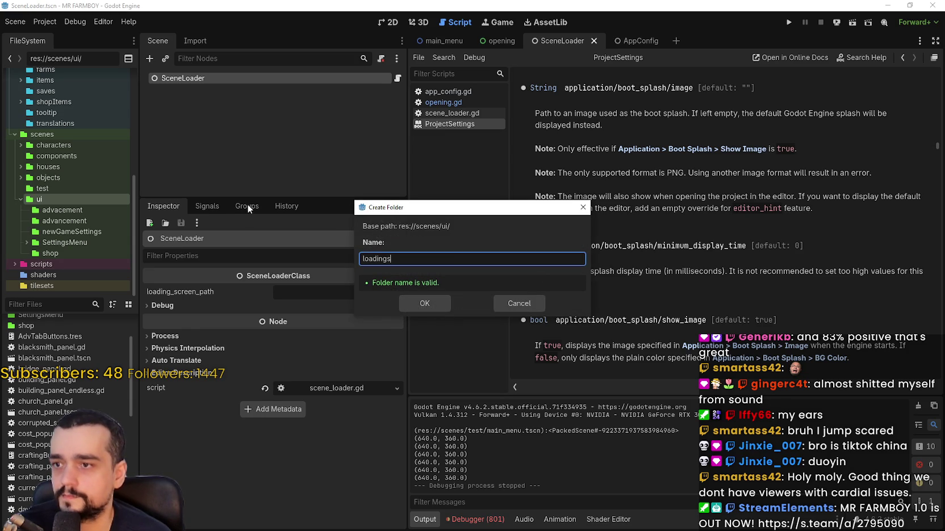
text(Screene)
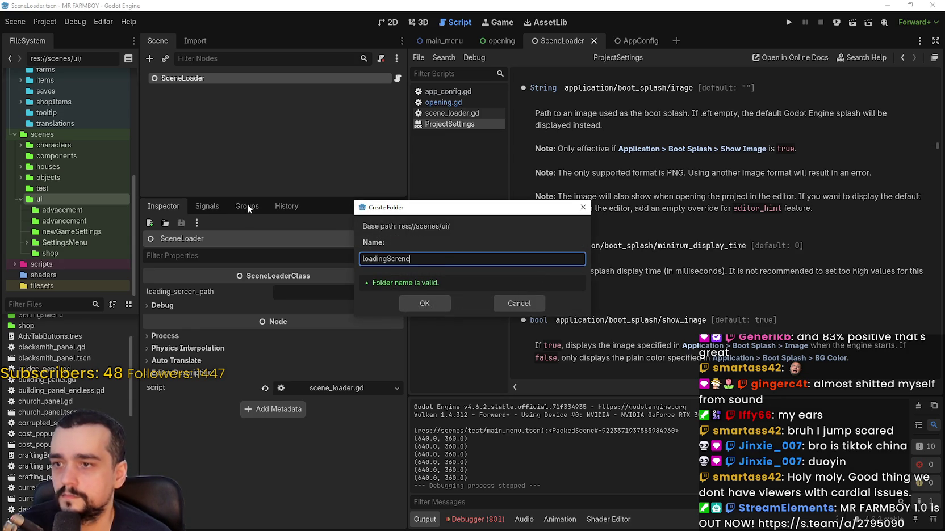
key(Return)
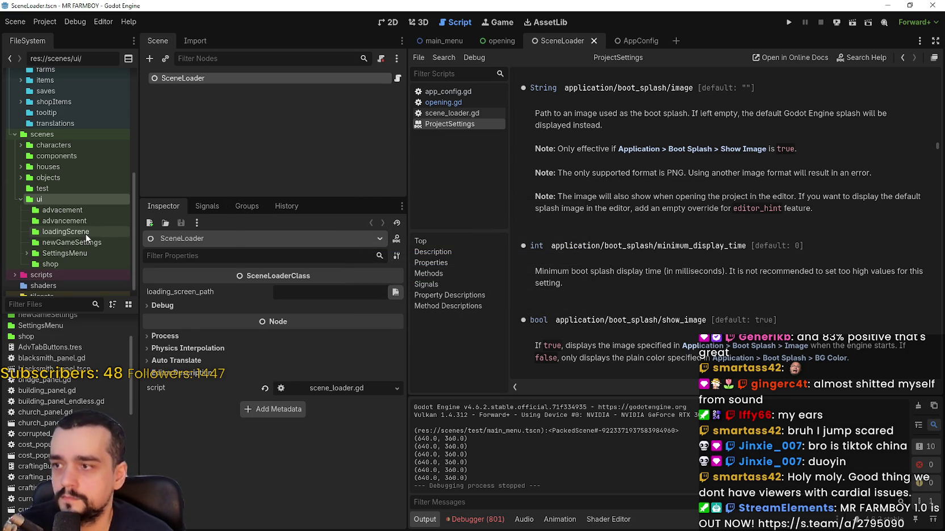
- Rename the misspelled folder to loadingScreen
right_click(86, 233)
click(139, 332)
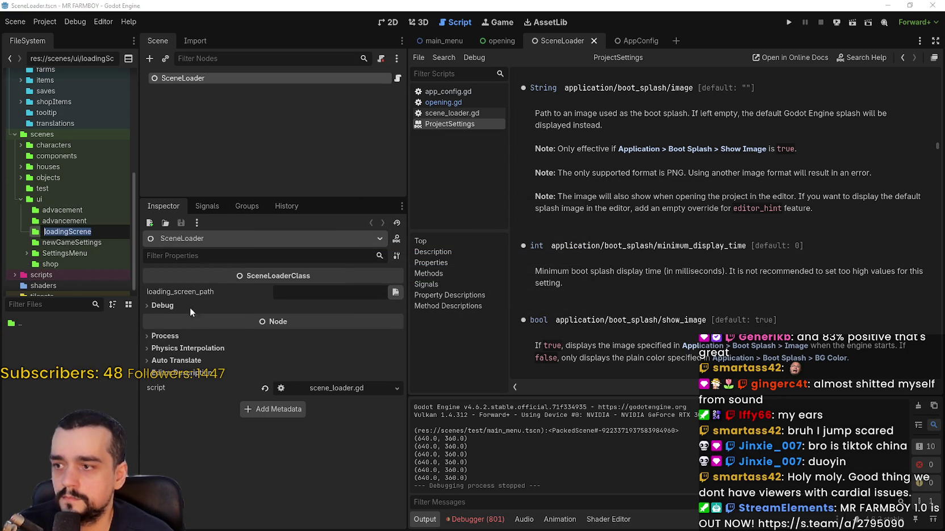
text(loading)
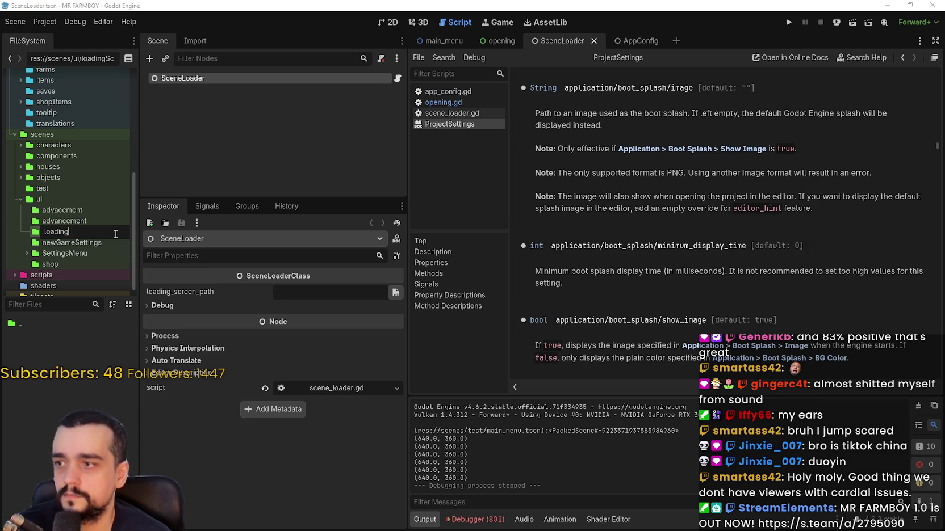
text(Scr)
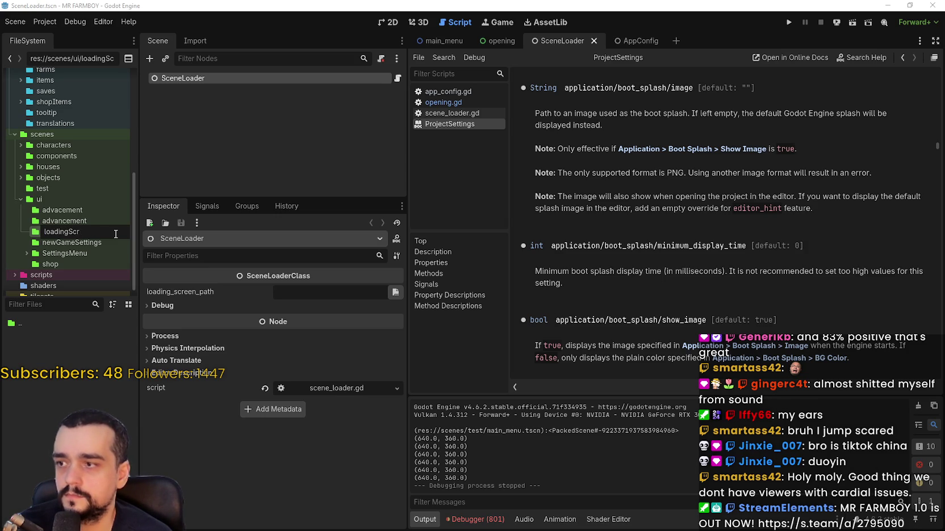
text(reen)
key(Return)
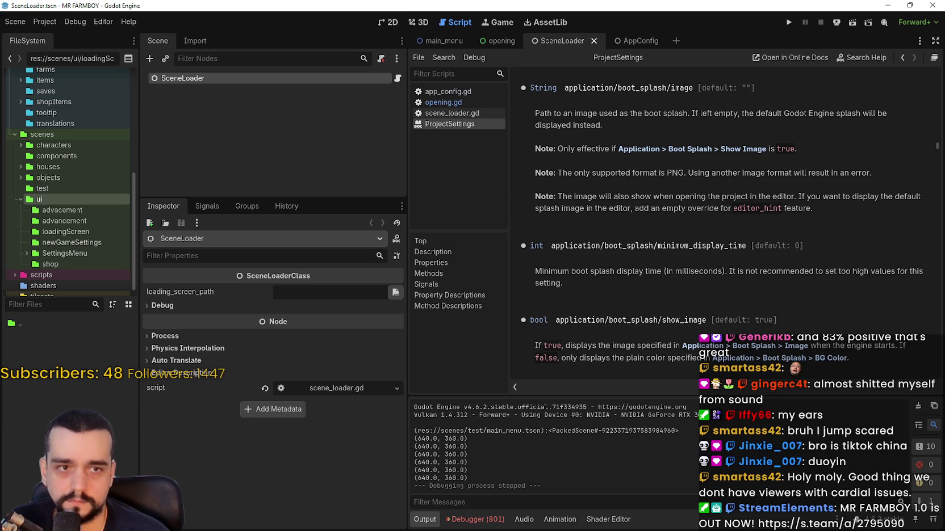
right_click(56, 379)
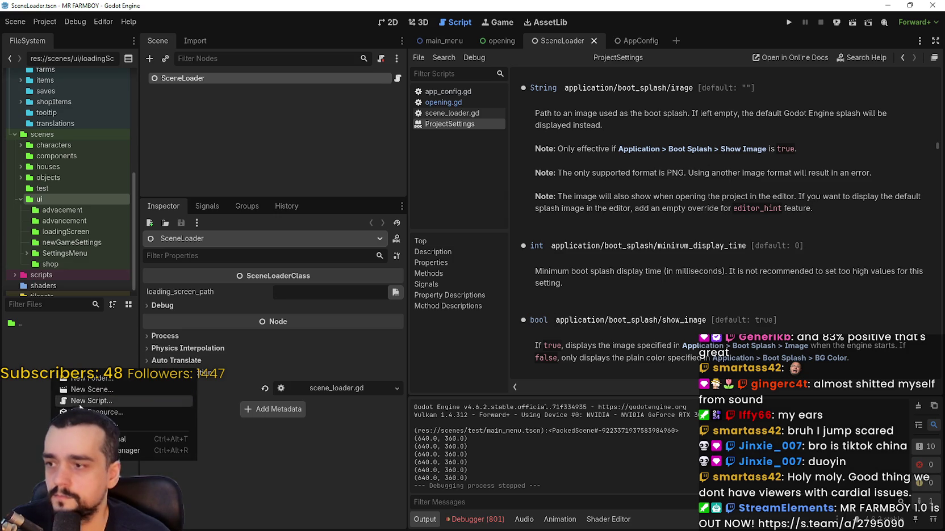
- Start a new scene in loadingScreen with CanvasLayer as its root node type
click(89, 391)
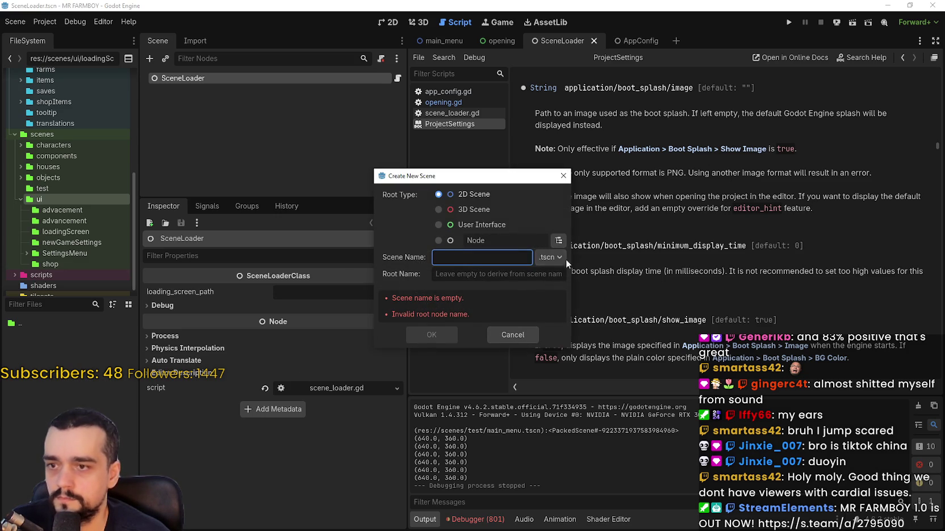
click(465, 232)
click(439, 240)
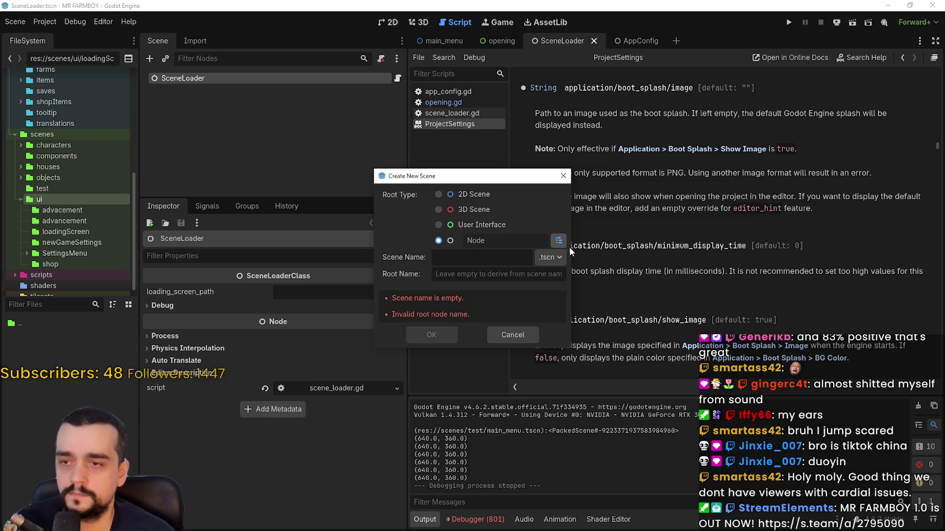
click(482, 244)
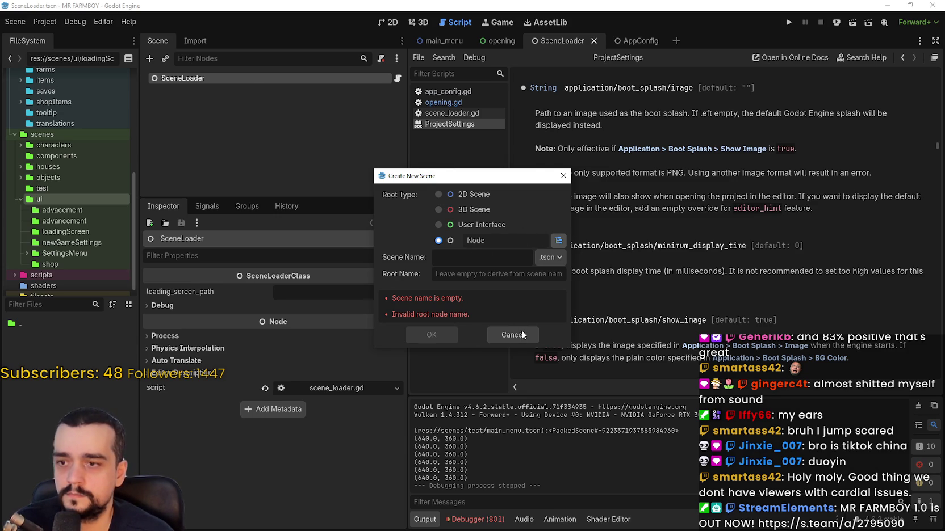
text(canva)
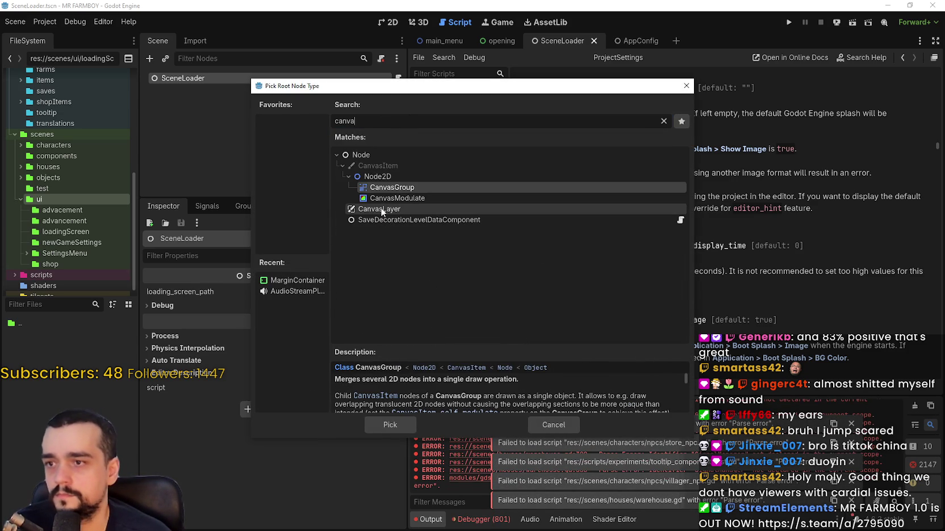
click(380, 209)
click(381, 423)
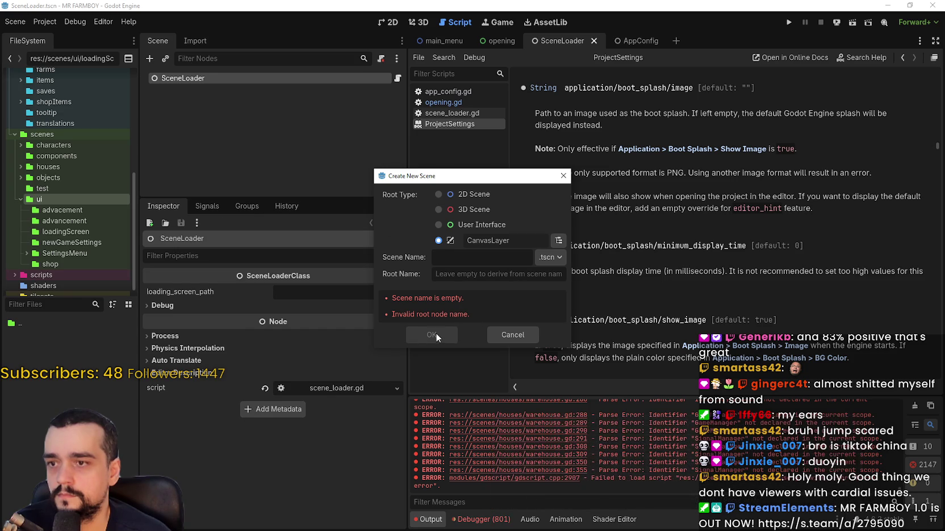
- Name the scene LoadingScreen, create it, and select its root node
click(486, 259)
text(Load)
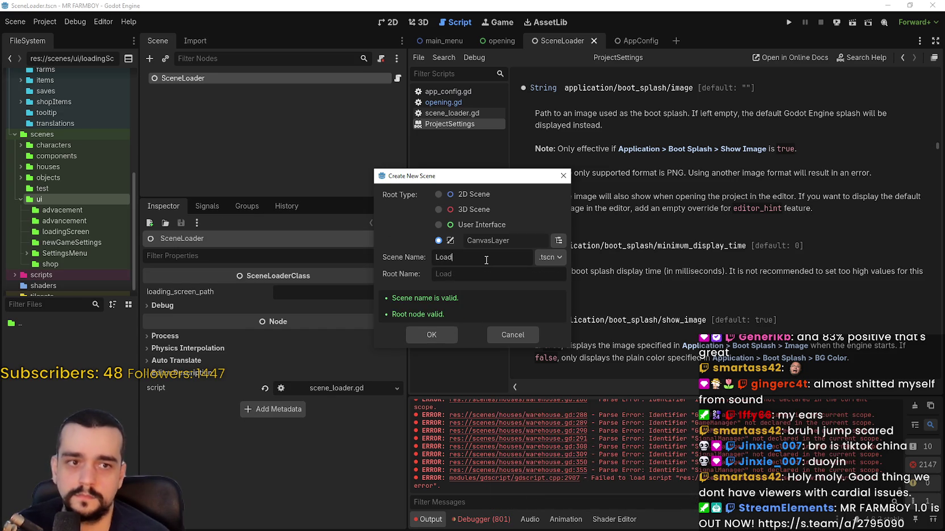
text(ingScreen)
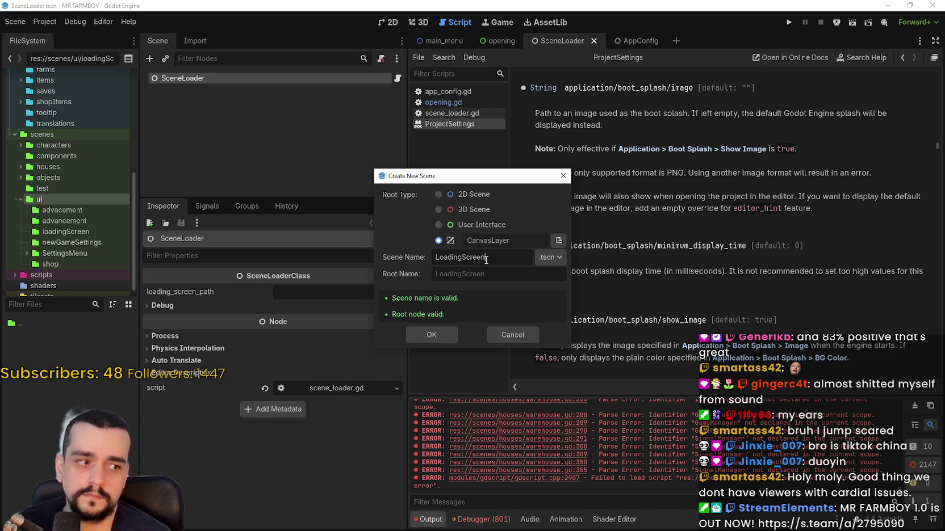
key(Return)
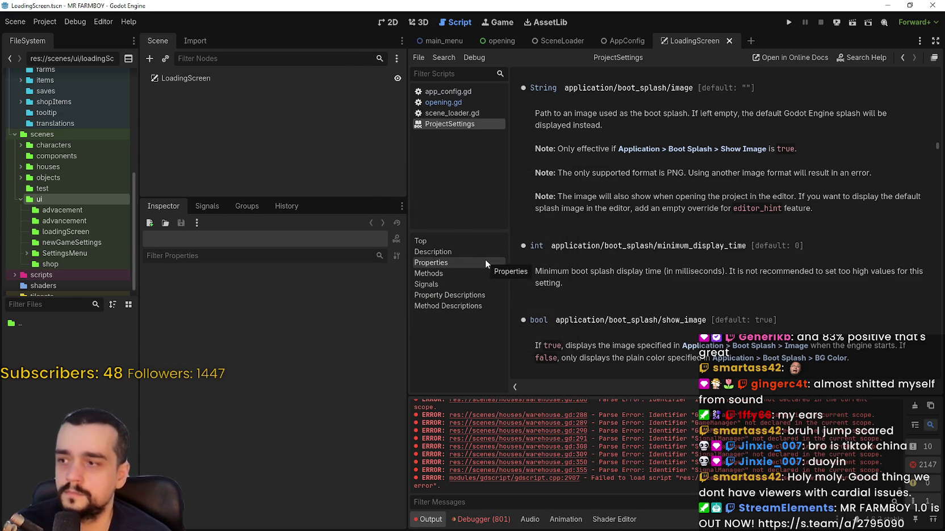
click(201, 80)
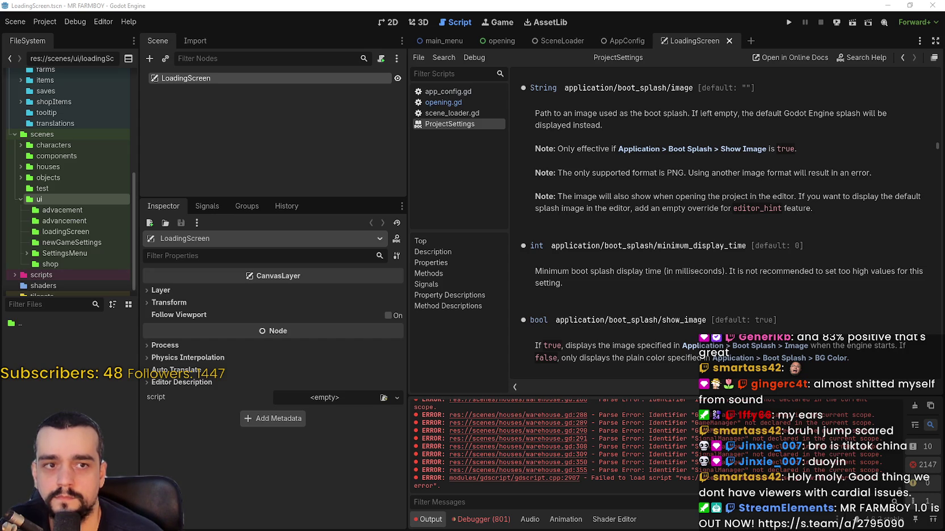
right_click(257, 84)
- Add a Control child node under the LoadingScreen root by searching 'control'
click(290, 90)
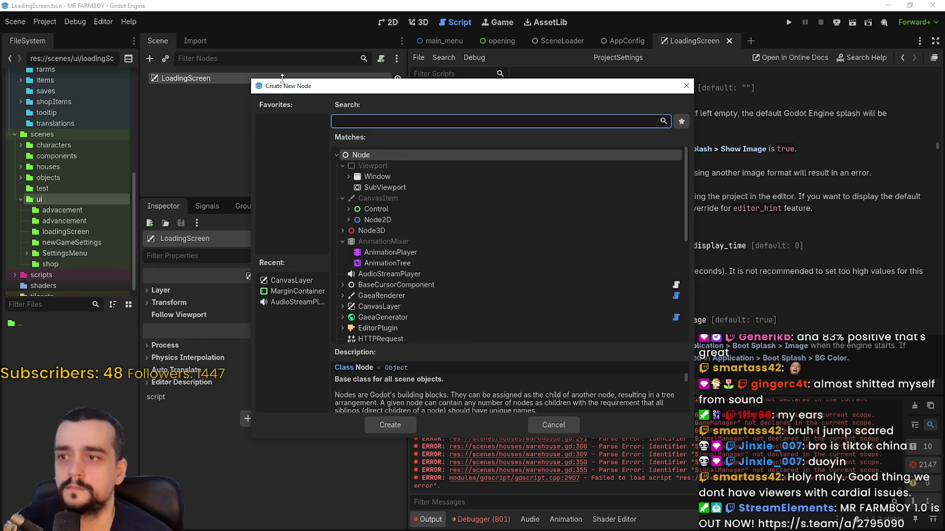
text(control)
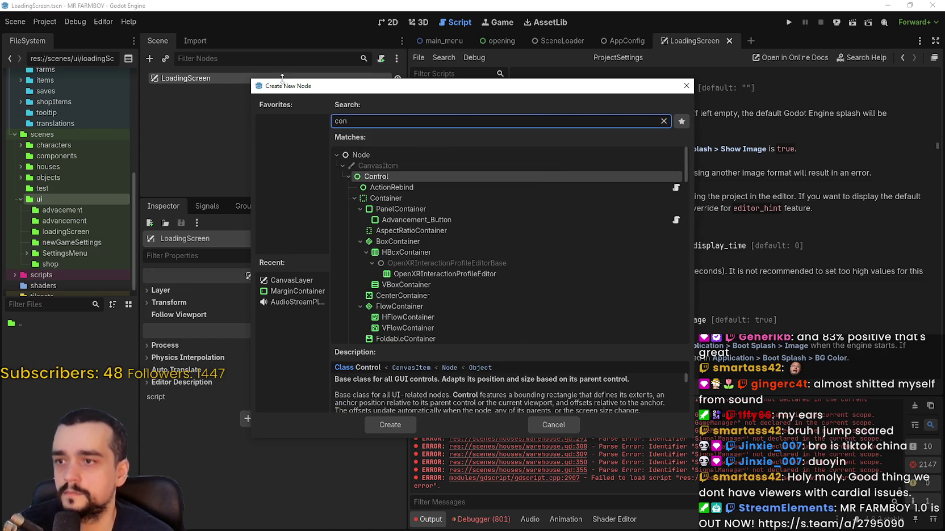
key(Return)
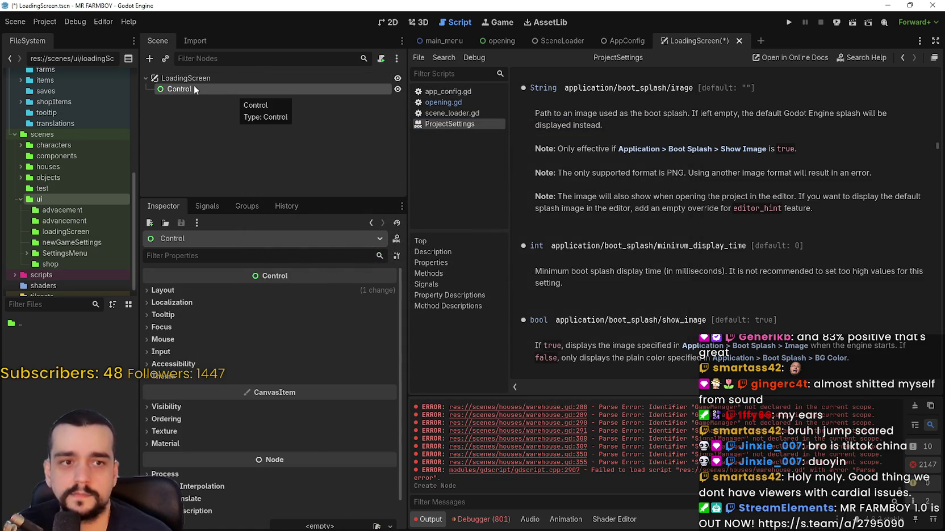
right_click(234, 93)
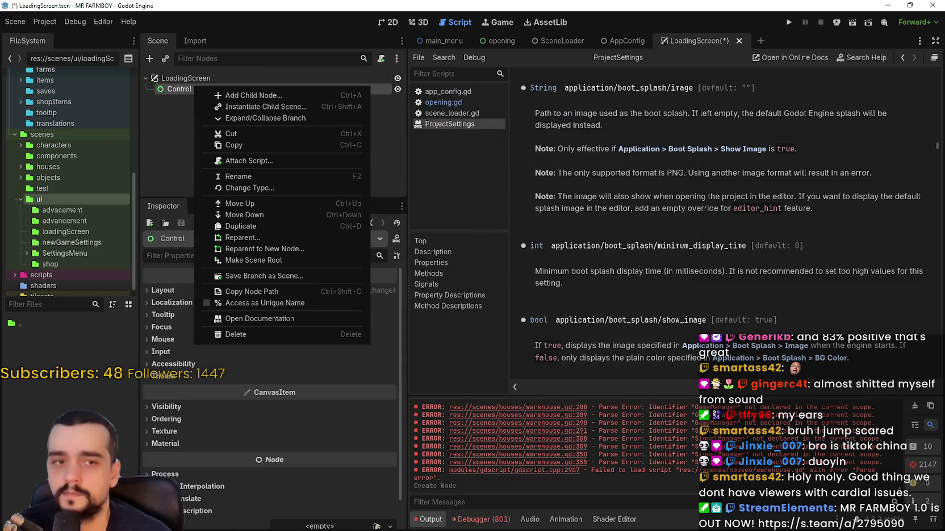
key(Escape)
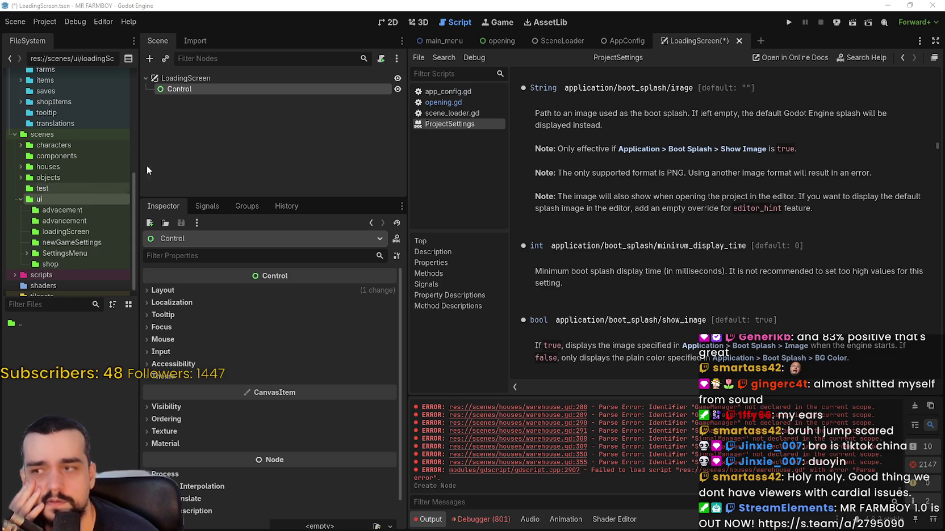
right_click(197, 80)
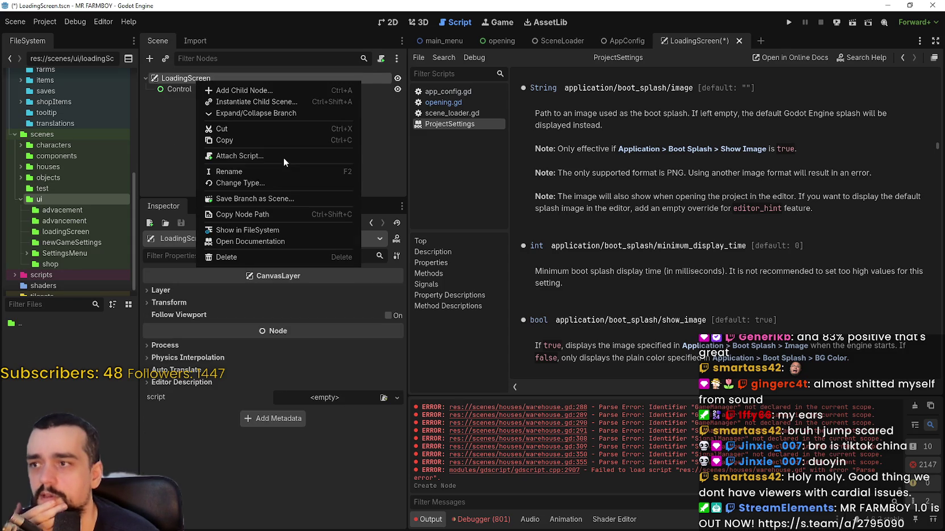
- Add a TextureRect, nest it under the Control node, and rename it BackgroundTexture
click(285, 92)
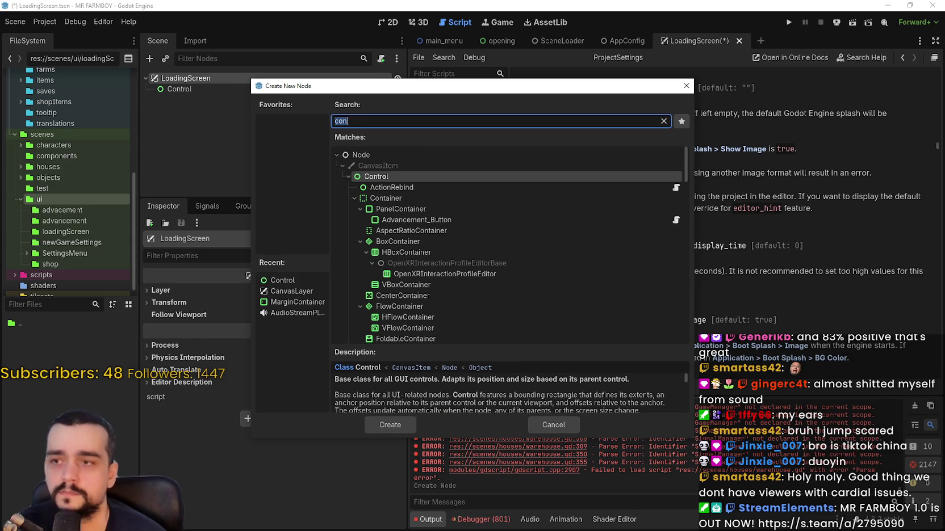
text(backgrou)
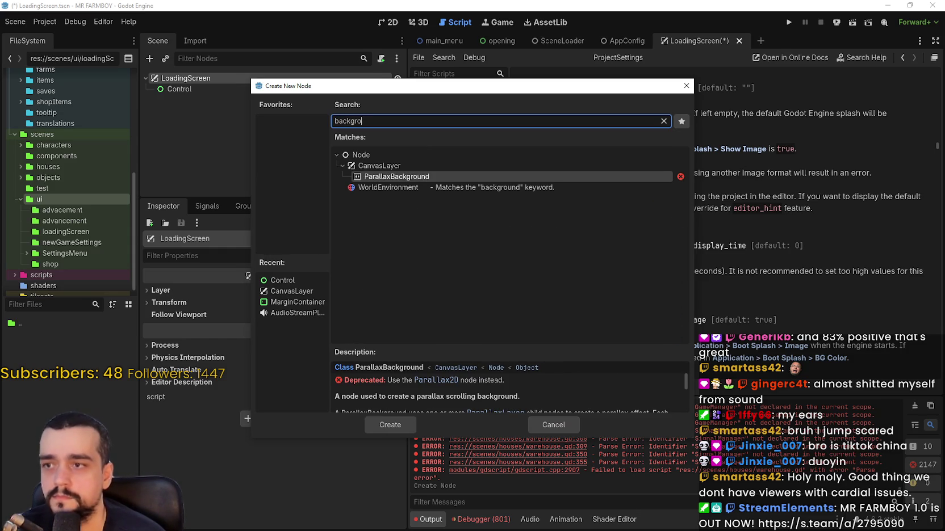
key(BackSpace)
key(BackSpace)
key(BackSpace)
text(texture)
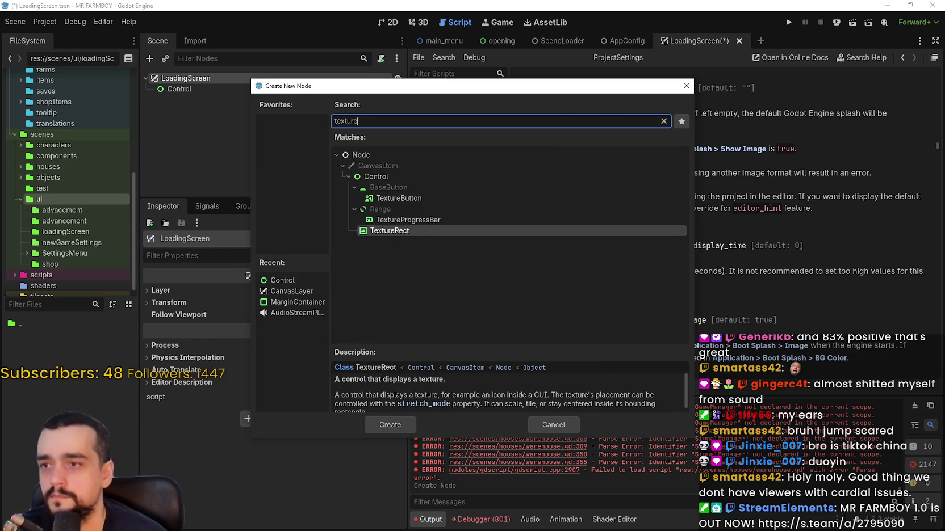
key(Return)
mouse_move(177, 100)
mouse_down()
mouse_move(203, 87)
mouse_move(204, 100)
mouse_up()
key(F2)
text(BackgroundTexture)
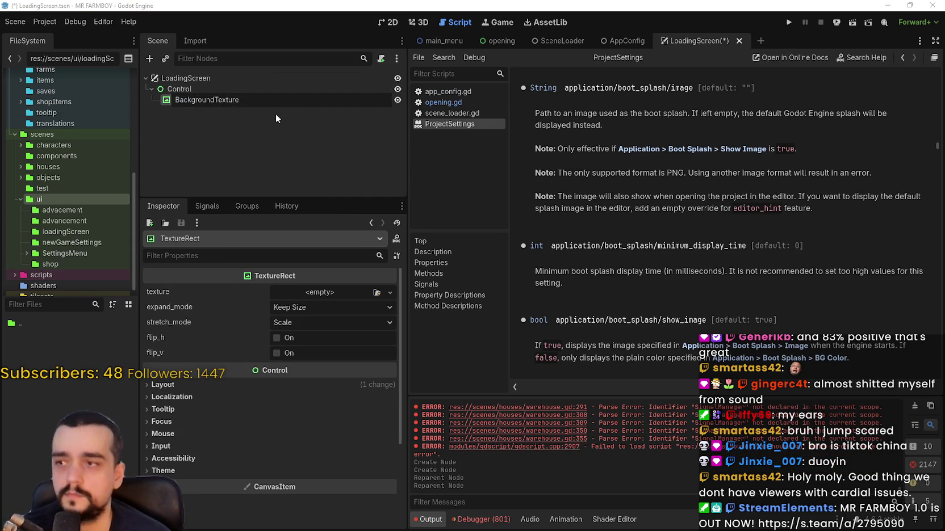
key(Return)
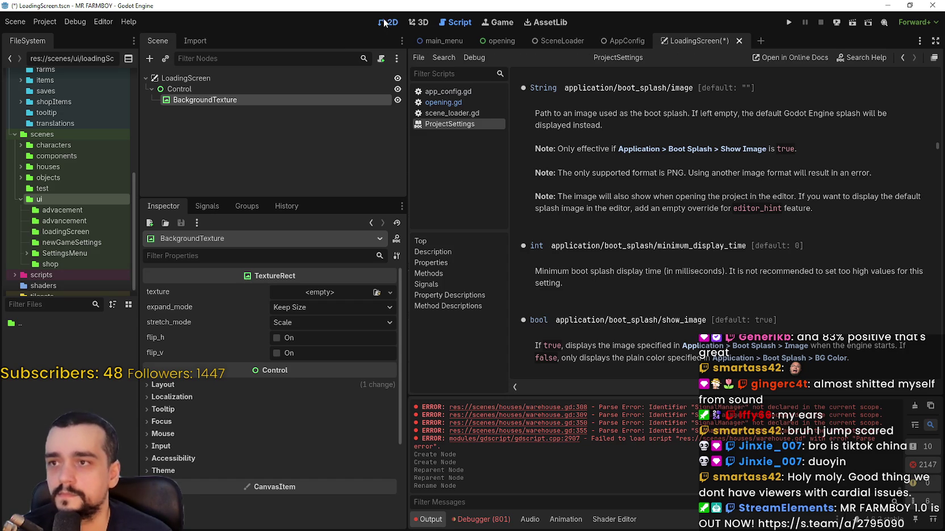
- Apply the Full Rect anchor preset to the Control node so it fills the screen
click(388, 23)
click(725, 63)
click(778, 149)
click(778, 149)
click(778, 149)
click(232, 89)
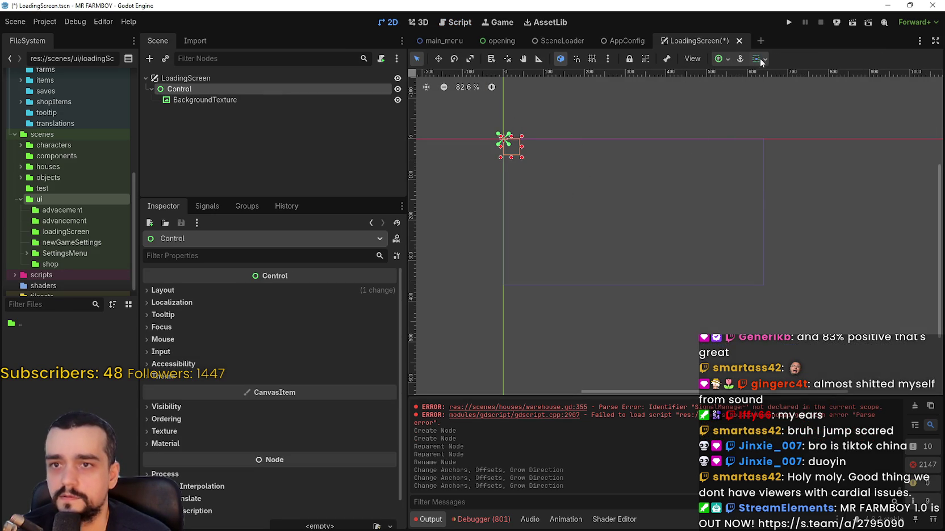
click(759, 58)
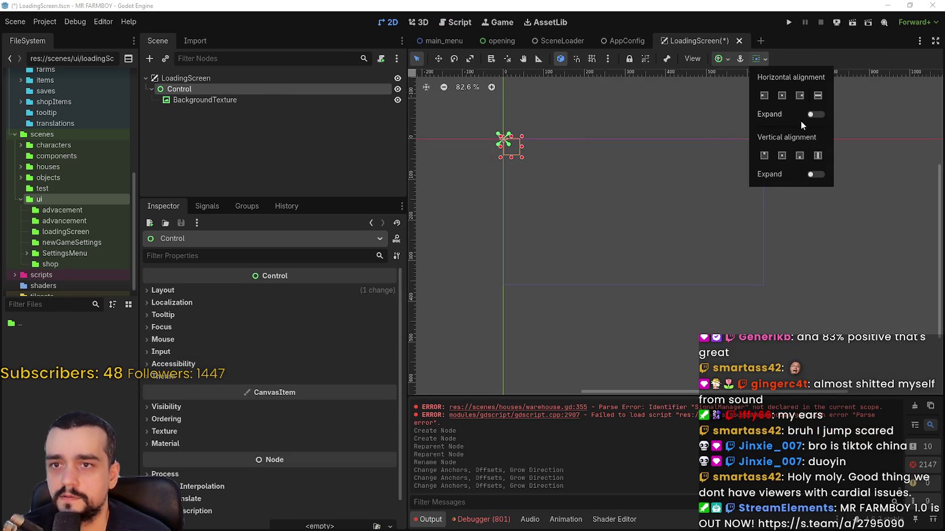
click(727, 63)
click(721, 60)
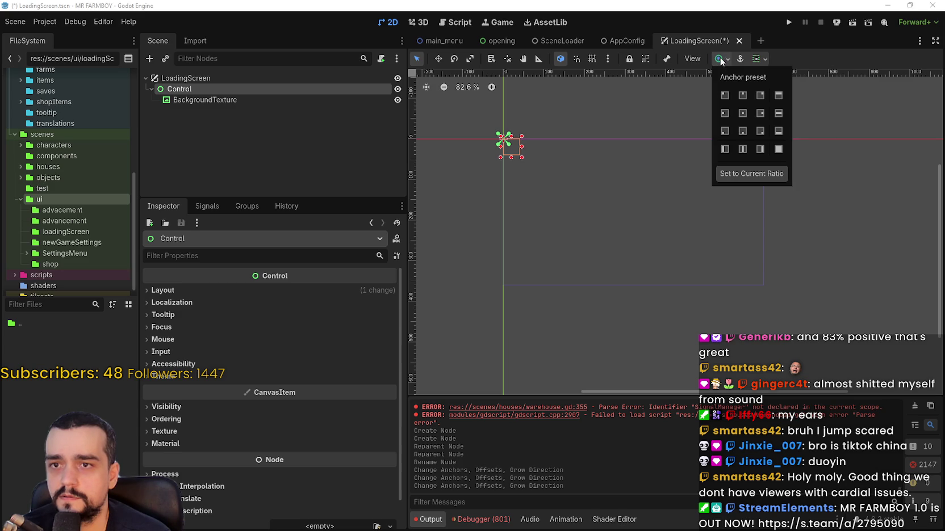
click(779, 149)
- Apply the Full Rect anchor preset to BackgroundTexture so it fills the screen
click(812, 59)
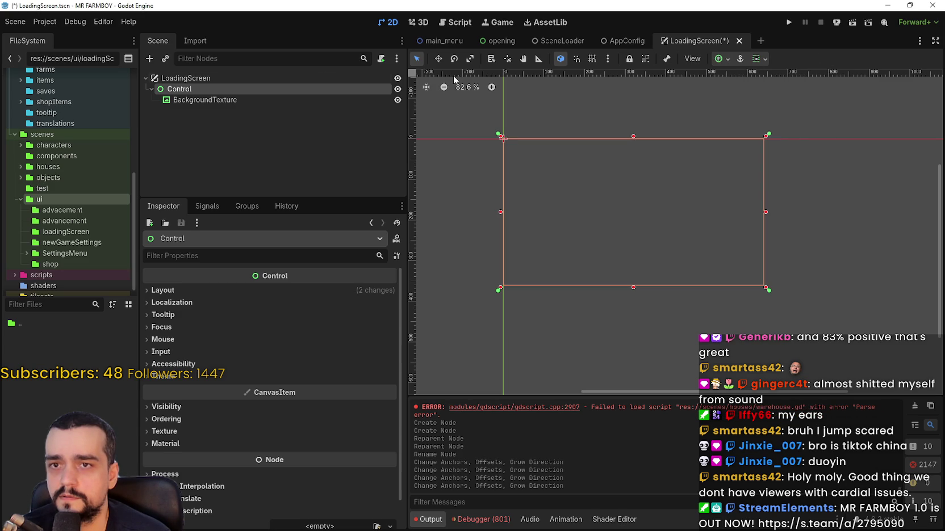
click(301, 99)
click(719, 59)
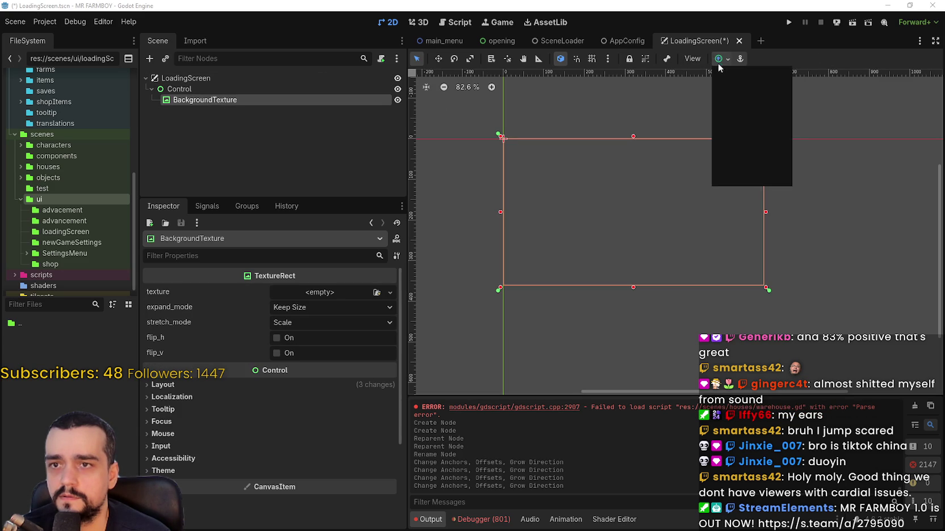
click(779, 149)
click(784, 70)
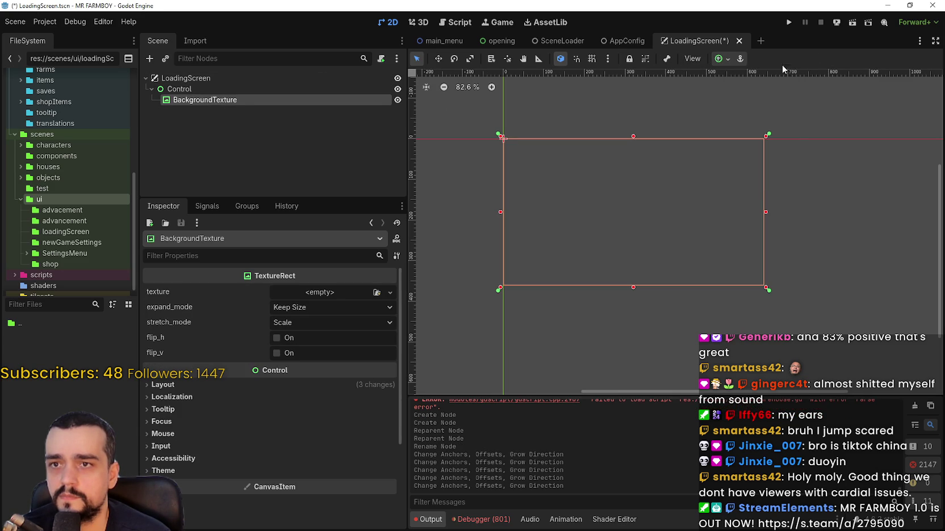
click(221, 89)
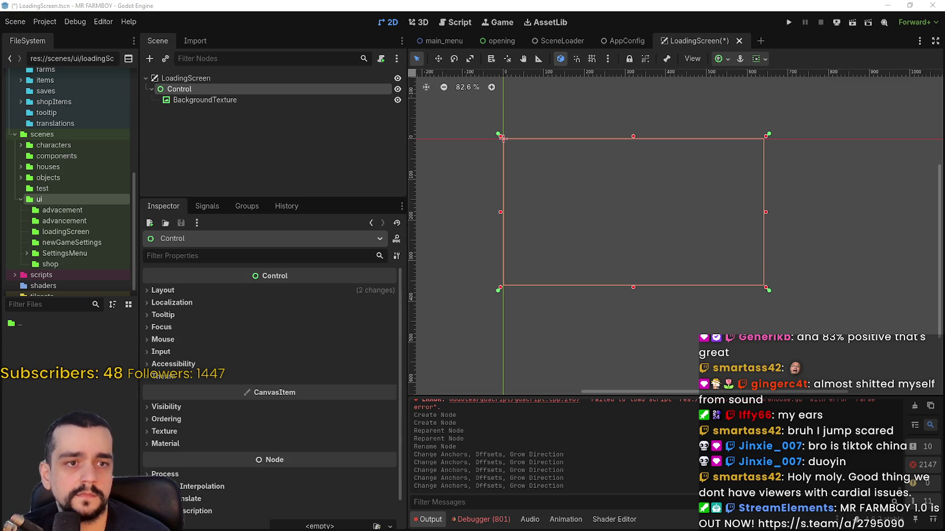
- Add a VBoxContainer under Control and give it the Full Rect anchor preset
right_click(198, 91)
click(263, 102)
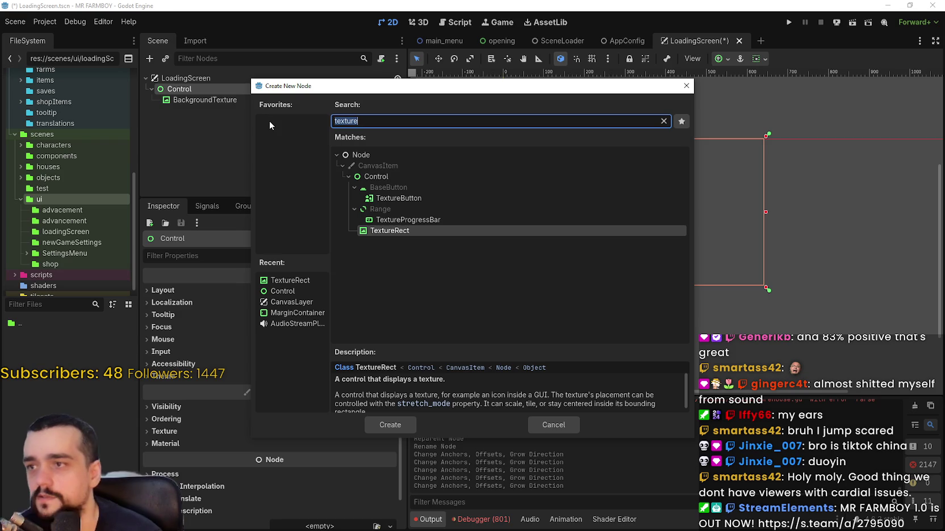
text(vbox)
key(Return)
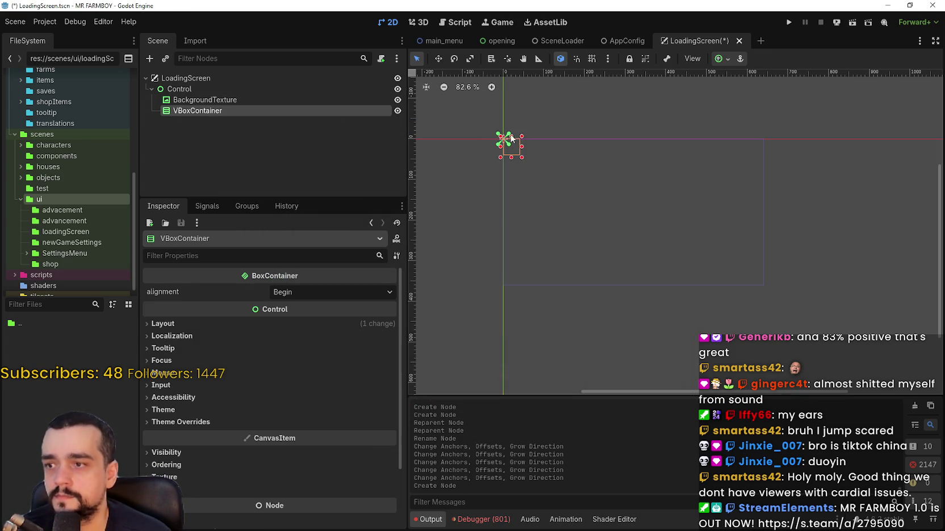
click(720, 59)
click(778, 149)
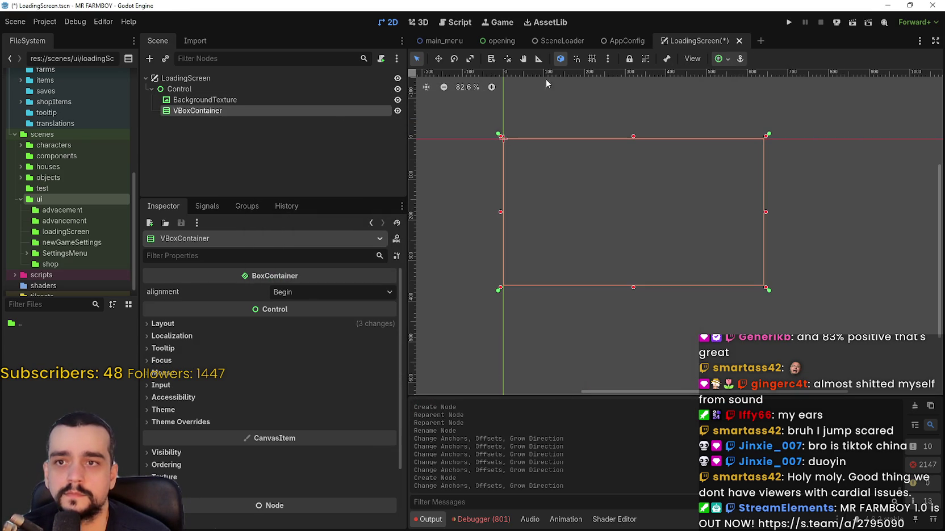
- Add a Label inside the VBoxContainer and rename it ProgressLabel
right_click(214, 115)
click(278, 123)
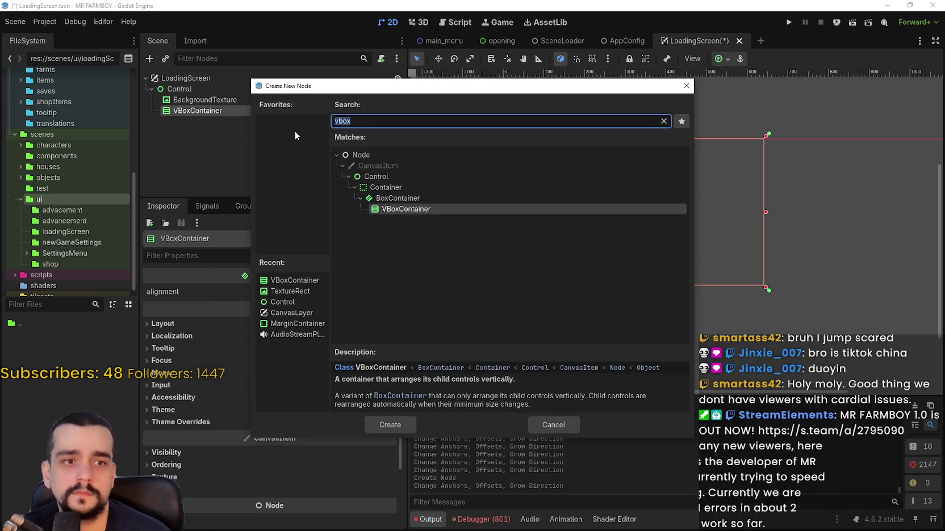
text(label)
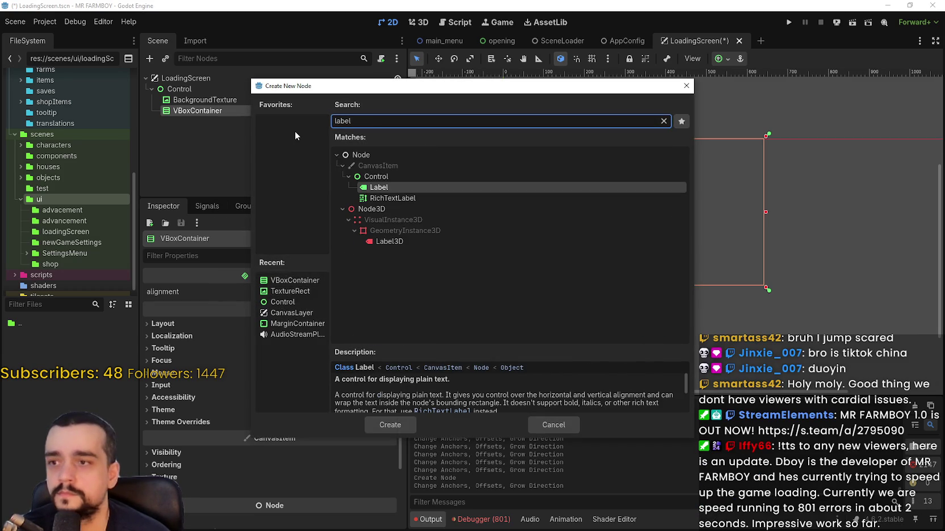
key(Return)
key(F2)
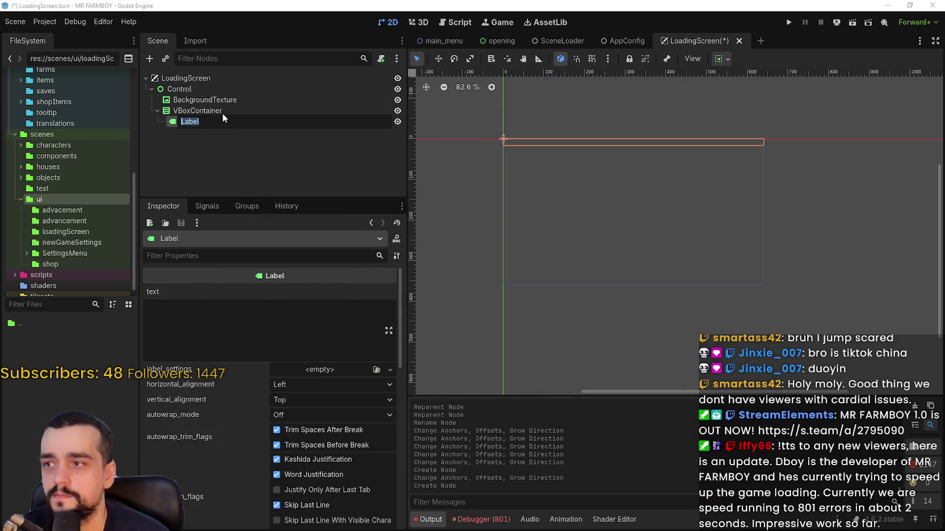
text(ProgressLa)
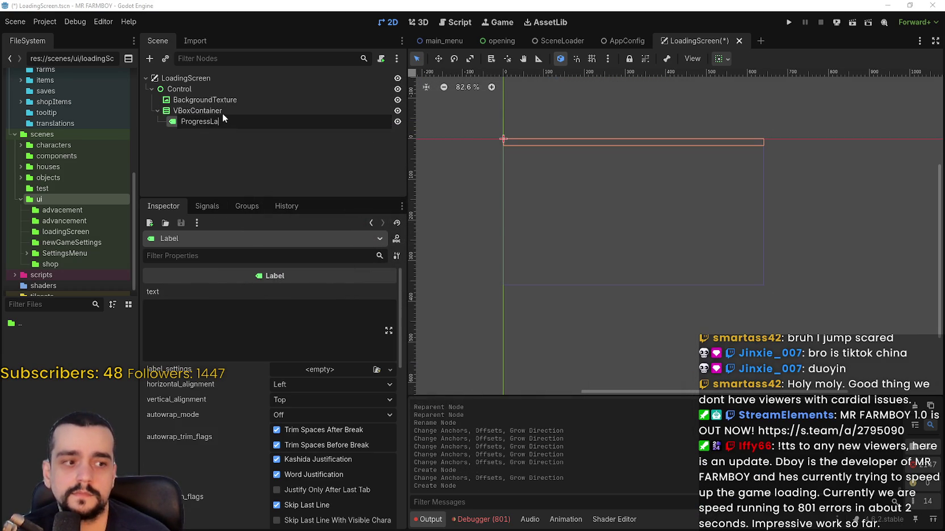
text(bel)
key(Return)
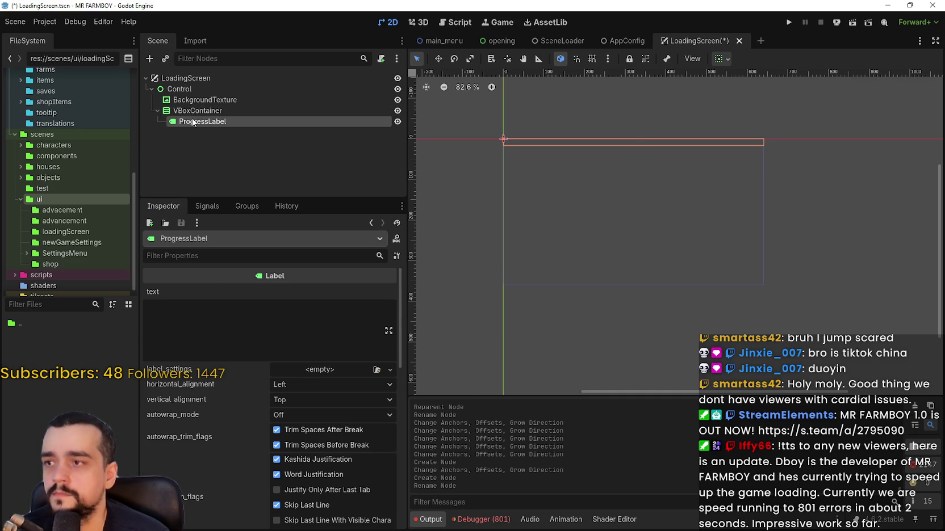
- Add a ProgressBar as a second child of the VBoxContainer
click(201, 111)
right_click(201, 111)
click(293, 120)
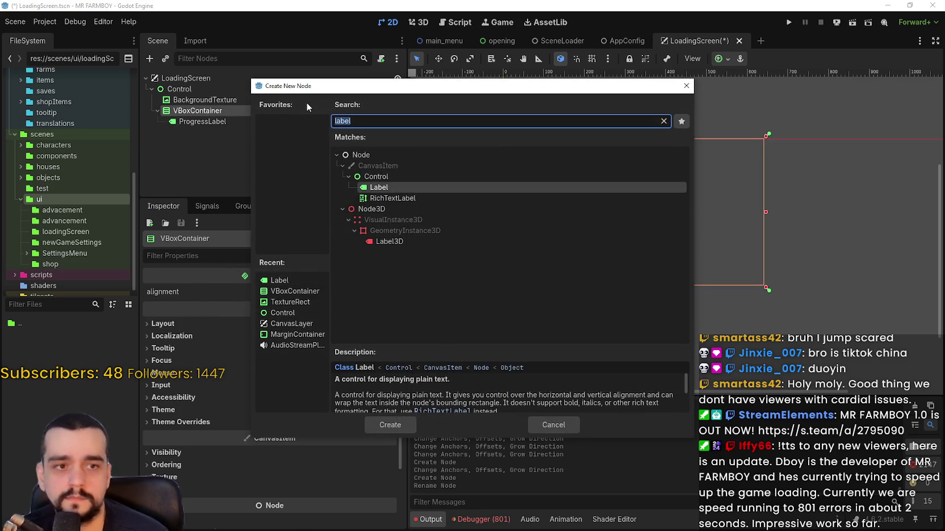
text(prob)
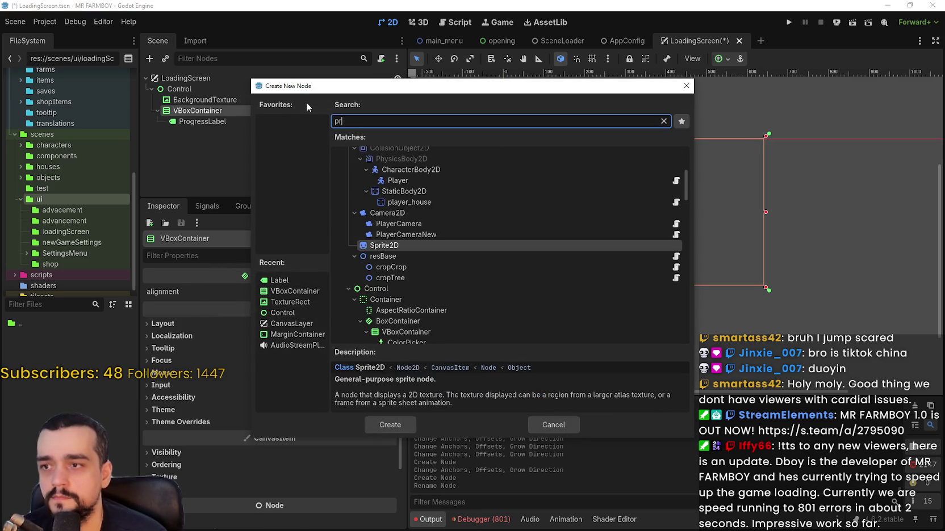
key(Down)
key(Down)
key(Down)
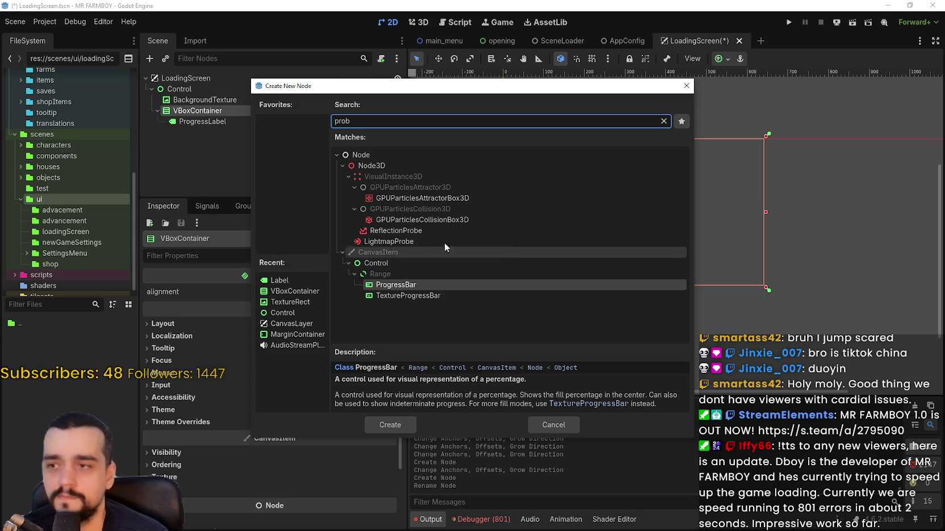
click(416, 296)
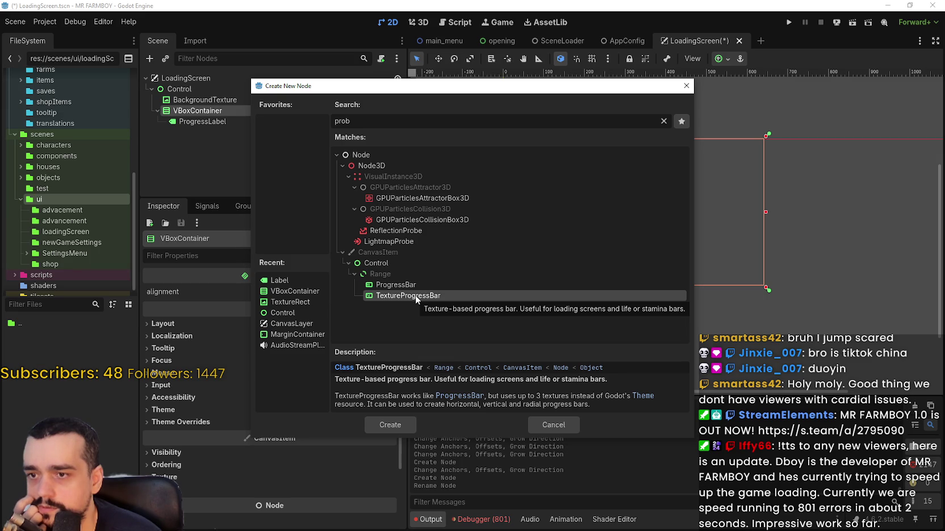
double_click(413, 286)
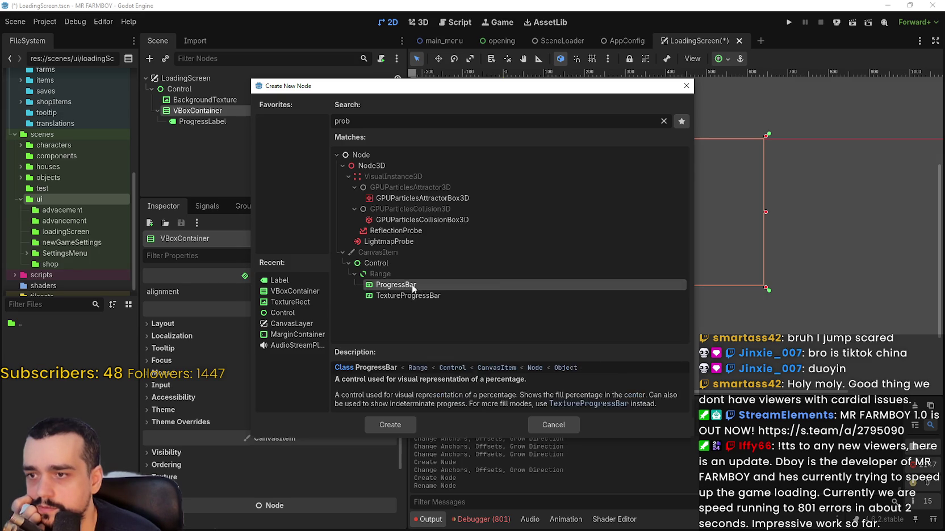
scroll(614, 127, up, 2)
click(224, 122)
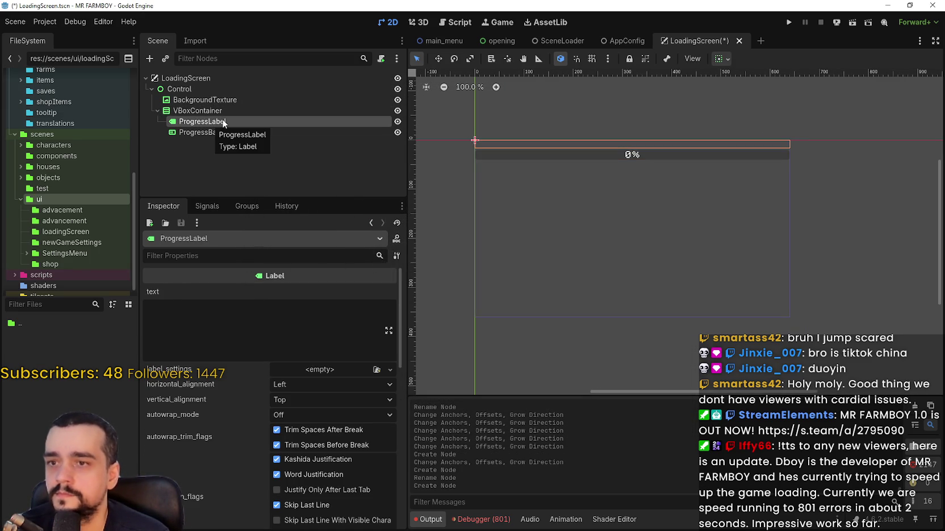
- Set ProgressLabel's text to 'Loading...' and centre the VBoxContainer's children vertically
click(190, 310)
text(Loading...)
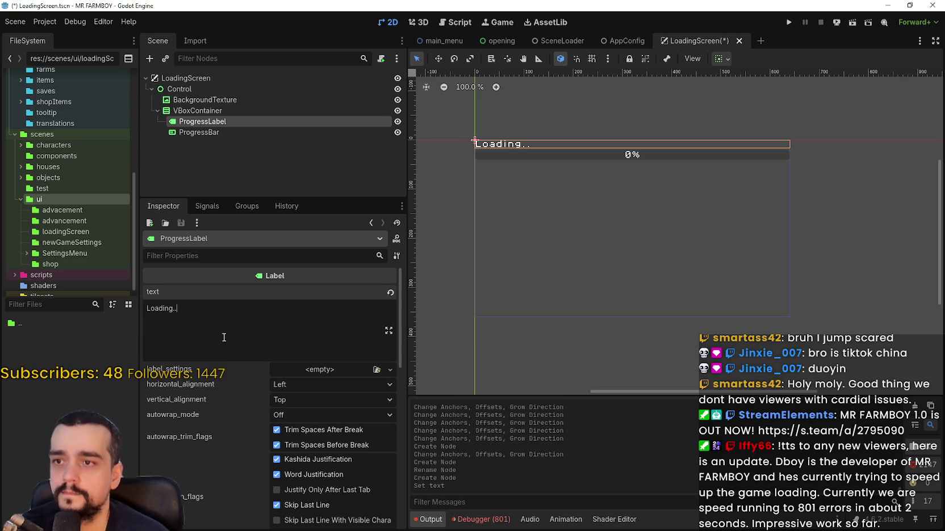
click(249, 110)
click(302, 291)
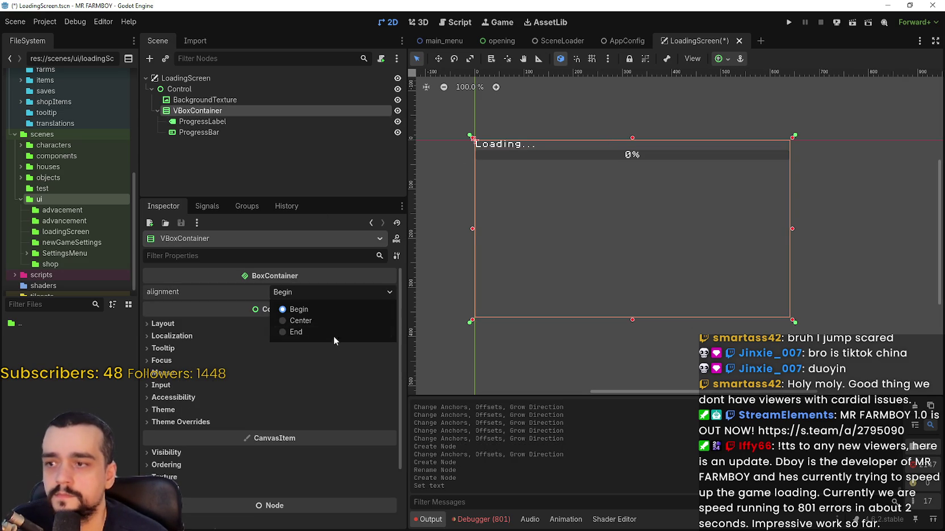
click(328, 324)
- Set ProgressLabel's horizontal and vertical alignment to Center
click(244, 122)
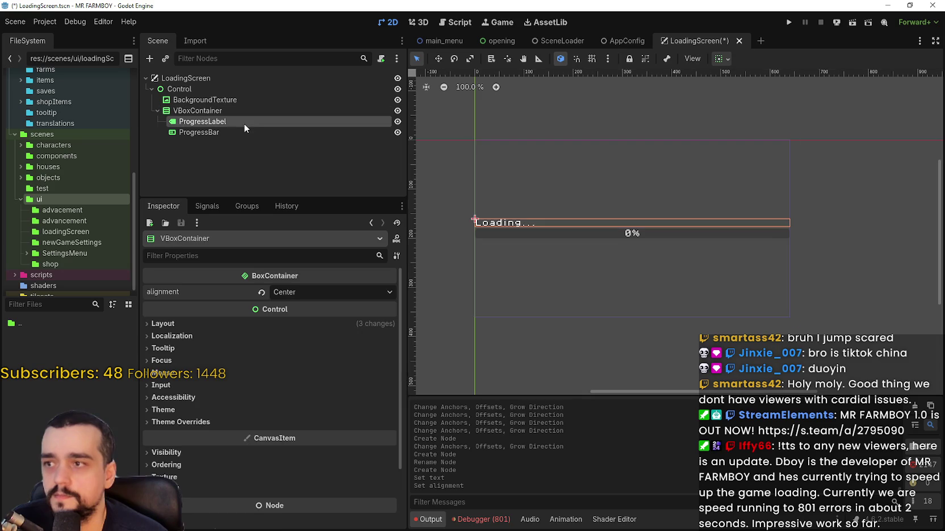
click(301, 386)
click(307, 413)
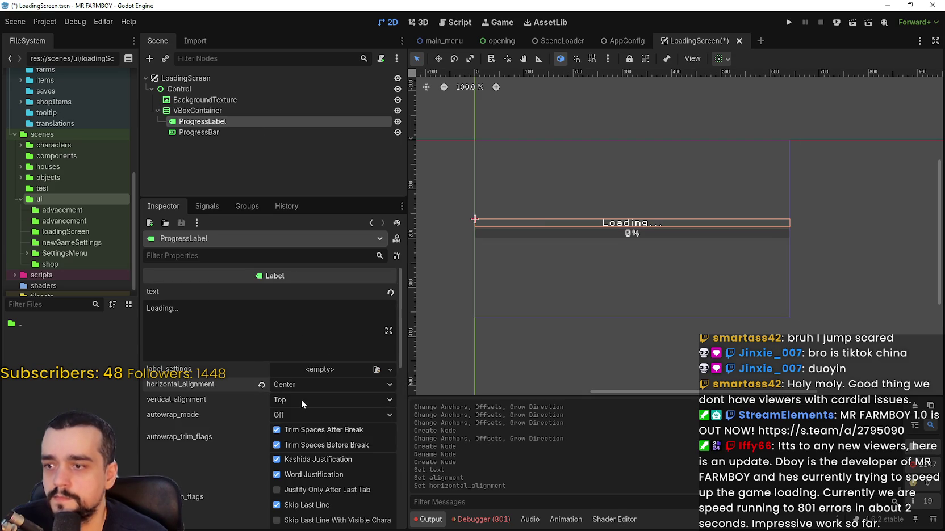
click(301, 399)
click(316, 427)
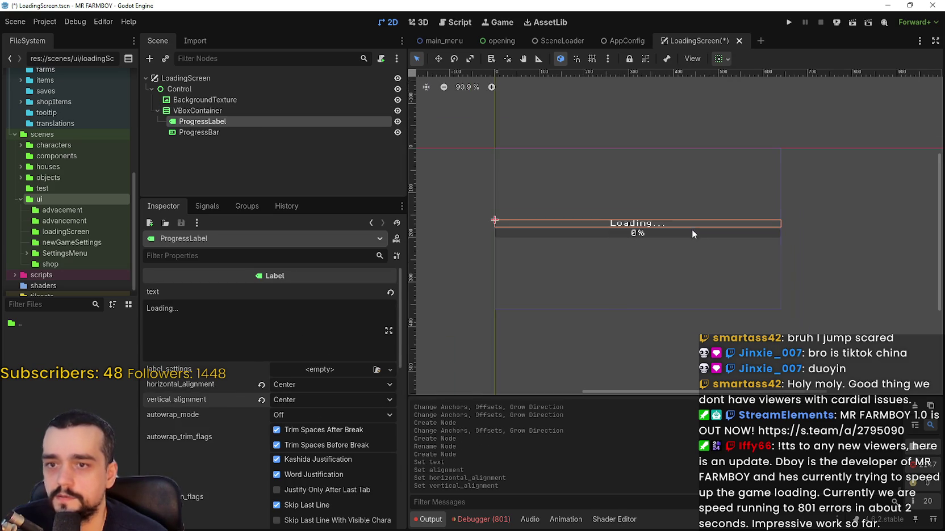
scroll(677, 233, up, 2)
- Save the LoadingScreen scene with Ctrl+S
key(ctrl+s)
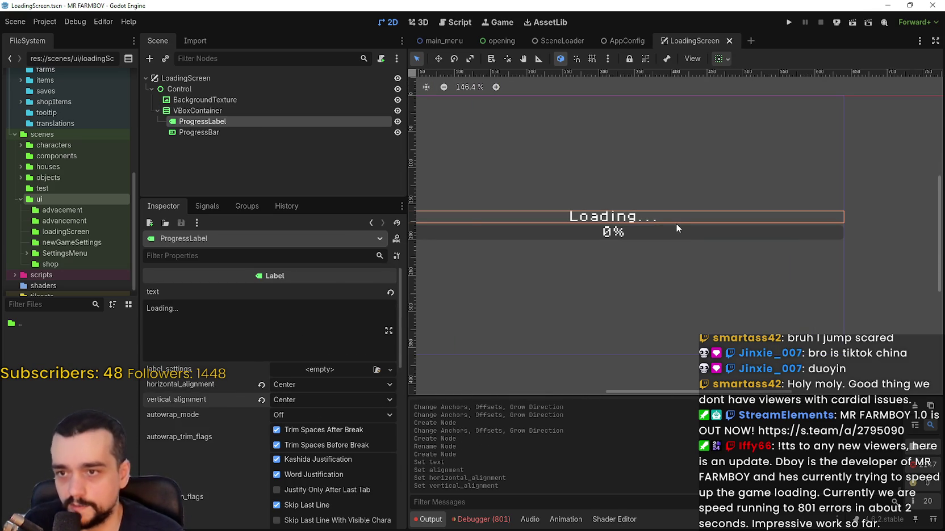
scroll(676, 224, down, 3)
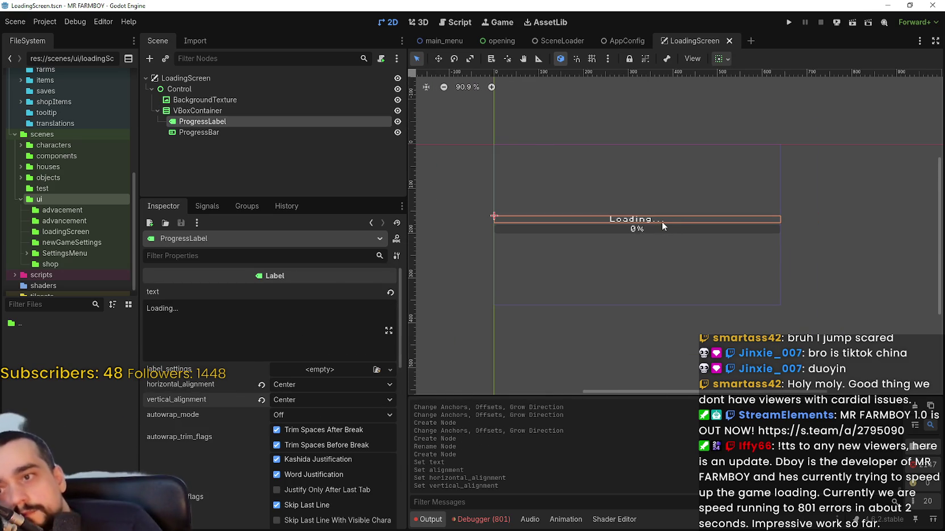
click(241, 99)
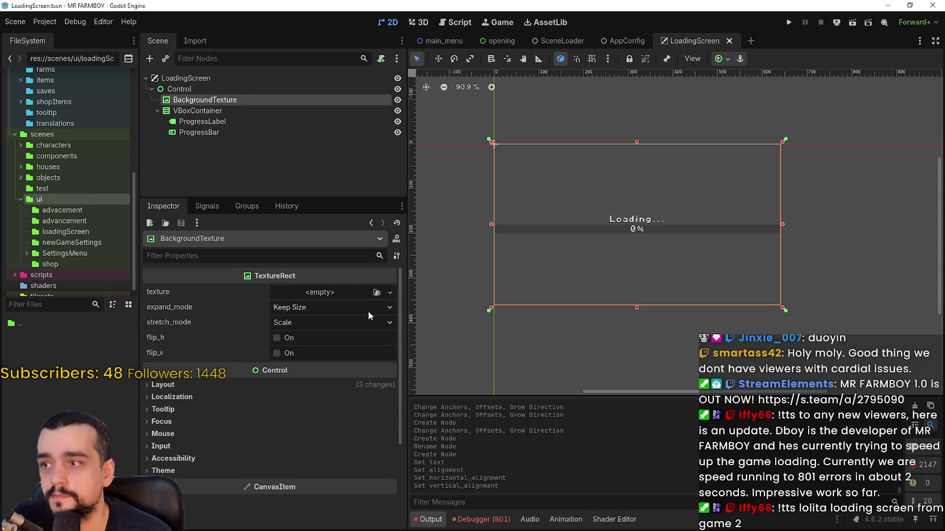
- Drag splashScreen.png from the splash assets folder into BackgroundTexture's texture property
click(321, 292)
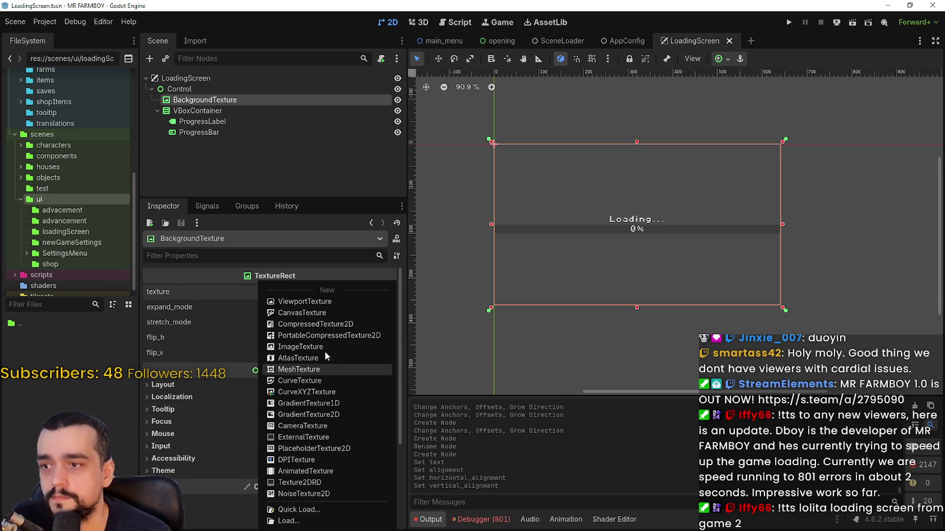
click(105, 402)
scroll(70, 190, up, 5)
scroll(70, 190, up, 10)
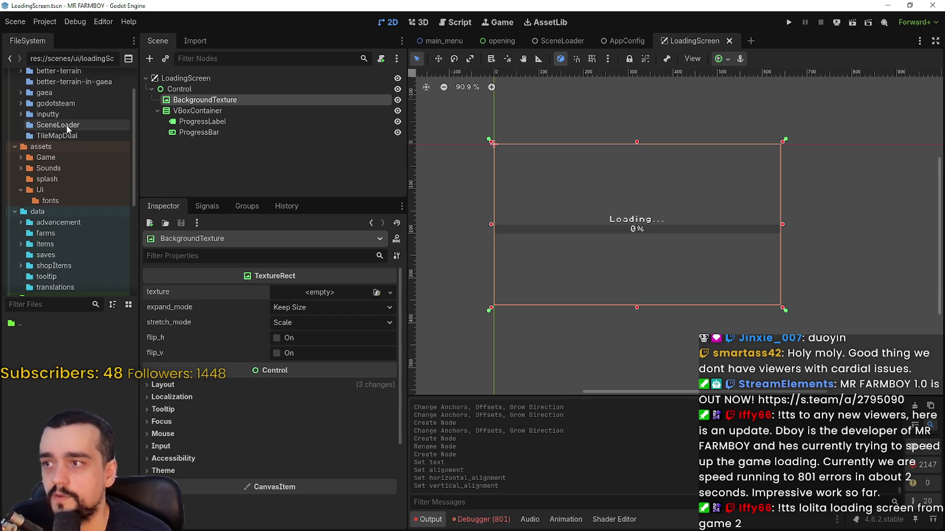
click(47, 179)
drag(39, 357, 358, 296)
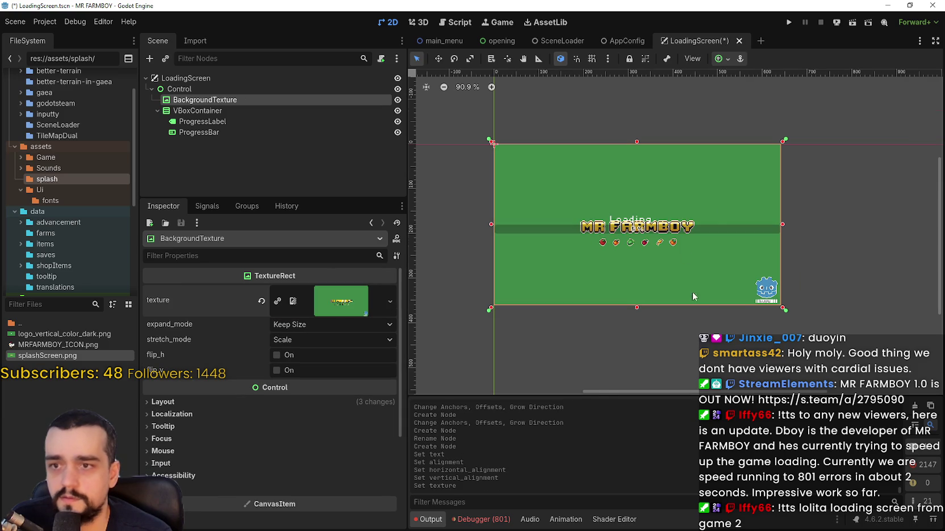
scroll(690, 293, up, 2)
scroll(681, 279, up, 1)
scroll(680, 278, down, 3)
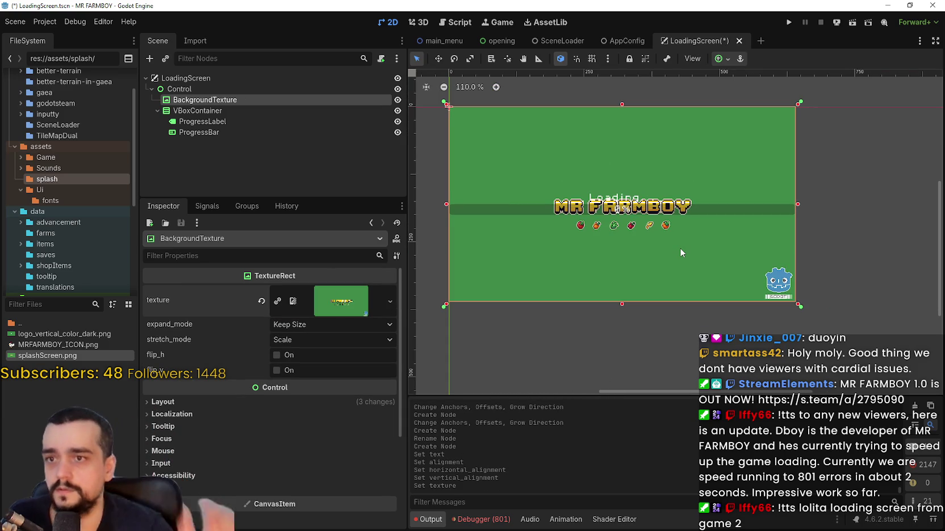
click(232, 109)
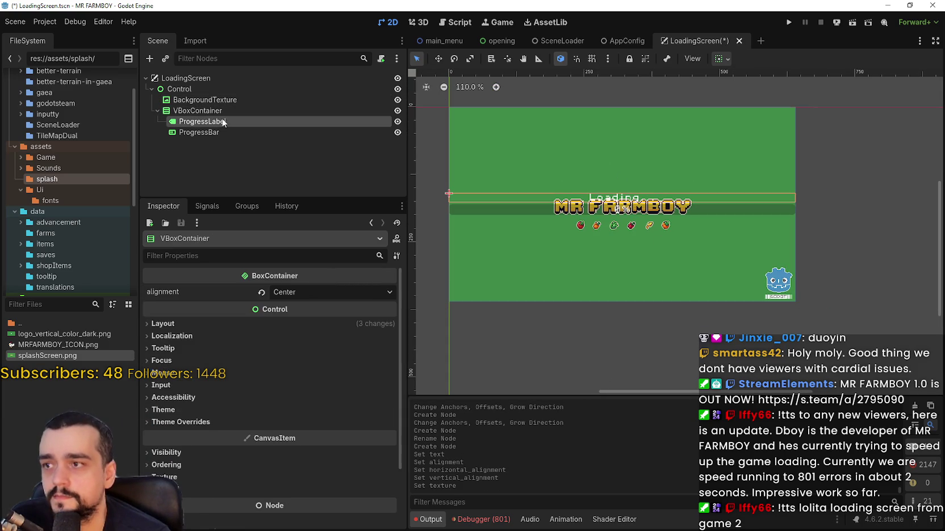
- Shrink the VBoxContainer: top edge below the logo, then narrow both sides
click(219, 123)
click(211, 111)
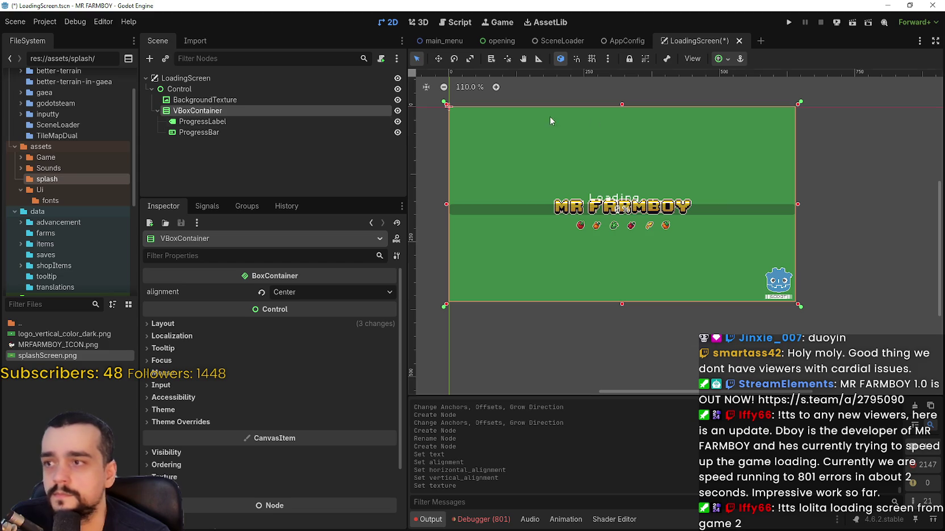
drag(622, 105, 619, 205)
scroll(619, 193, up, 6)
scroll(620, 205, down, 4)
scroll(620, 205, down, 5)
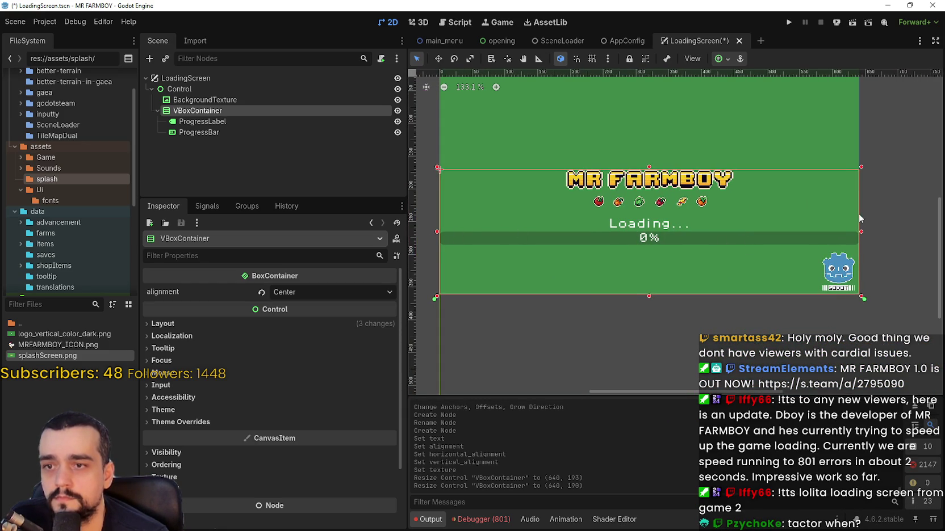
drag(861, 232, 715, 231)
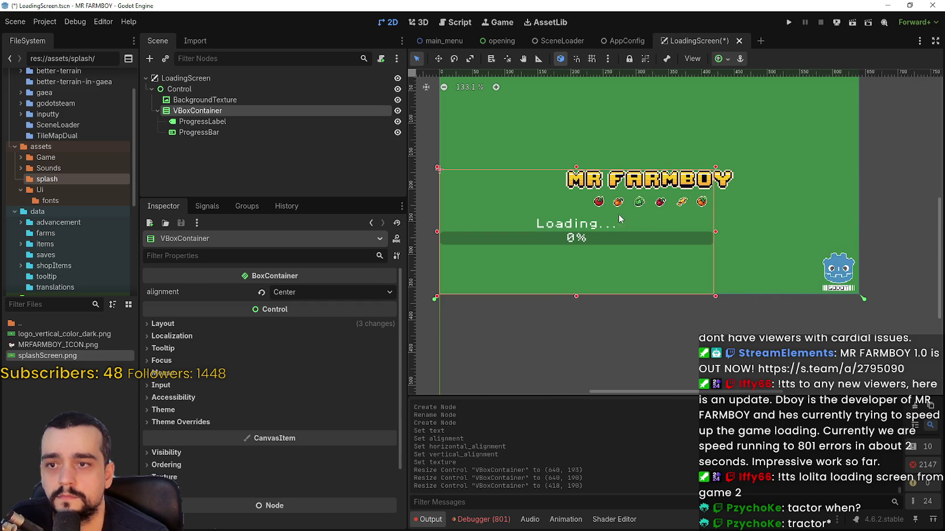
drag(438, 233, 512, 232)
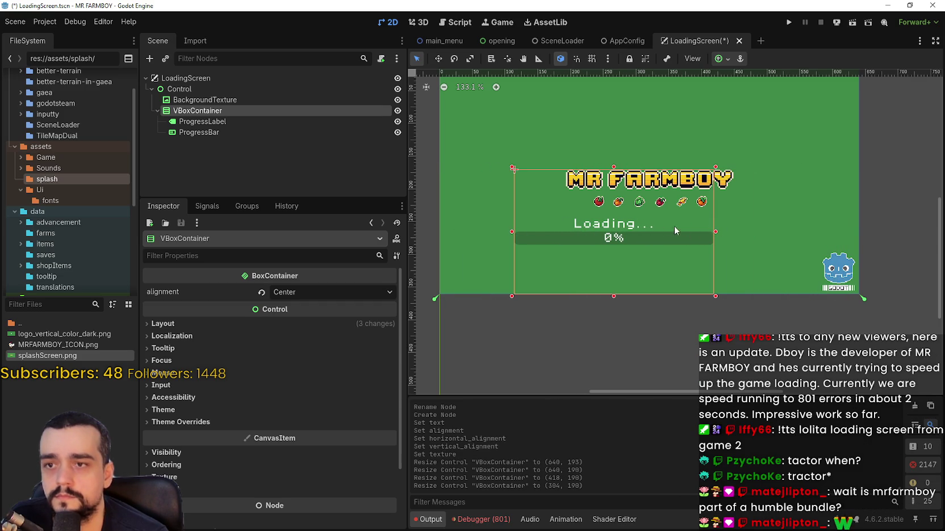
- Apply the Center anchor preset to the container, undoing the extra downward nudge
click(724, 59)
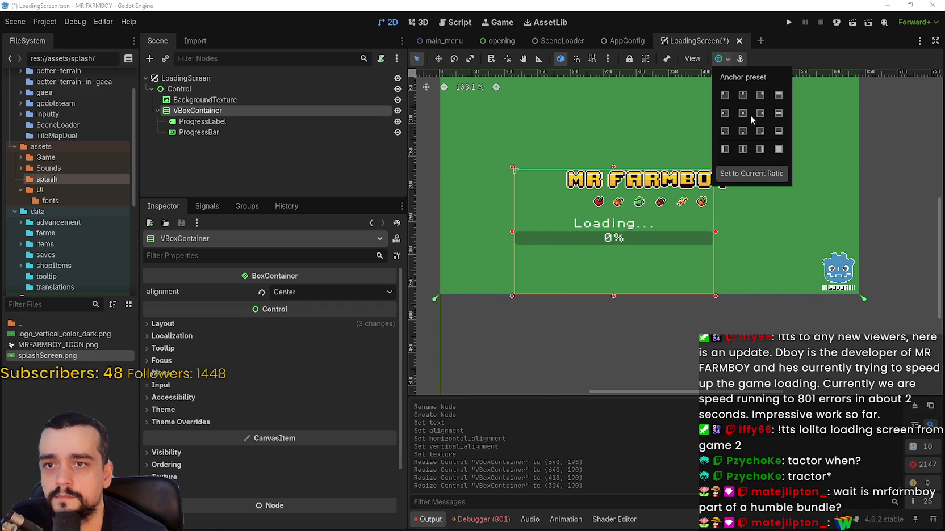
click(742, 113)
click(783, 58)
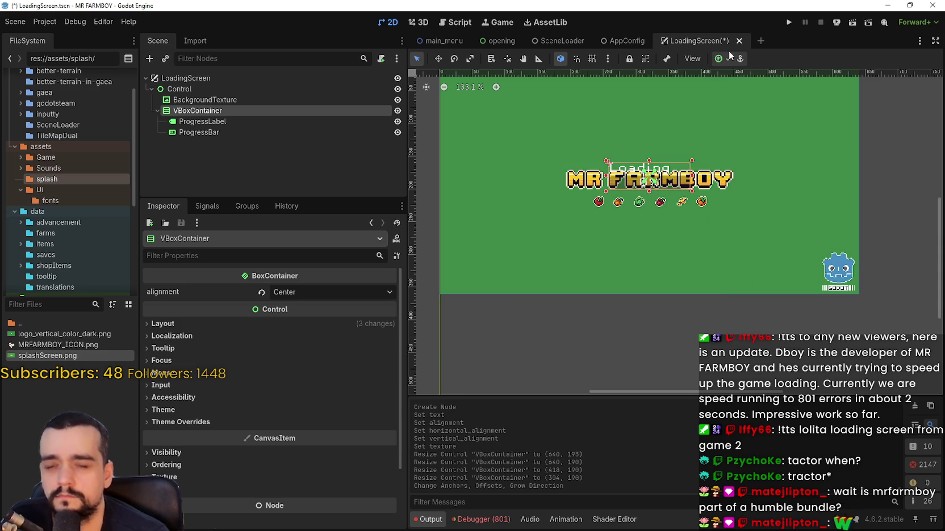
key(Down)
key(Down)
key(Down)
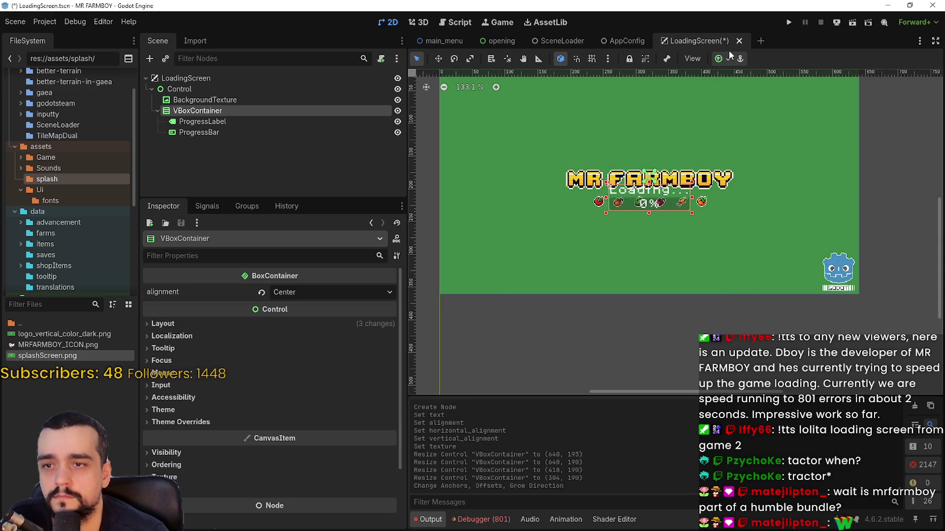
key(Down)
key(Down)
key(Down)
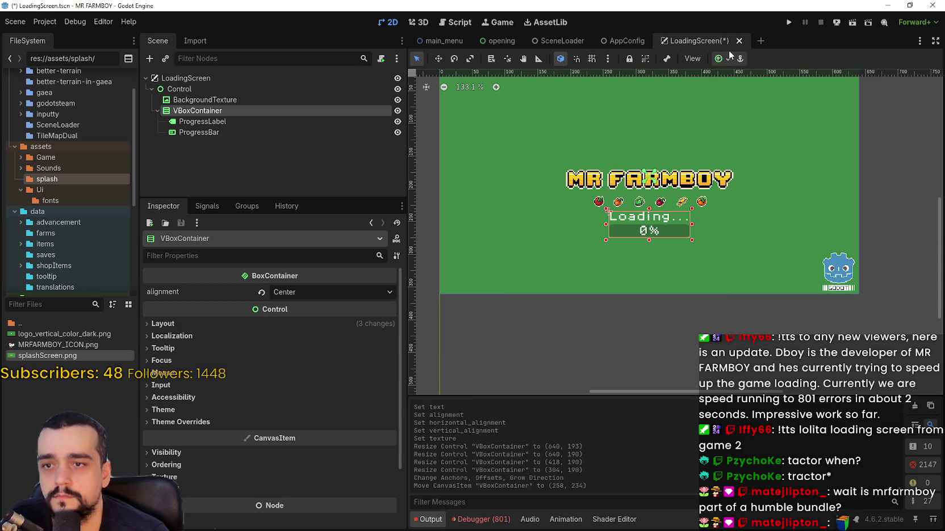
key(ctrl+z)
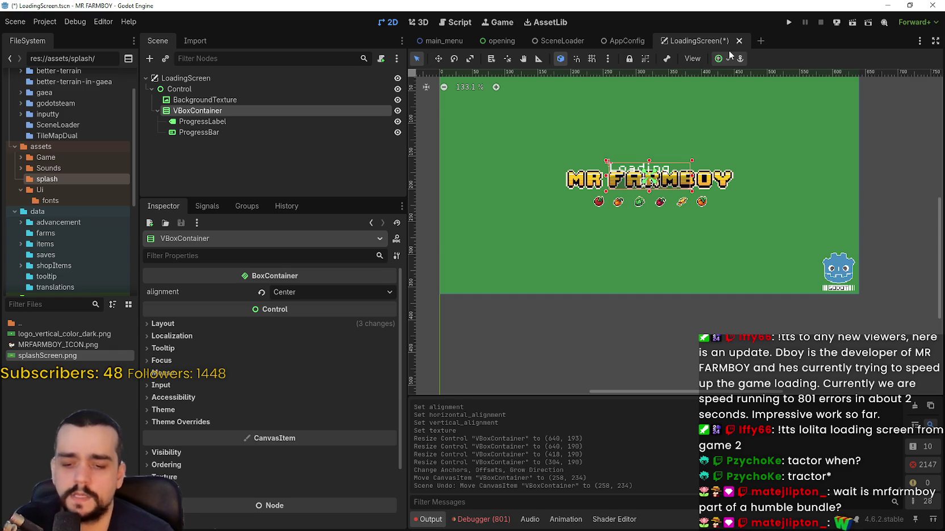
scroll(699, 151, up, 4)
- Widen the VBoxContainer to the right and left so the label and bar sit below the fruit icons
scroll(699, 151, down, 3)
scroll(681, 199, up, 5)
scroll(683, 200, down, 2)
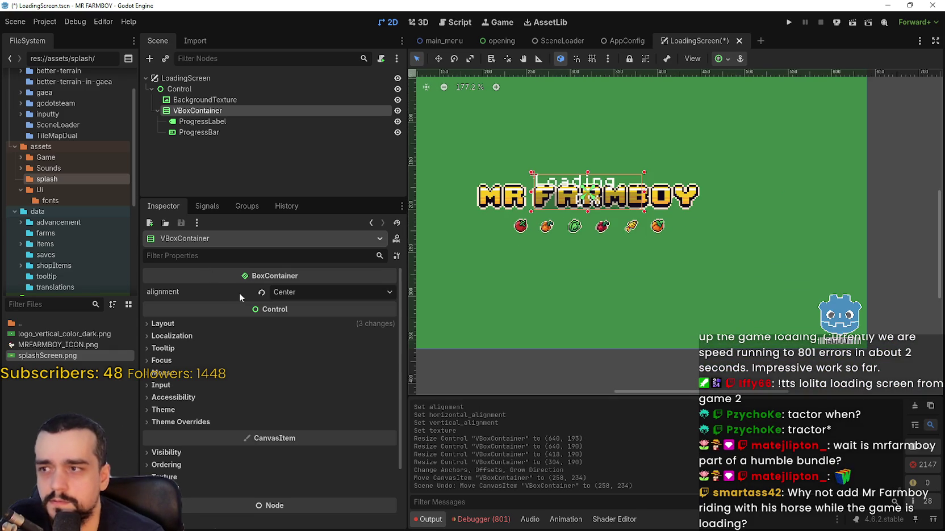
click(221, 123)
click(226, 134)
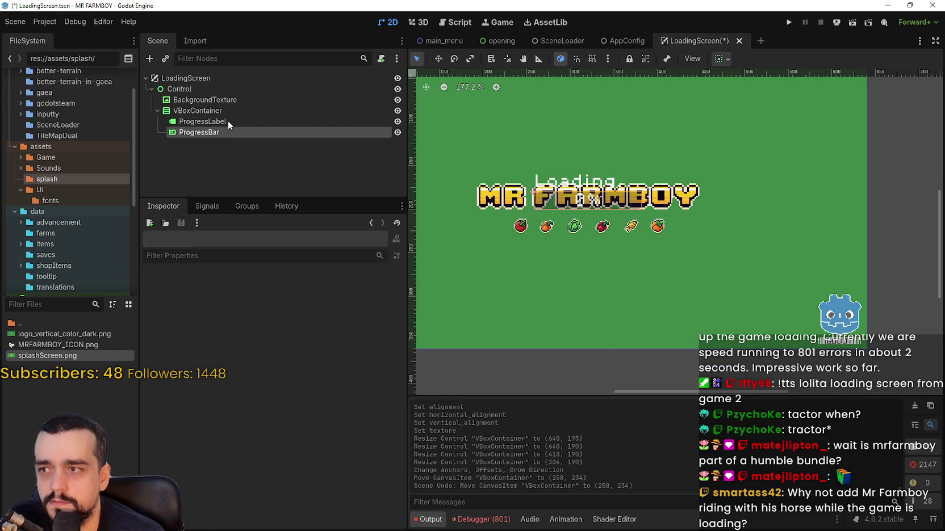
click(225, 112)
scroll(657, 226, up, 5)
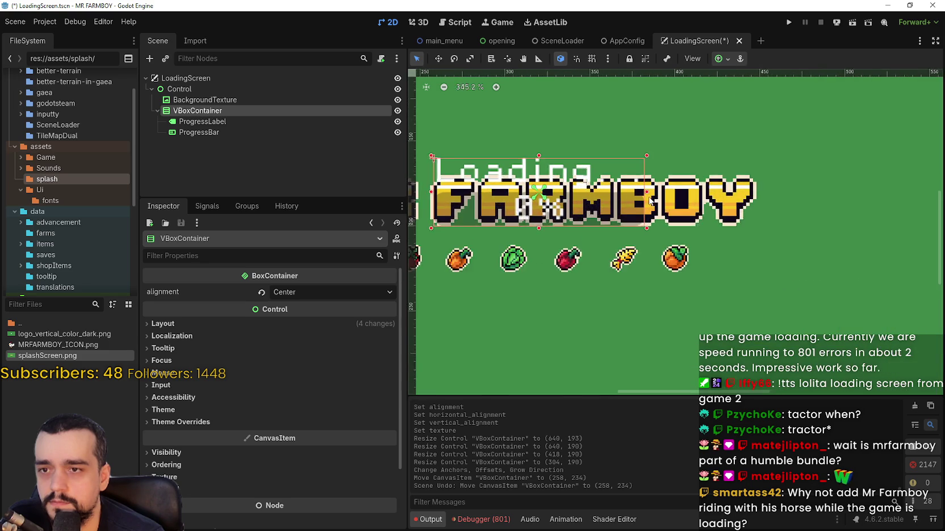
mouse_move(647, 194)
mouse_down()
mouse_move(782, 190)
mouse_move(682, 205)
mouse_up()
scroll(681, 205, down, 4)
scroll(758, 230, left, 5)
scroll(759, 229, up, 3)
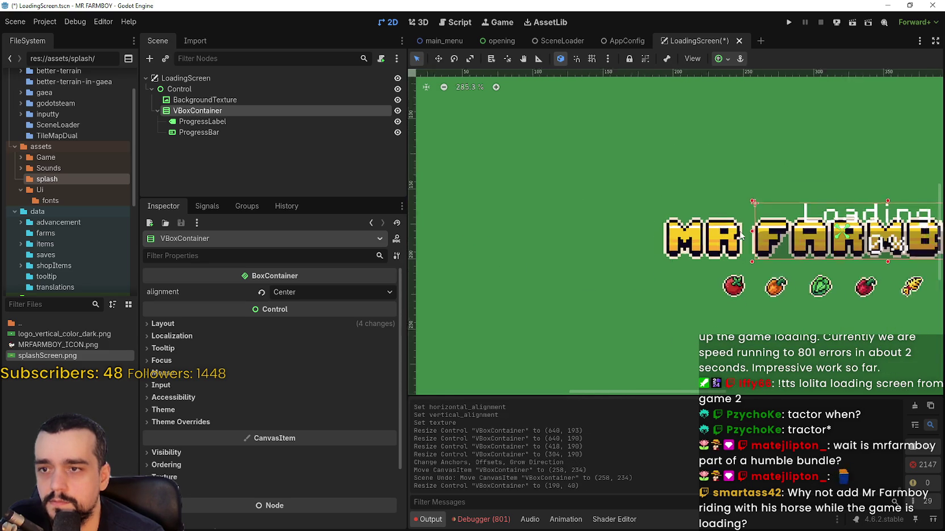
drag(758, 232, 635, 228)
scroll(684, 212, down, 5)
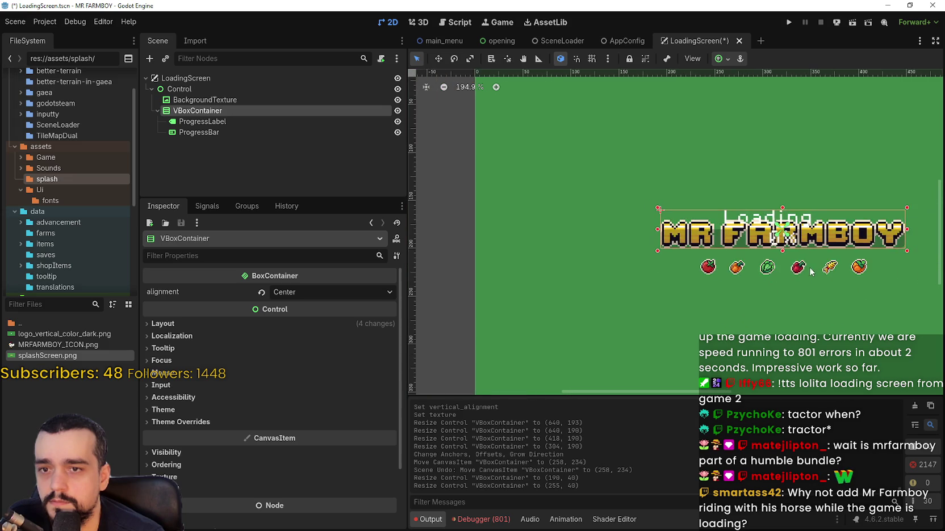
scroll(681, 205, up, 3)
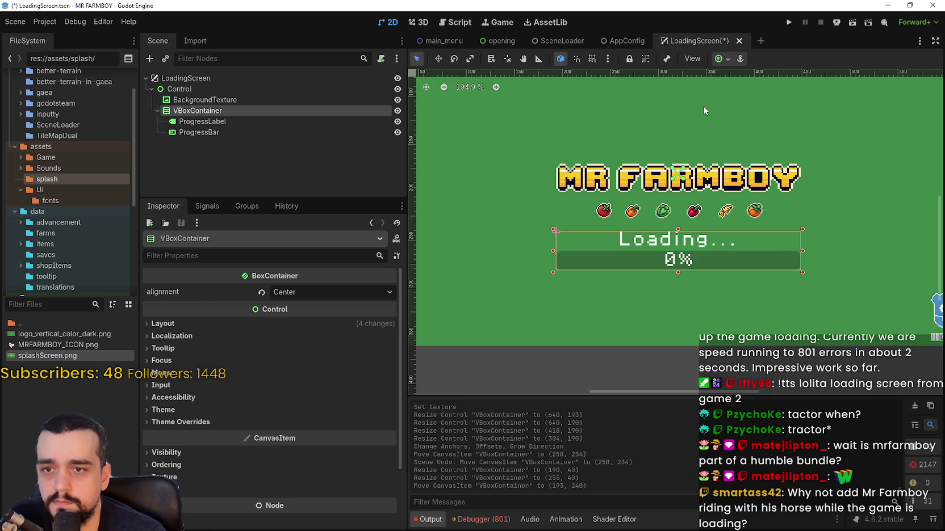
scroll(697, 104, down, 5)
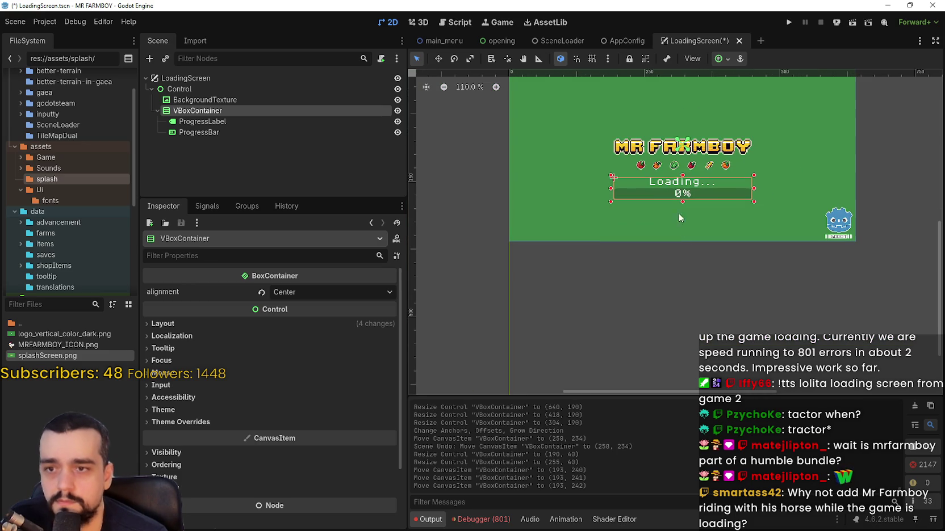
- Deselect the container and zoom around the canvas to check the layout
click(714, 292)
scroll(733, 290, up, 1)
scroll(685, 305, up, 1)
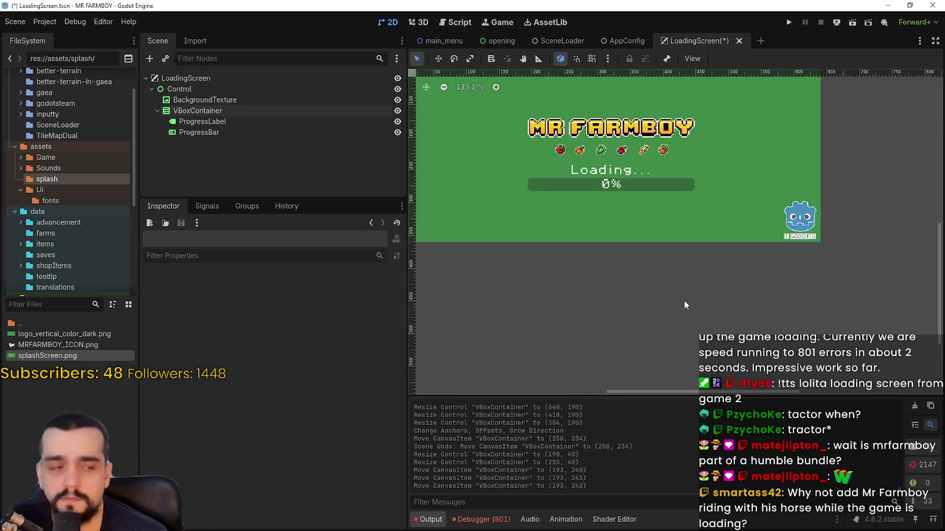
scroll(681, 296, down, 5)
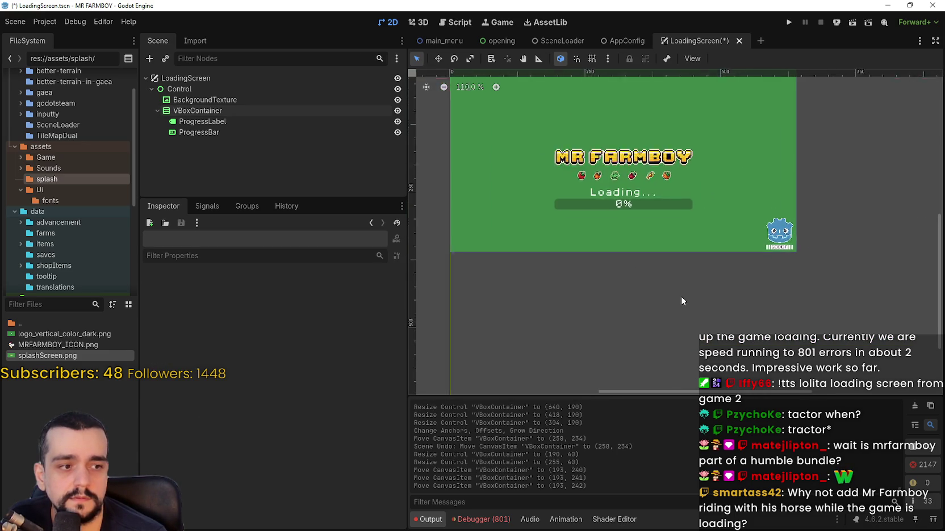
scroll(681, 295, up, 2)
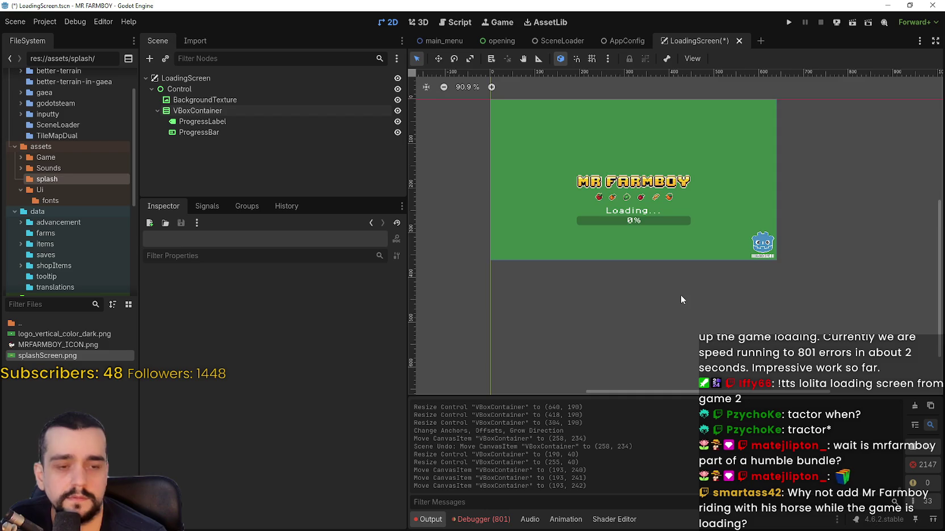
scroll(680, 294, down, 6)
scroll(678, 294, up, 4)
scroll(615, 251, up, 6)
scroll(658, 204, down, 2)
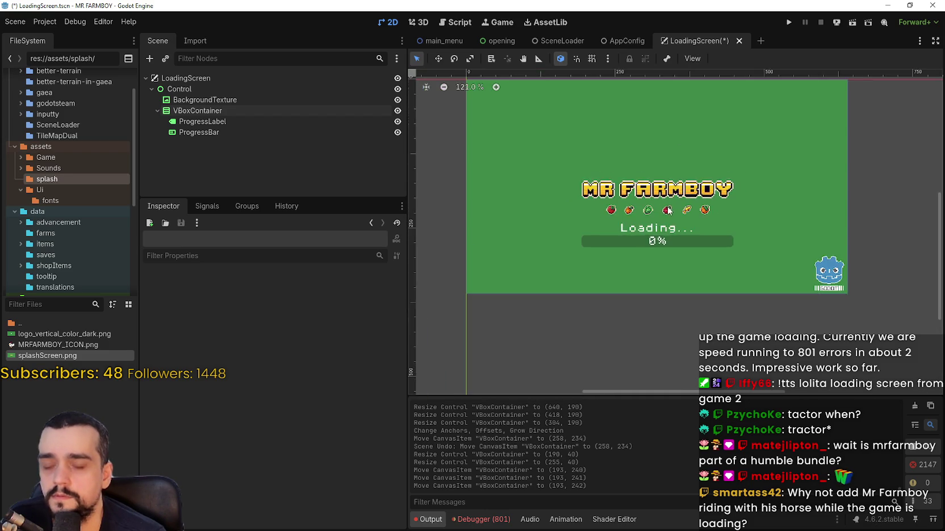
scroll(640, 247, up, 5)
scroll(661, 236, down, 4)
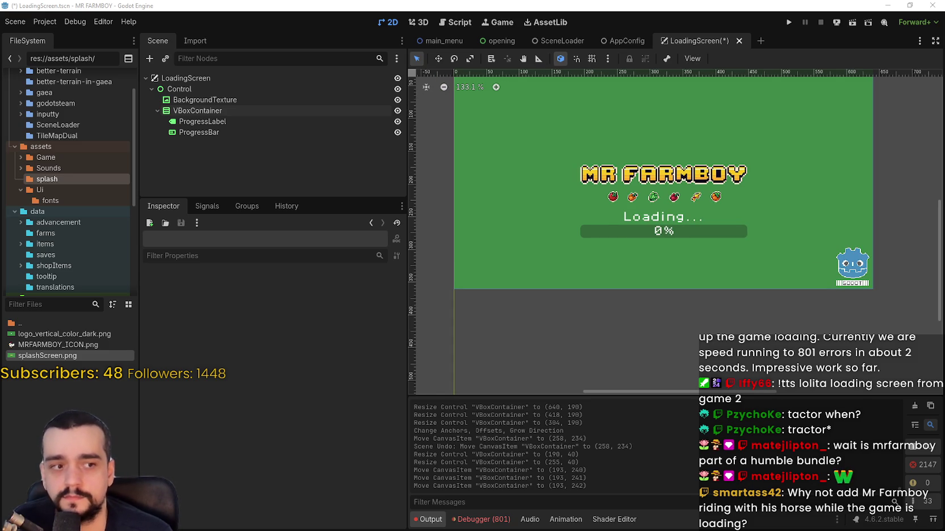
- Save the LoadingScreen scene with Ctrl+S
key(ctrl+s)
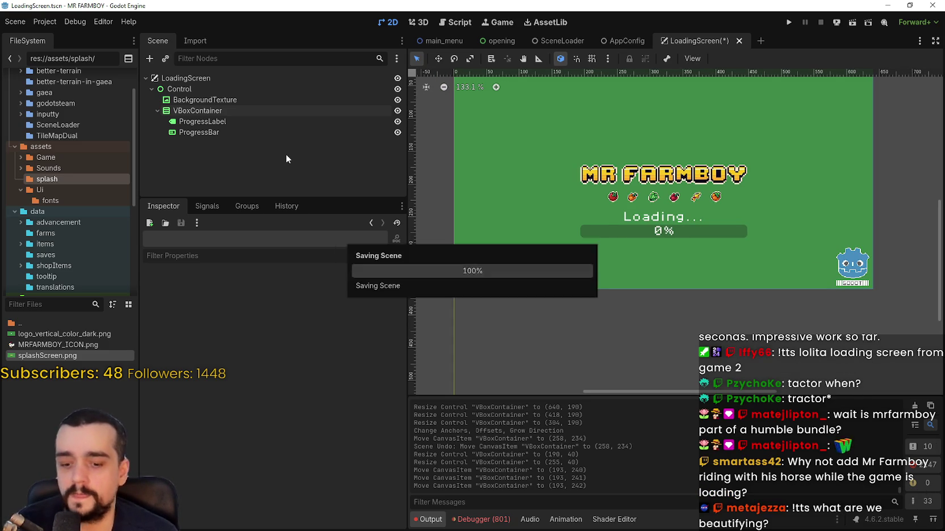
click(261, 79)
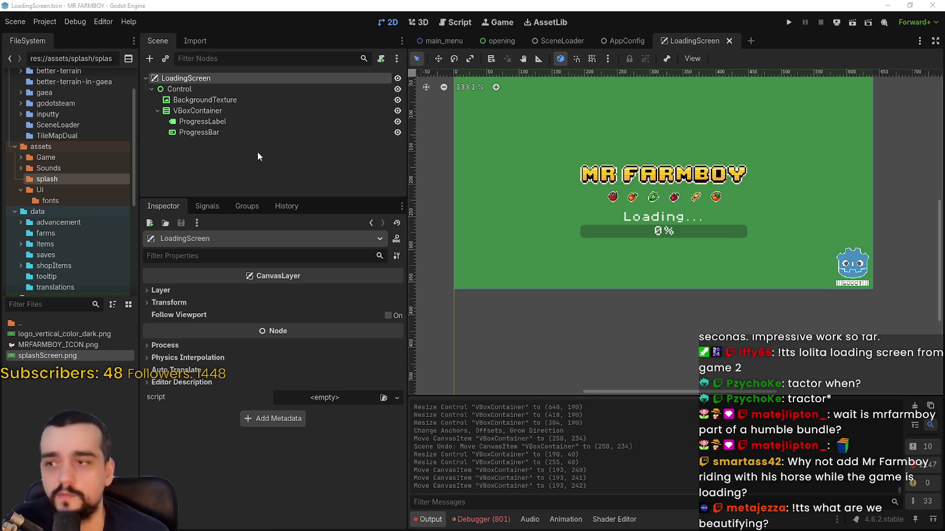
click(219, 121)
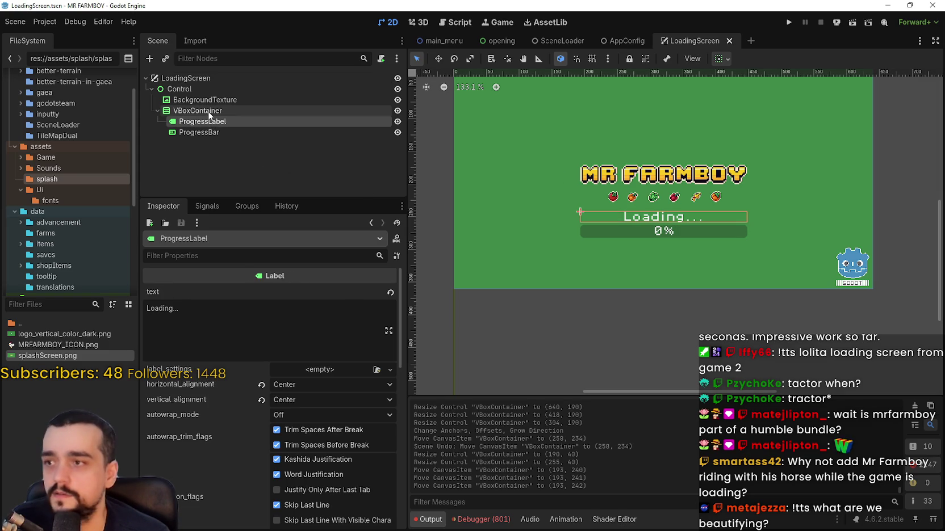
- Make ProgressLabel and ProgressBar accessible by unique name
right_click(217, 121)
click(305, 336)
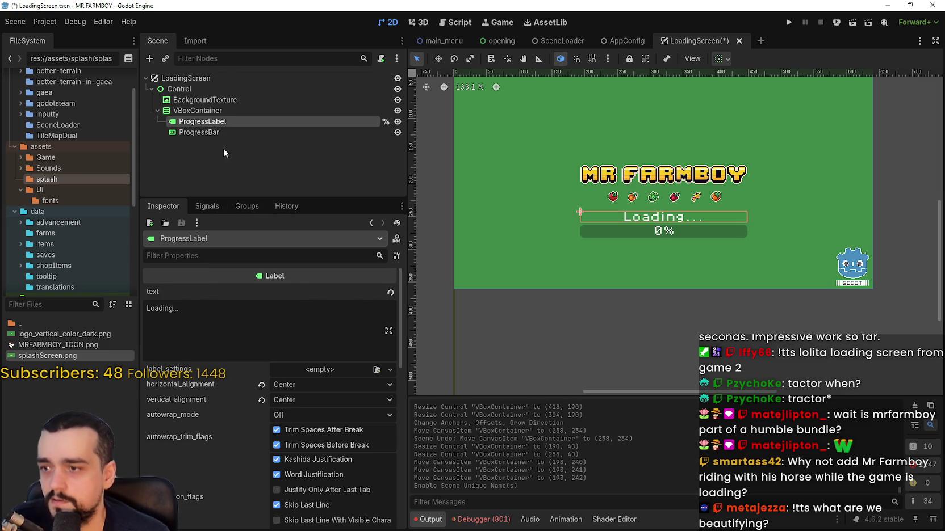
click(225, 131)
right_click(225, 132)
click(308, 349)
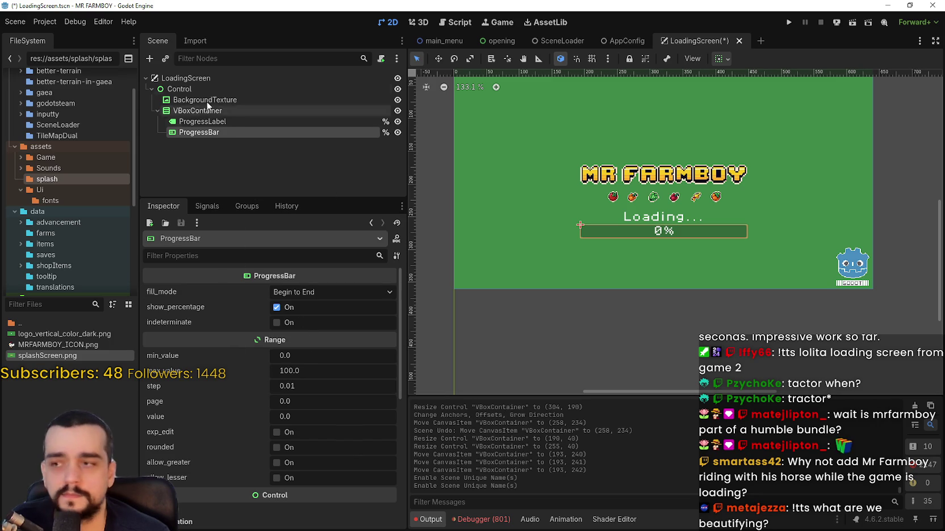
- Add a Timer child to the LoadingScreen root and rename it LoadingTimer
right_click(187, 78)
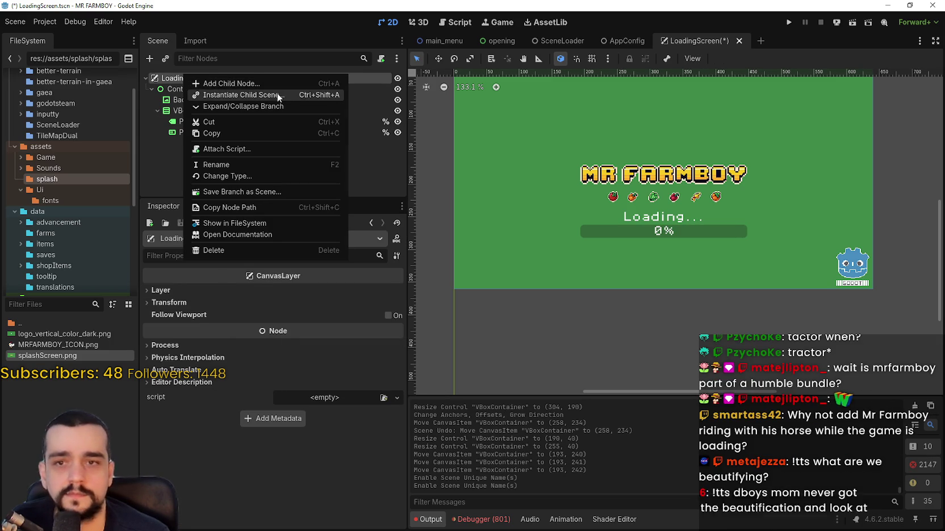
click(263, 84)
text(timer)
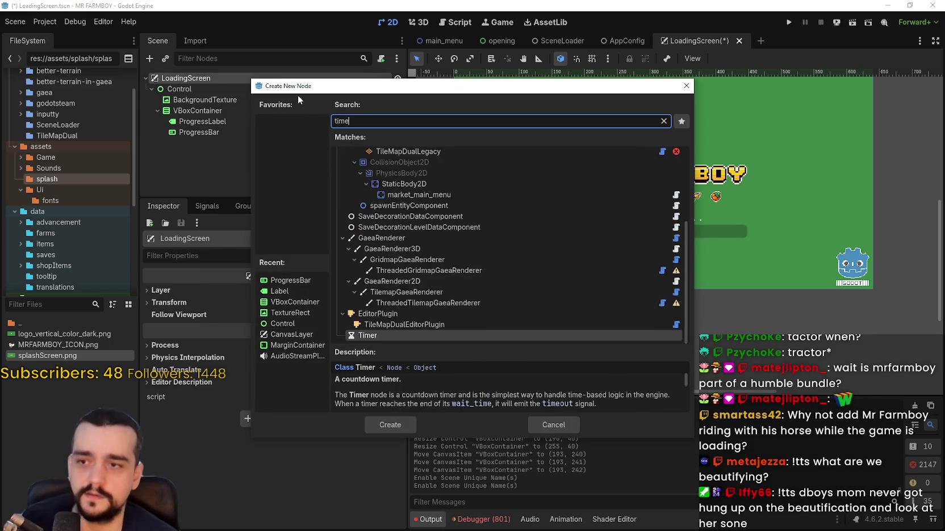
key(Return)
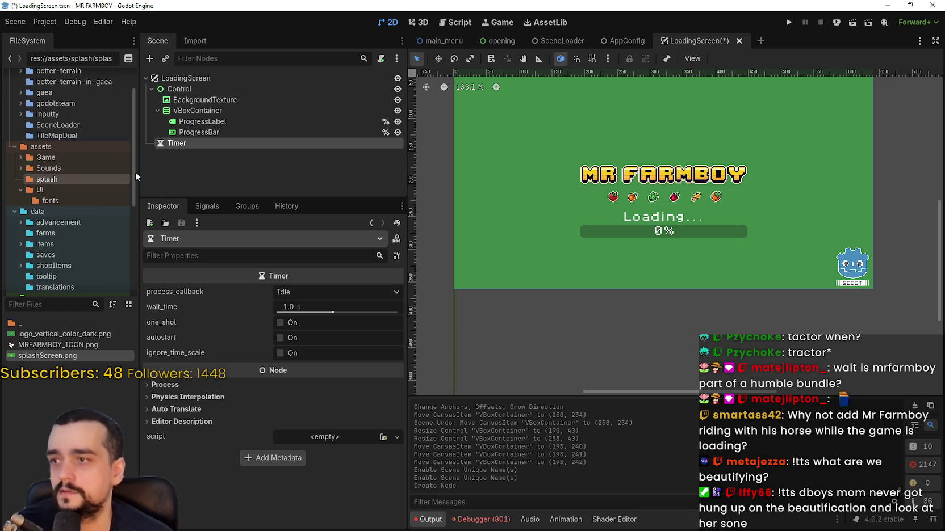
double_click(188, 143)
text(Loading)
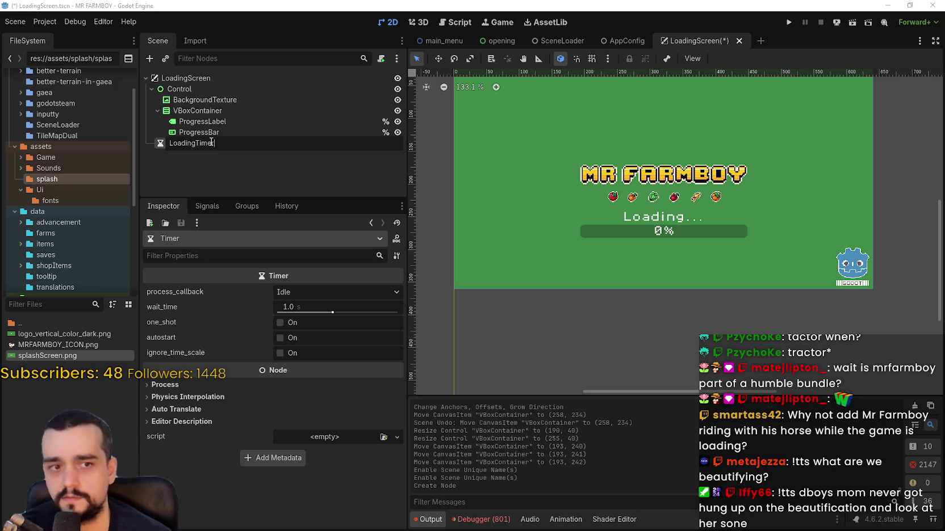
key(Return)
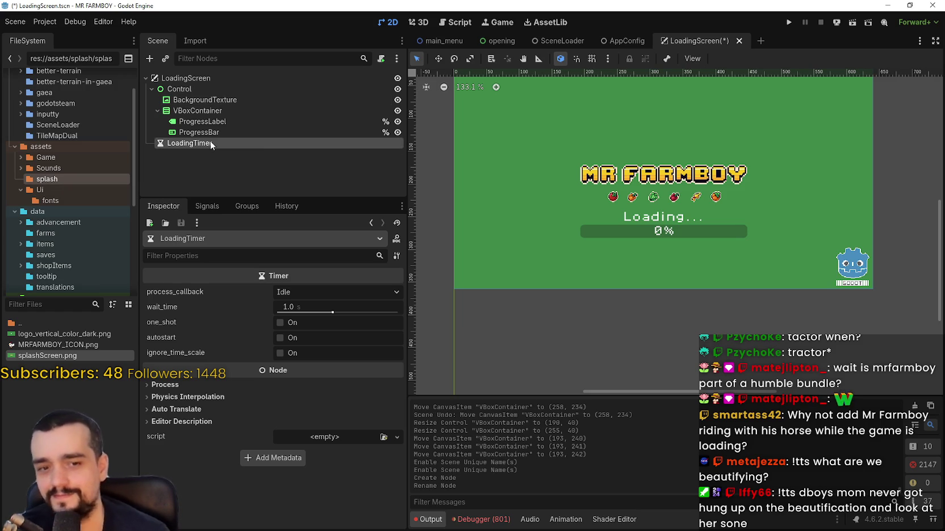
- Set LoadingTimer to Access as Unique Name
right_click(237, 145)
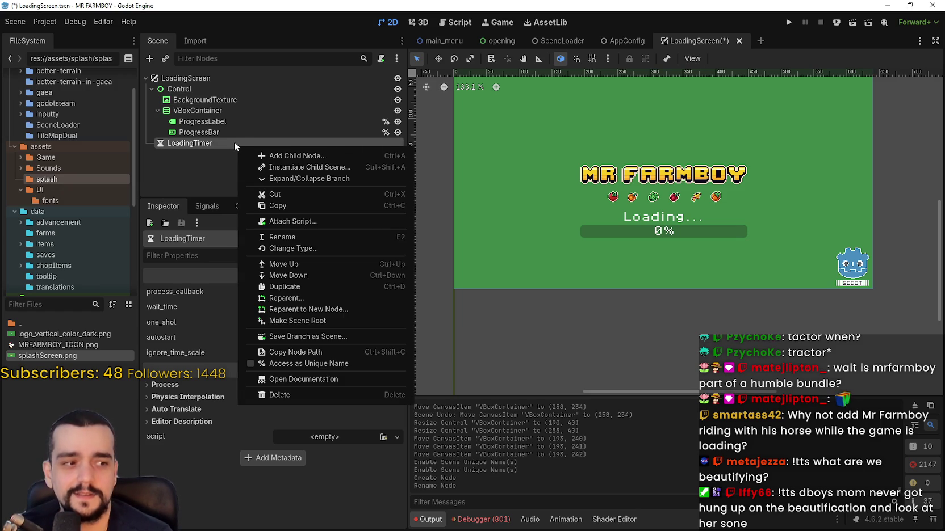
click(320, 363)
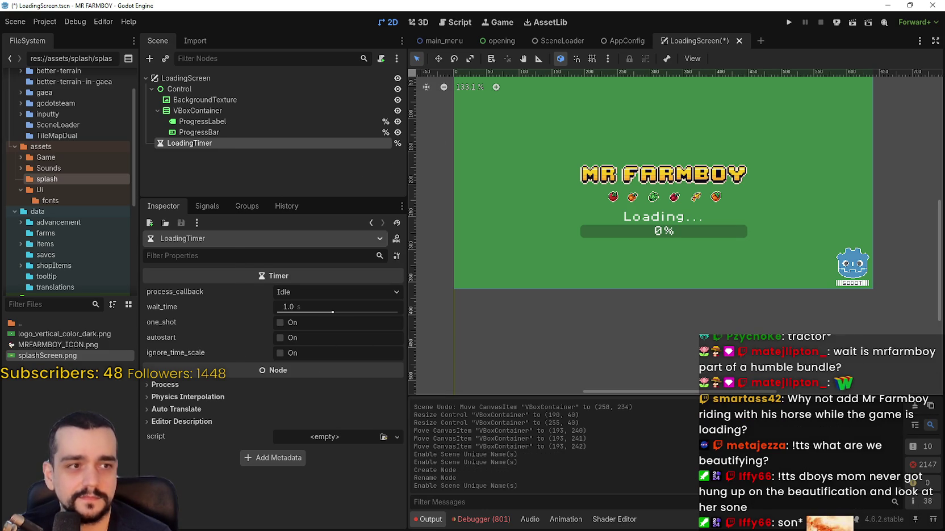
click(226, 77)
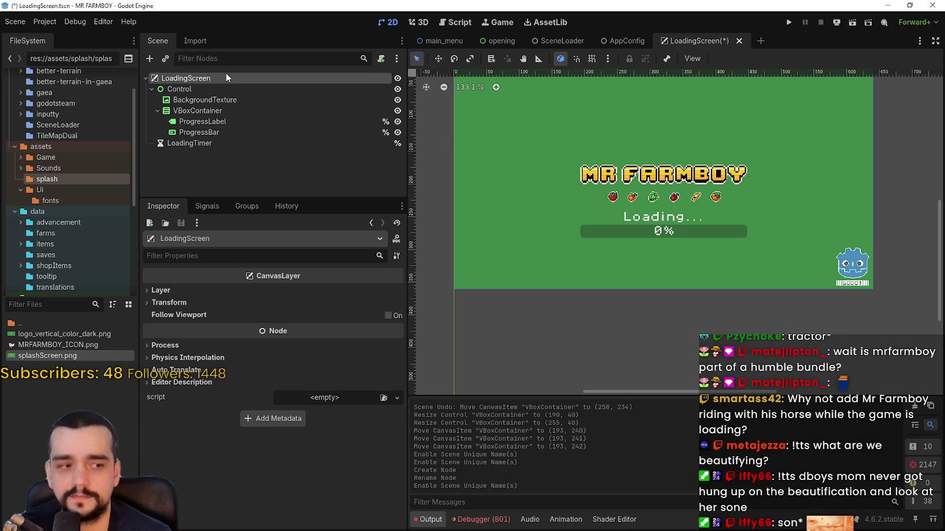
- Attach a new loading_screen.gd script to the LoadingScreen root node
right_click(267, 77)
click(321, 153)
click(430, 341)
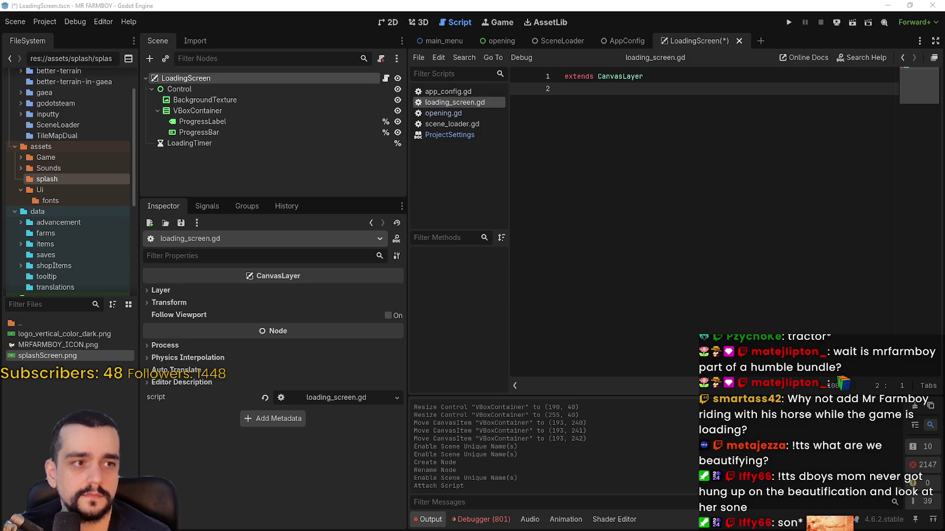
- Paste the LoadingScreen class code with its 15.0 state_change_delay and save the script
key(ctrl+v)
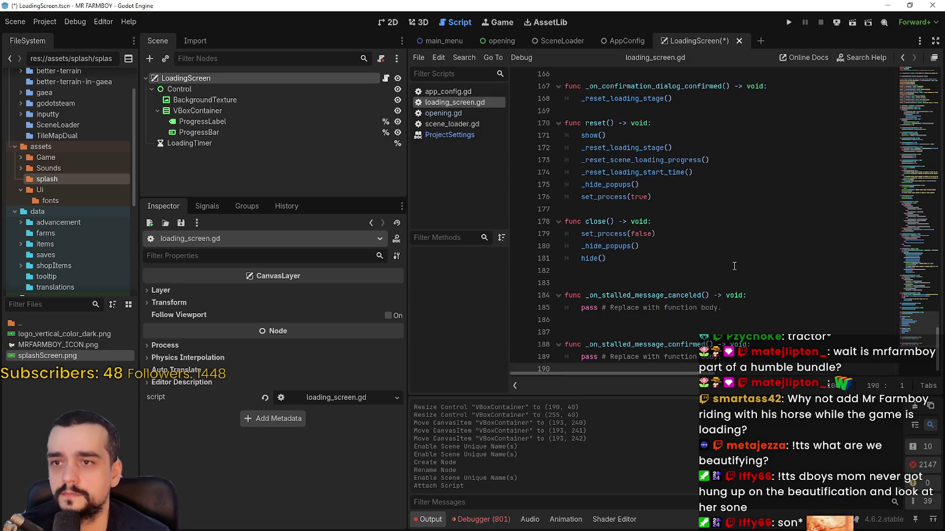
scroll(718, 270, up, 10)
scroll(707, 284, up, 20)
scroll(684, 242, up, 13)
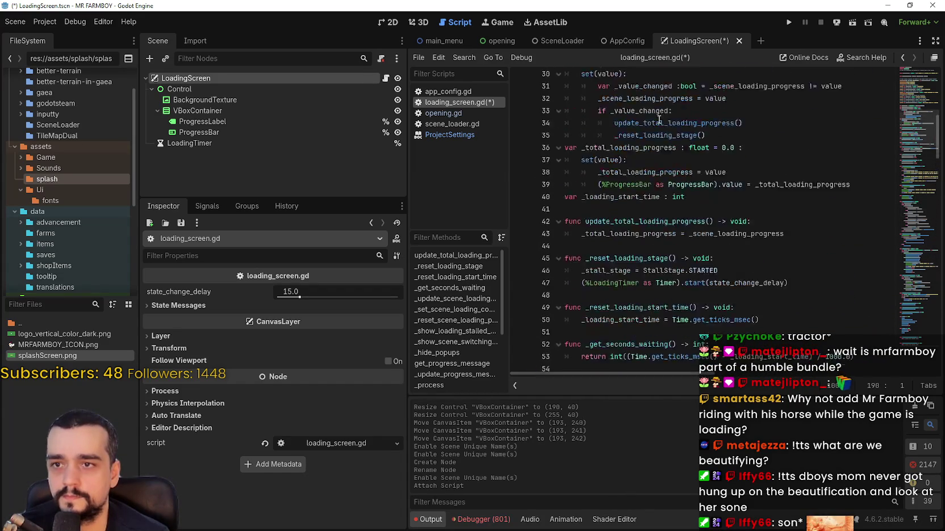
scroll(659, 119, up, 9)
click(656, 113)
key(ctrl+s)
scroll(660, 197, up, 1)
scroll(660, 196, up, 1)
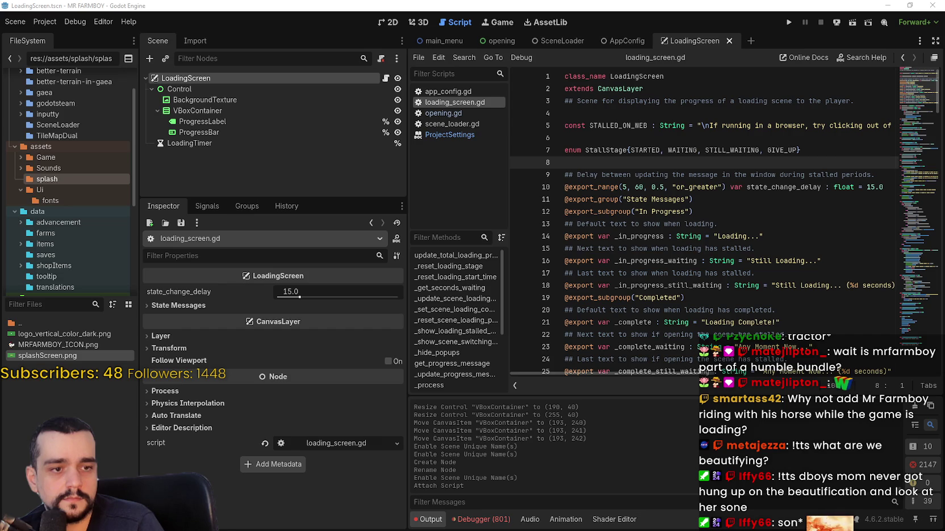
- Expand the State Messages, In Progress and Completed properties, then save the scene
click(205, 305)
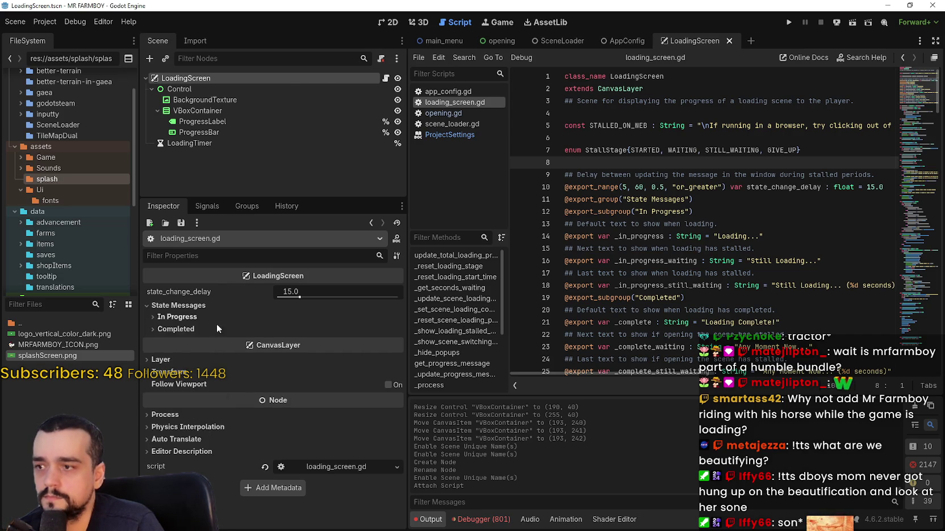
click(209, 315)
click(176, 374)
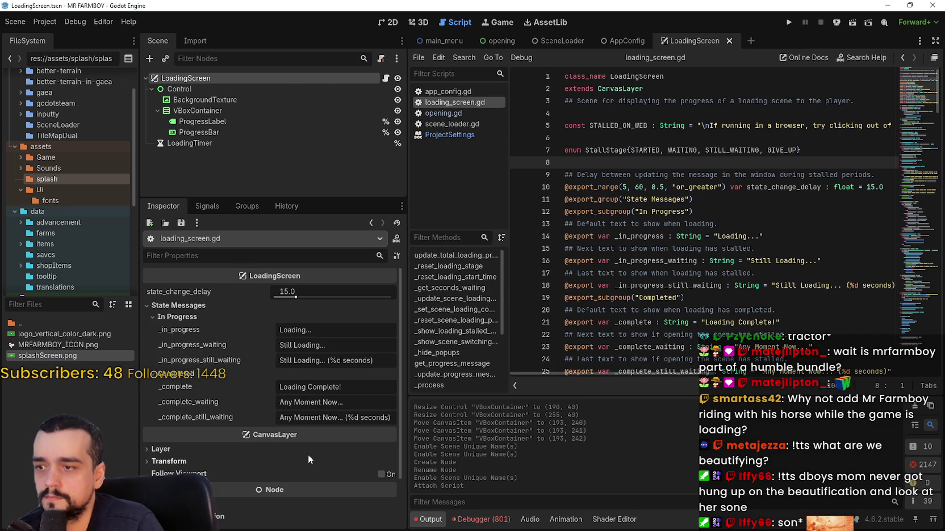
scroll(312, 434, down, 2)
key(ctrl+s)
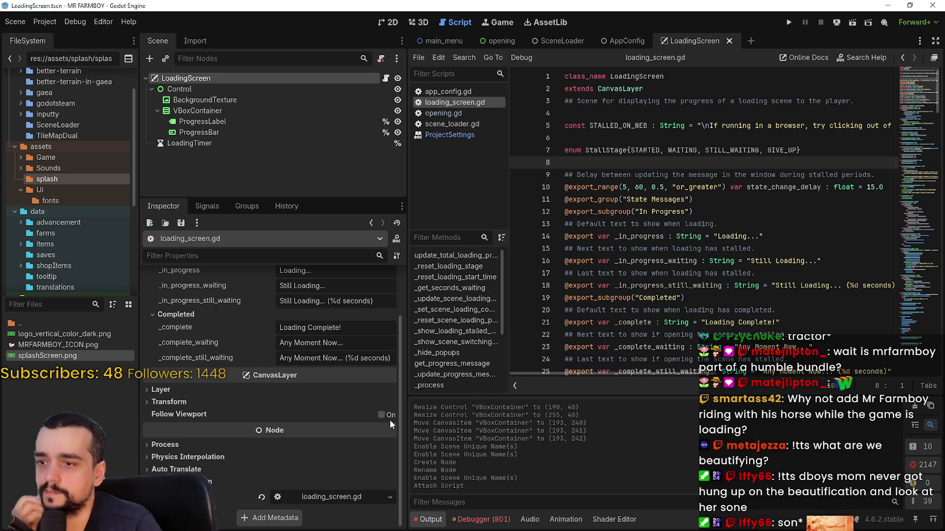
- Set the LoadingScreen root's Process mode to Always and save the scene
click(214, 402)
click(213, 400)
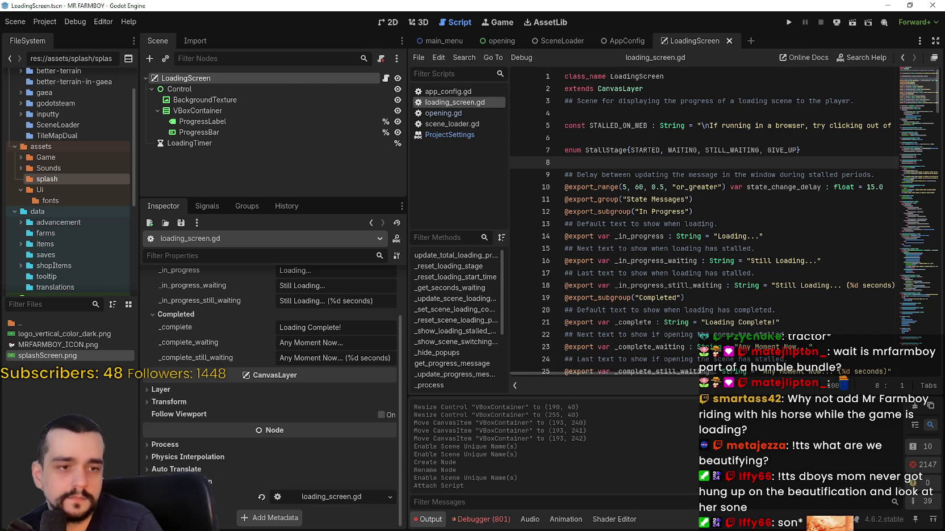
click(163, 390)
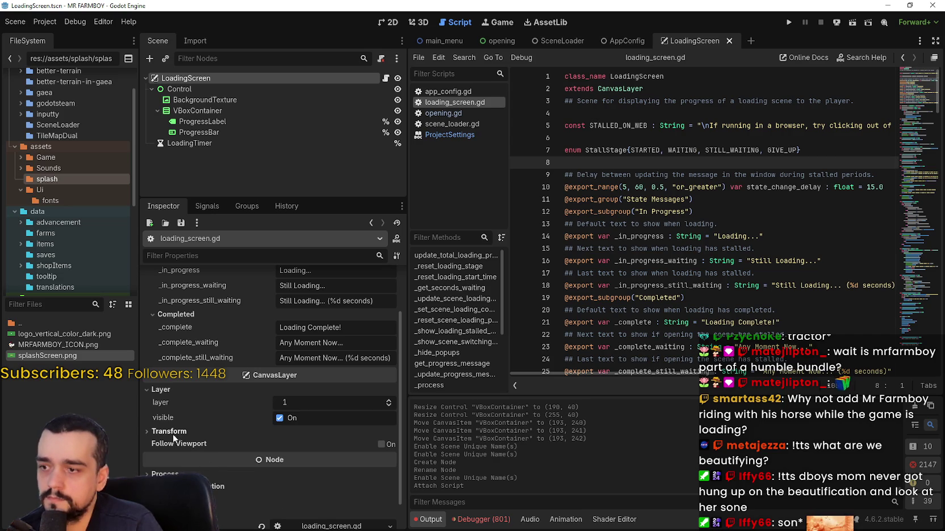
click(176, 473)
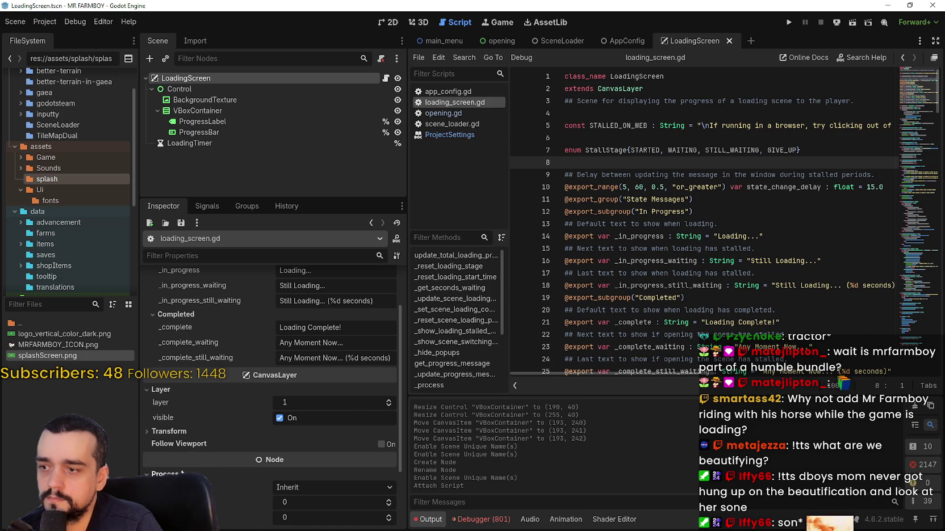
click(377, 486)
click(295, 518)
scroll(259, 472, down, 2)
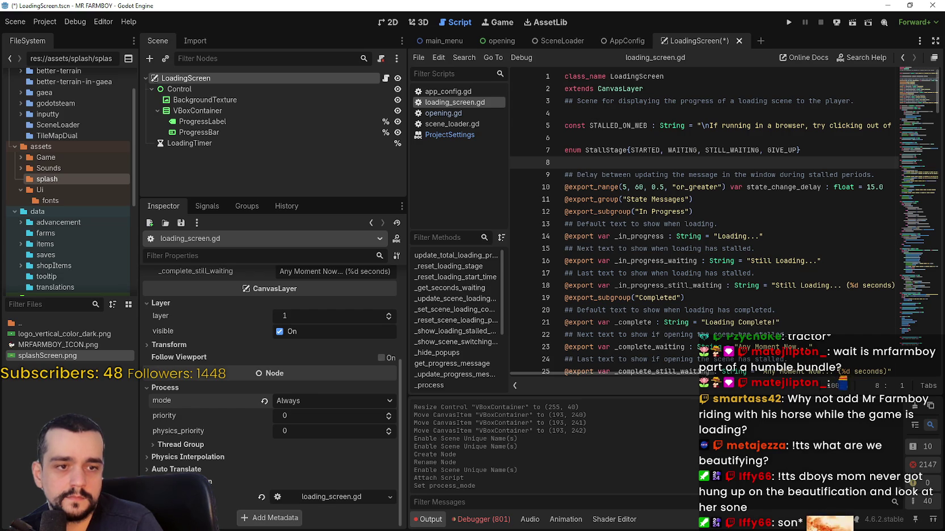
click(305, 161)
key(ctrl+s)
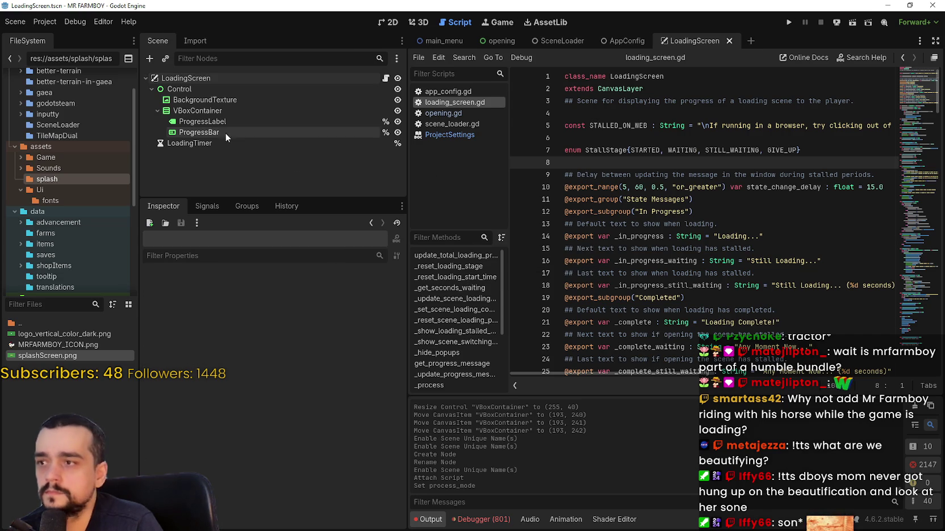
- Enable one_shot and autostart on LoadingTimer and save the scene
click(175, 145)
click(284, 322)
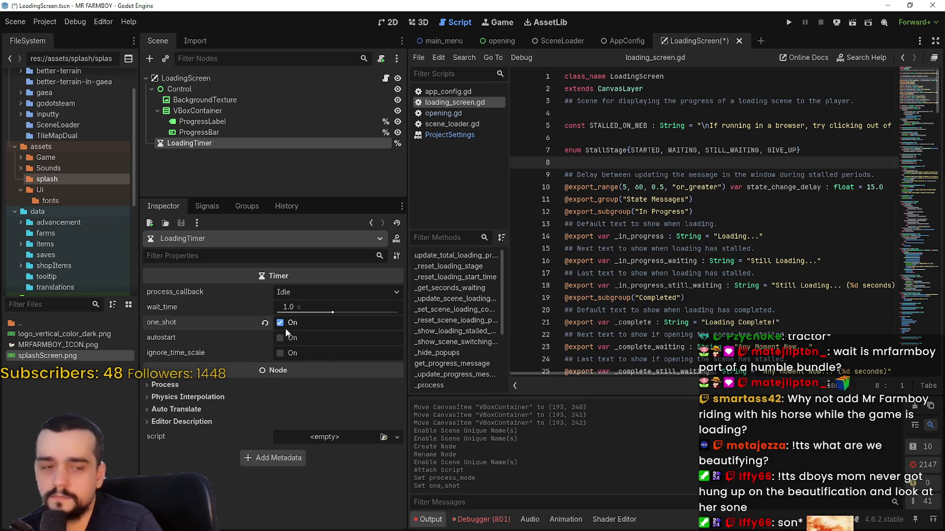
click(280, 322)
click(284, 337)
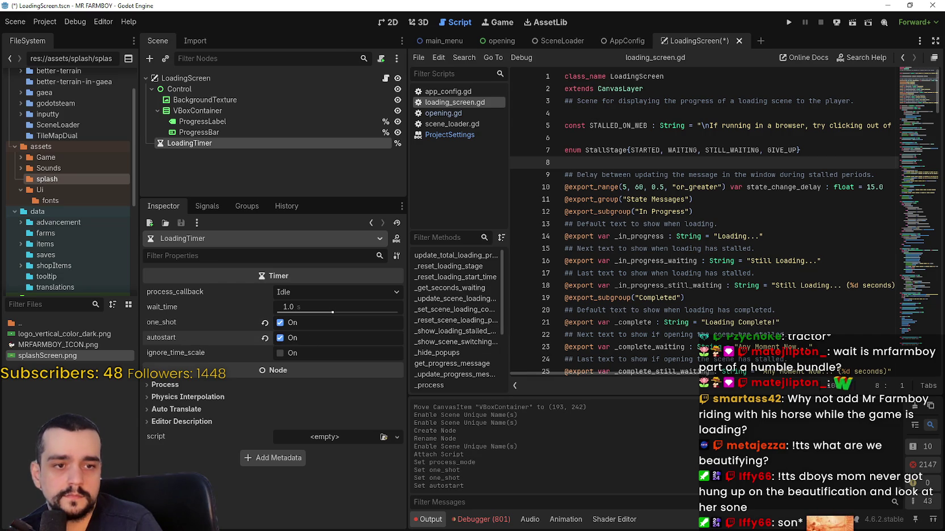
click(290, 396)
key(ctrl+s)
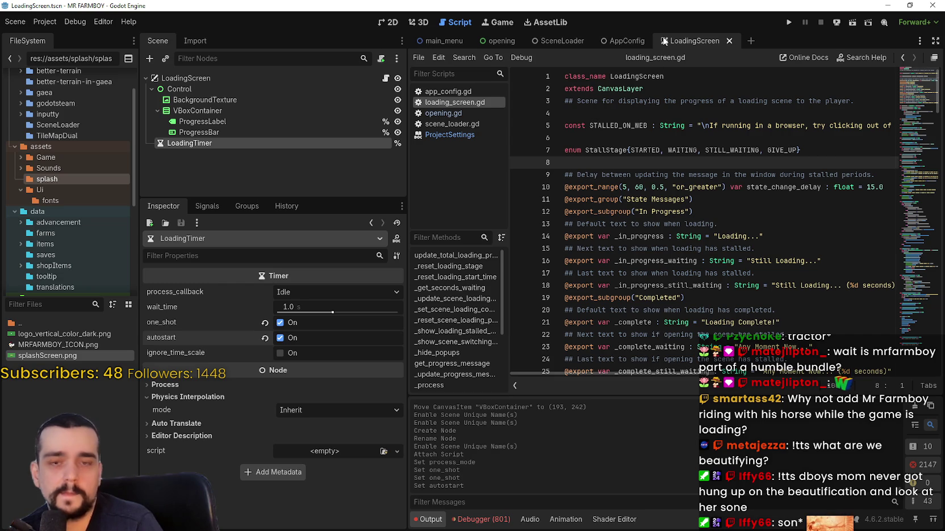
- Return to the 2D view, select the LoadingScreen root, and switch to the SceneLoader scene
click(391, 23)
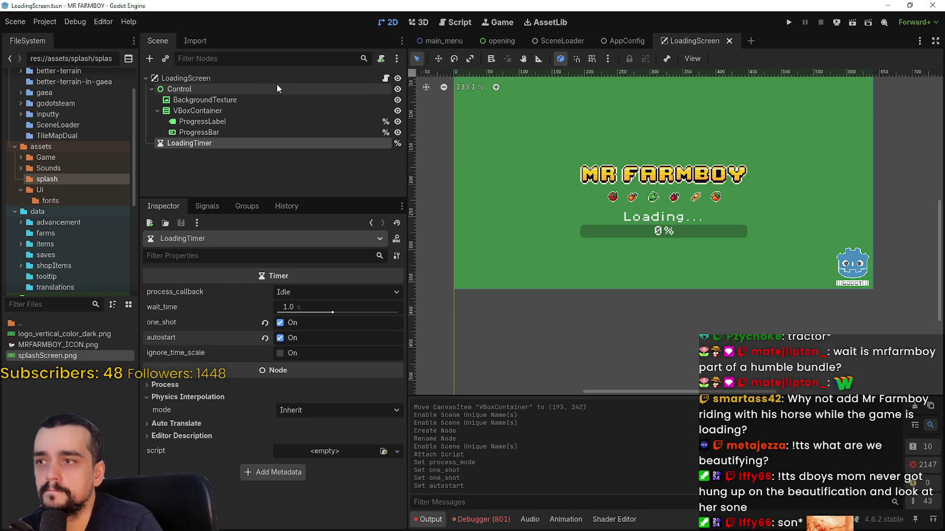
click(285, 79)
scroll(307, 318, up, 5)
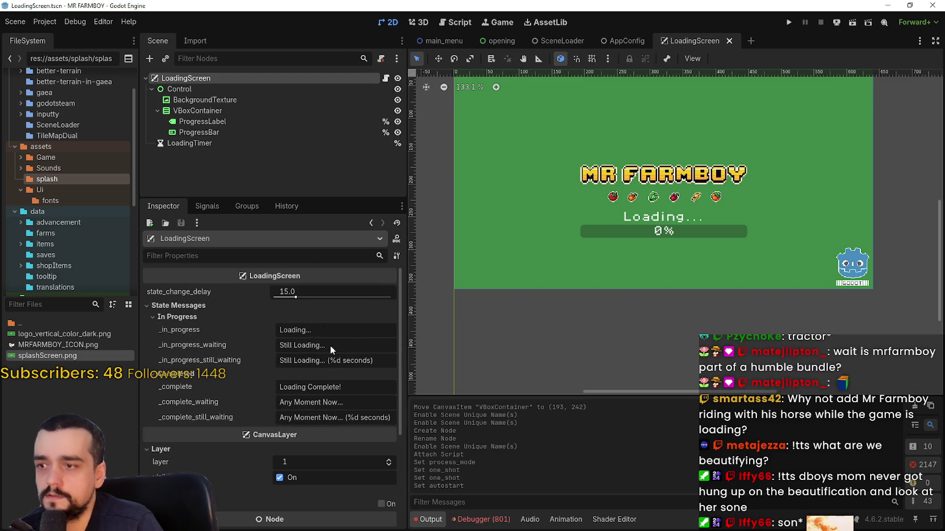
click(617, 43)
click(557, 41)
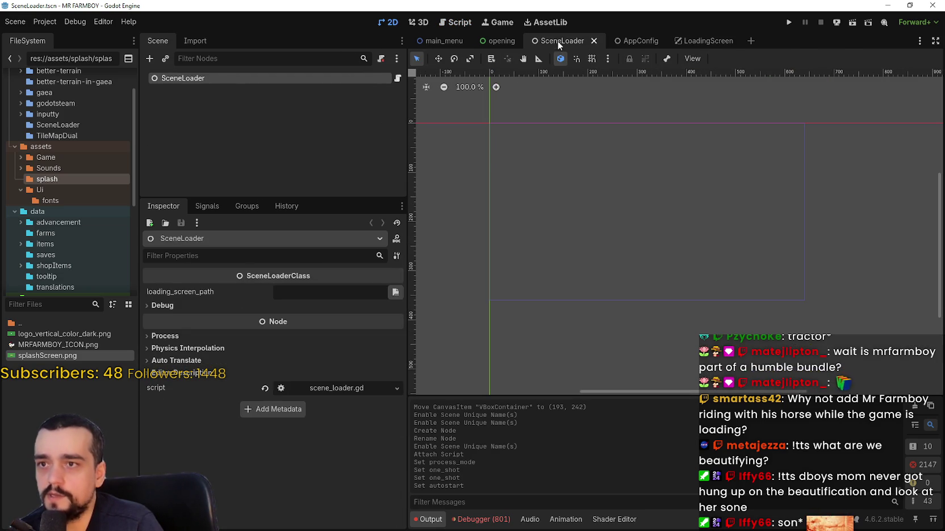
- Browse to res://scenes/ui/loadingScreen for loading_screen_path, cancel, and return to LoadingScreen
click(400, 291)
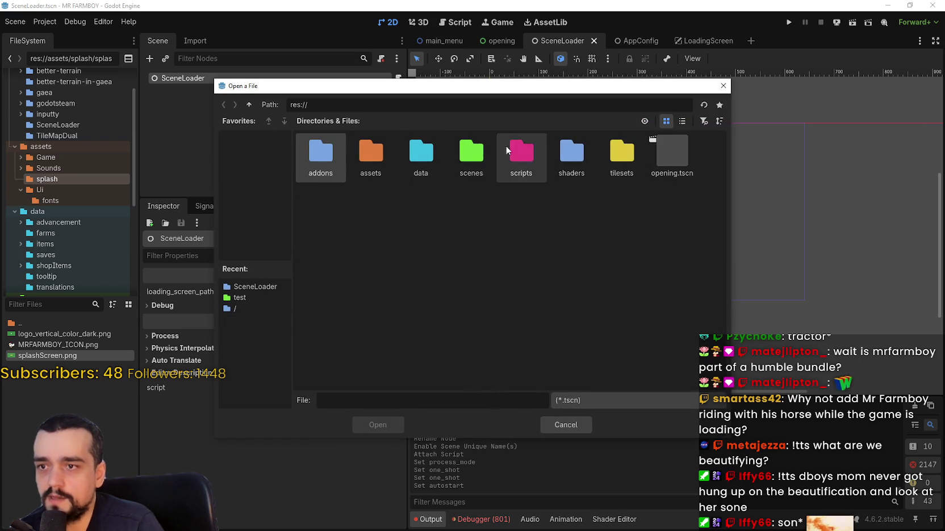
double_click(461, 154)
click(532, 154)
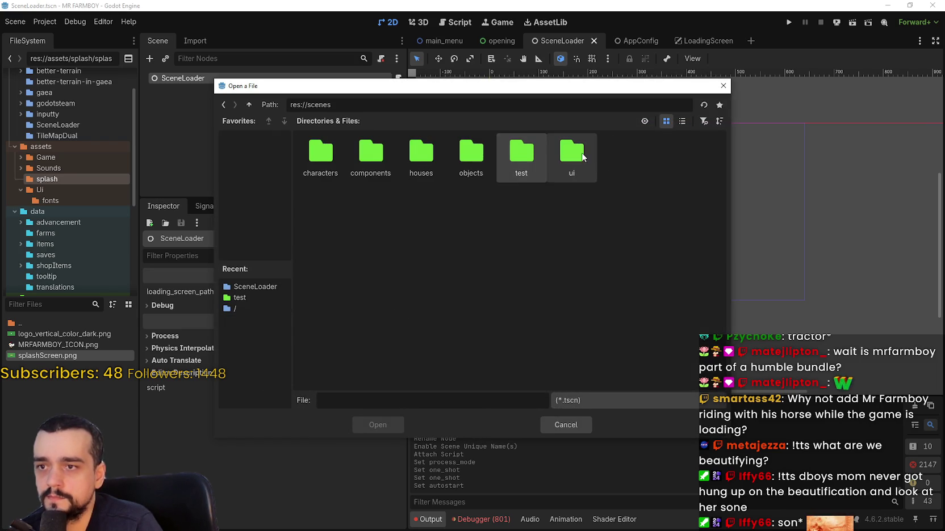
double_click(581, 156)
click(681, 121)
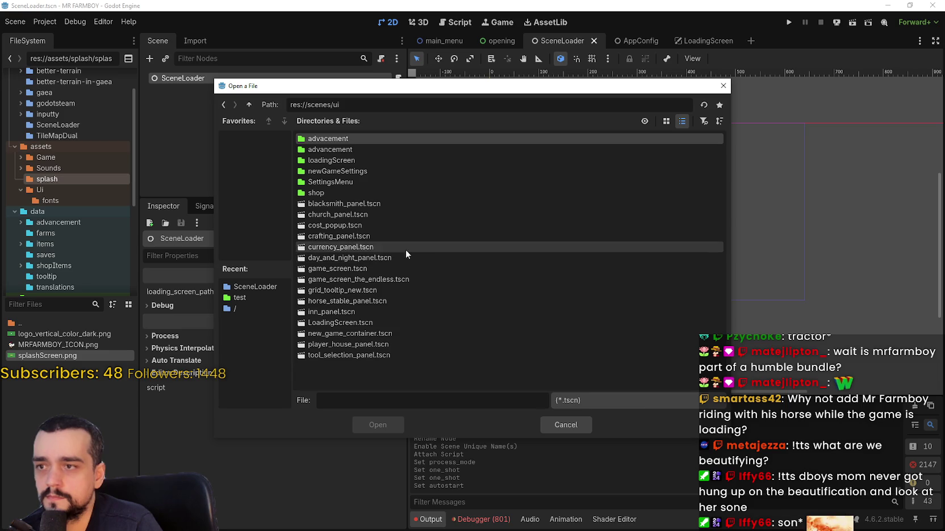
double_click(335, 160)
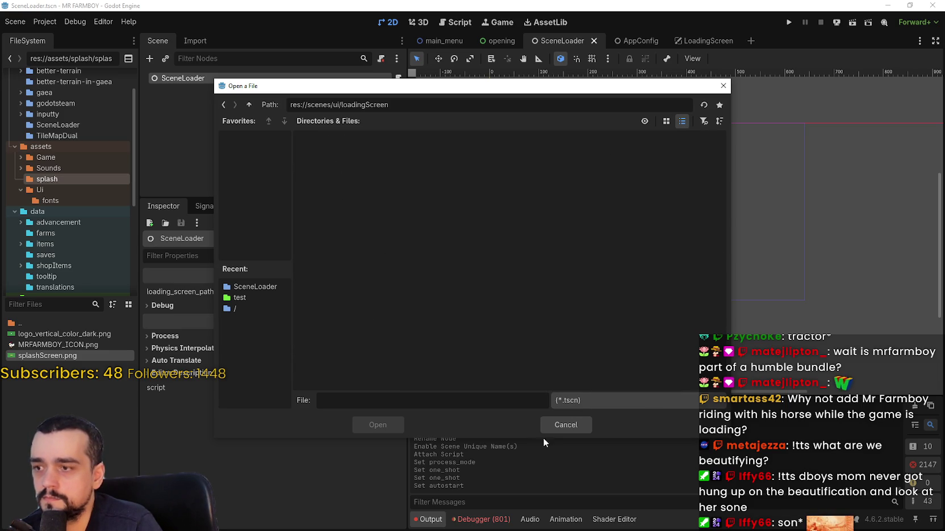
mouse_move(428, 93)
mouse_down()
mouse_move(511, 371)
mouse_move(482, 124)
mouse_up()
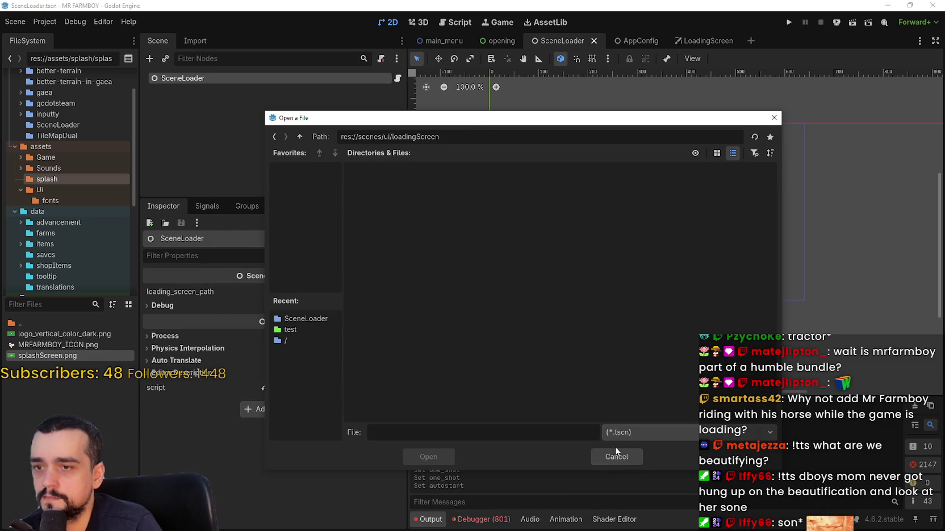
click(616, 454)
click(702, 41)
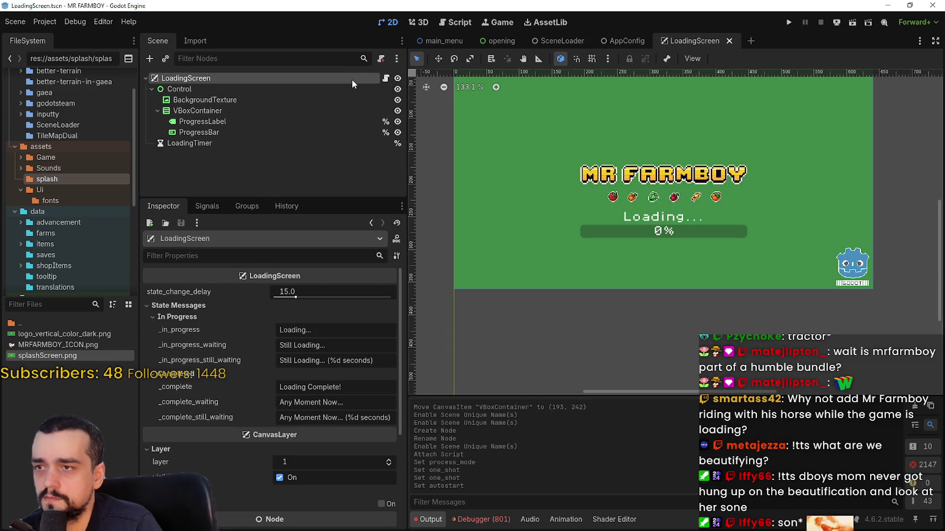
- Move LoadingScreen.tscn into the scenes/ui/loadingScreen folder
scroll(312, 484, down, 5)
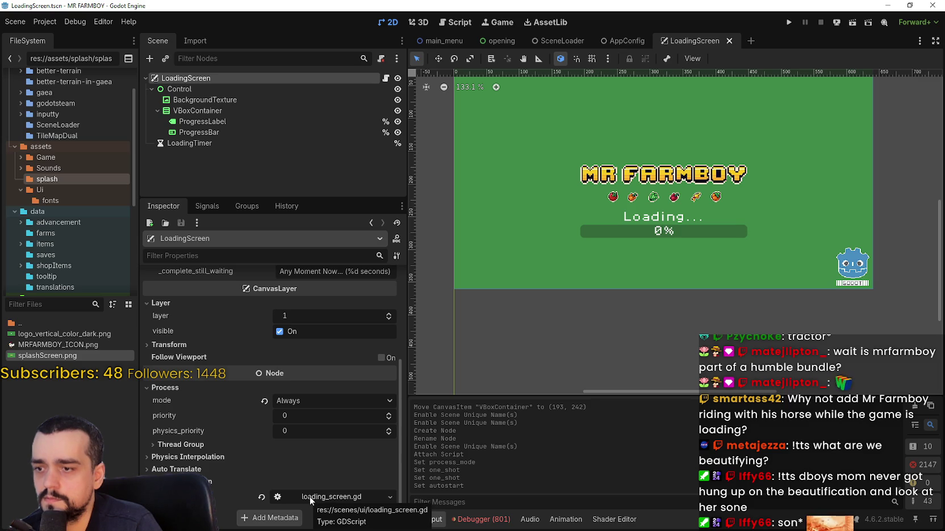
scroll(73, 193, down, 6)
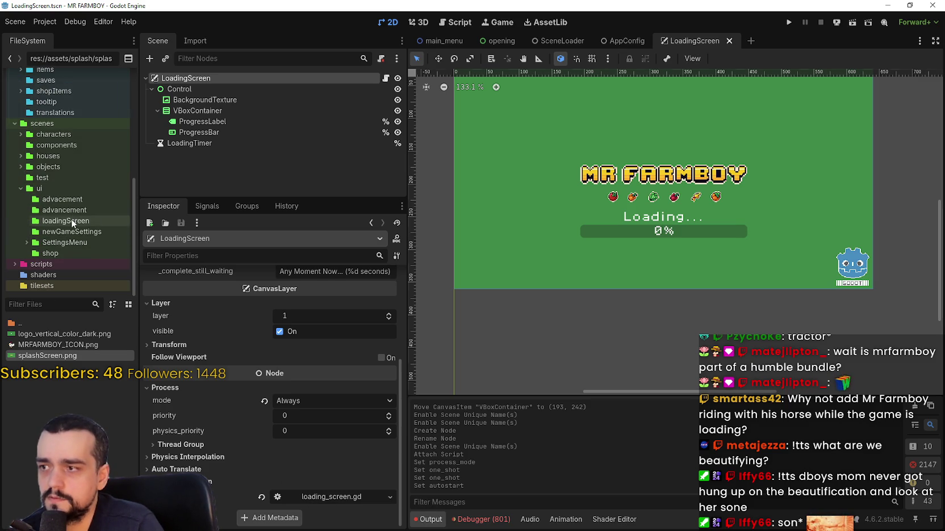
click(71, 220)
click(38, 189)
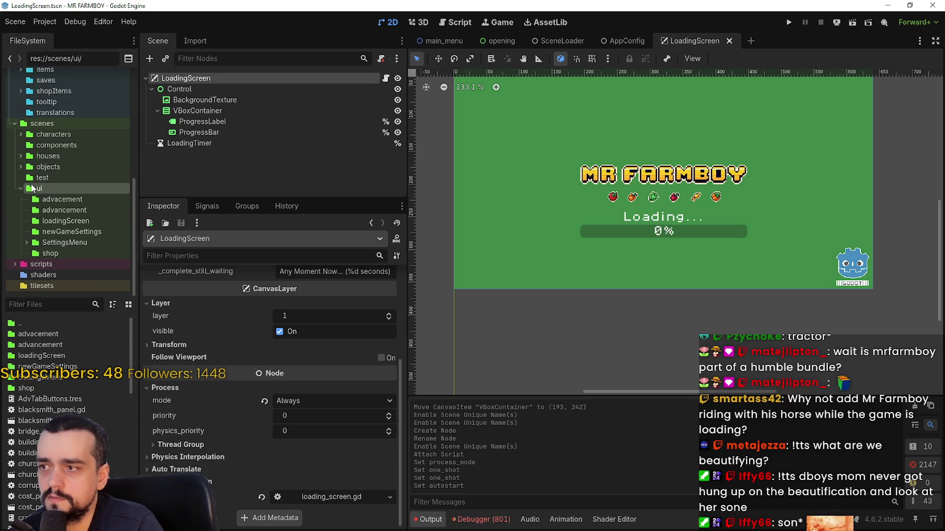
scroll(65, 420, down, 8)
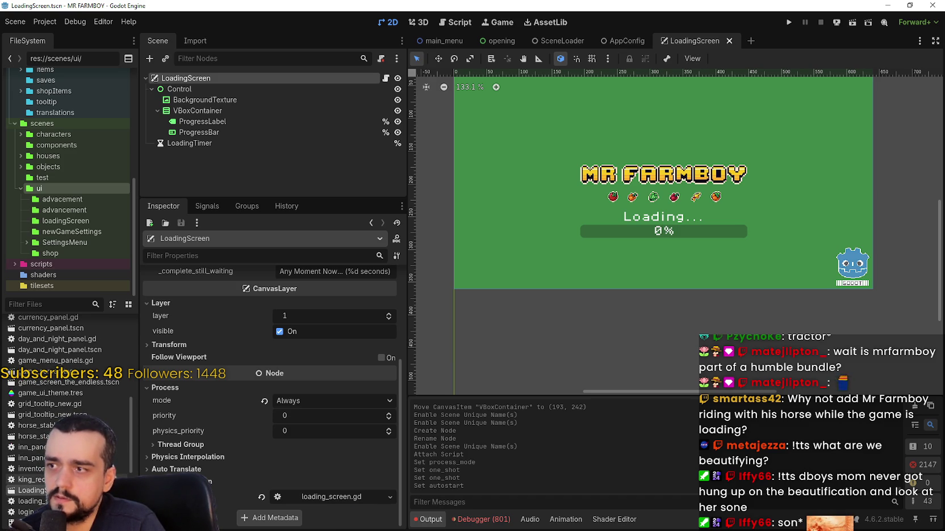
mouse_move(41, 496)
mouse_down()
mouse_move(80, 358)
mouse_move(82, 367)
mouse_move(73, 356)
mouse_up()
click(430, 278)
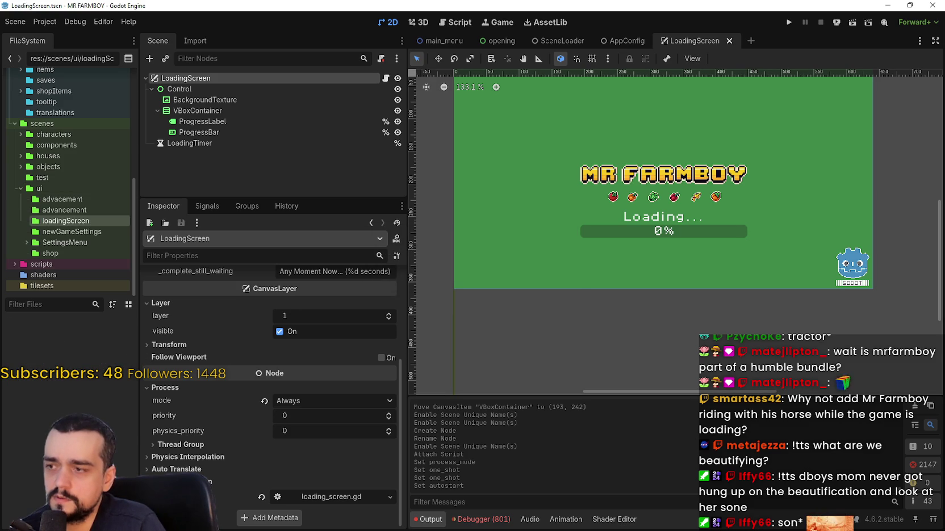
- Move loading_screen.gd into the loadingScreen folder as well
scroll(31, 430, down, 8)
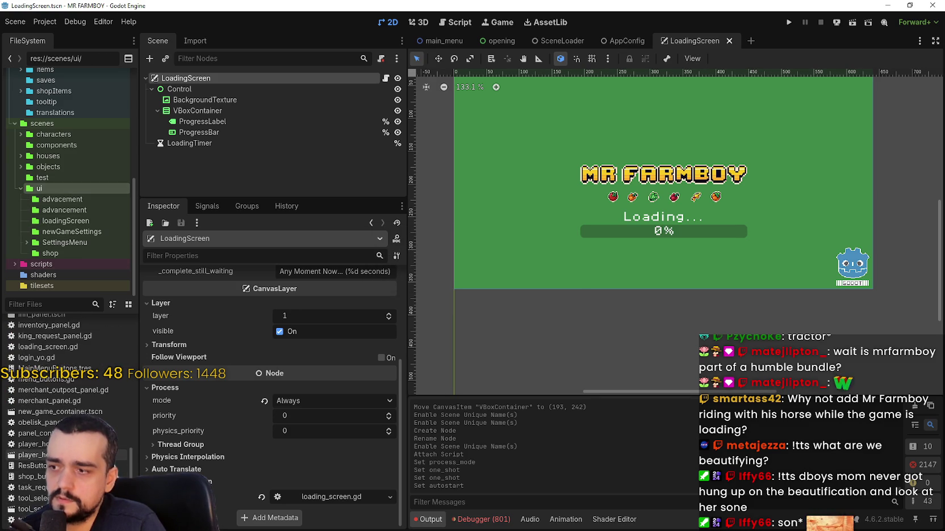
scroll(67, 400, up, 2)
mouse_move(51, 373)
mouse_down()
mouse_move(57, 407)
mouse_move(99, 419)
mouse_move(59, 378)
mouse_move(65, 358)
mouse_up()
scroll(56, 408, up, 5)
scroll(100, 419, up, 5)
click(433, 277)
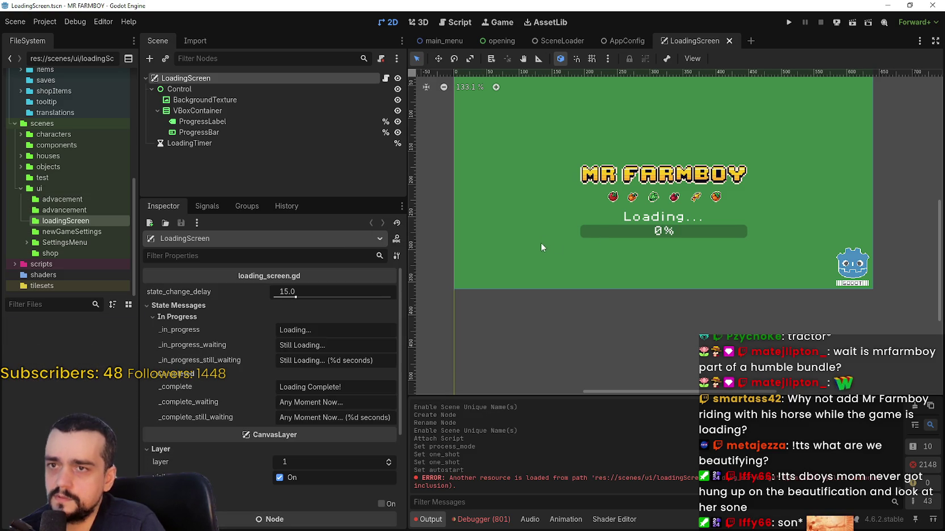
scroll(332, 489, down, 5)
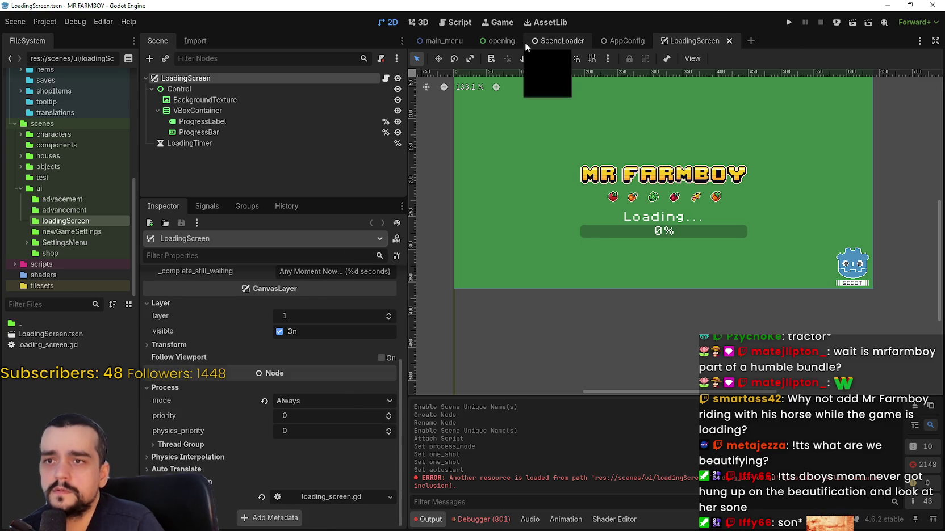
- Set loading_screen_path to scenes/ui/loadingScreen/LoadingScreen.tscn, save SceneLoader, and launch a test run
click(559, 41)
click(394, 294)
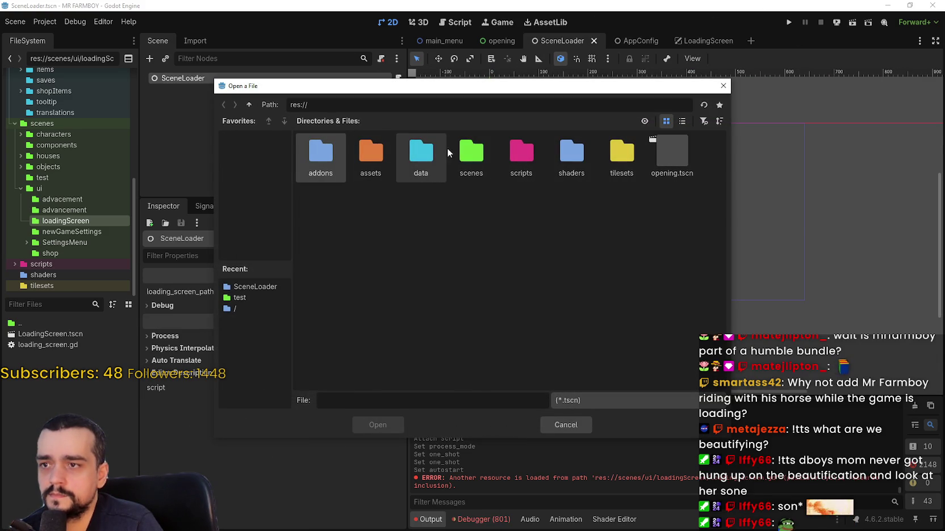
double_click(473, 158)
double_click(570, 153)
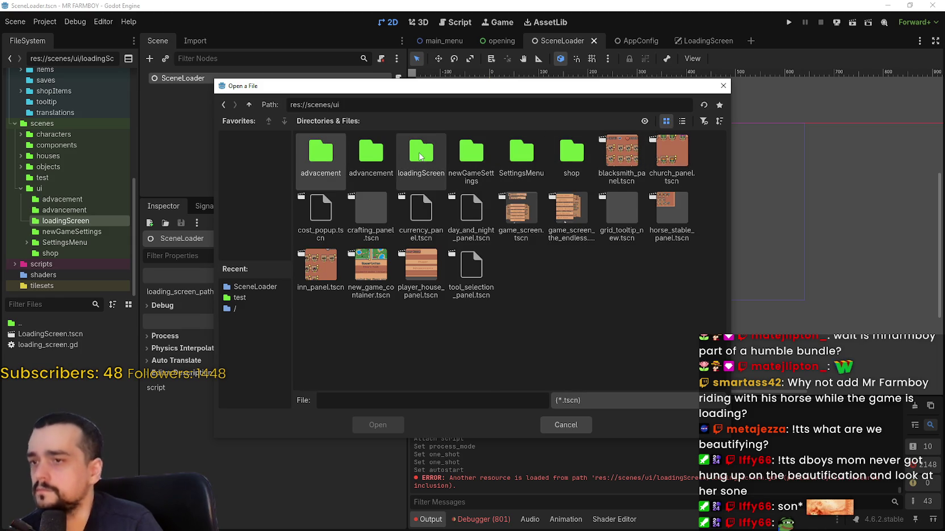
double_click(420, 152)
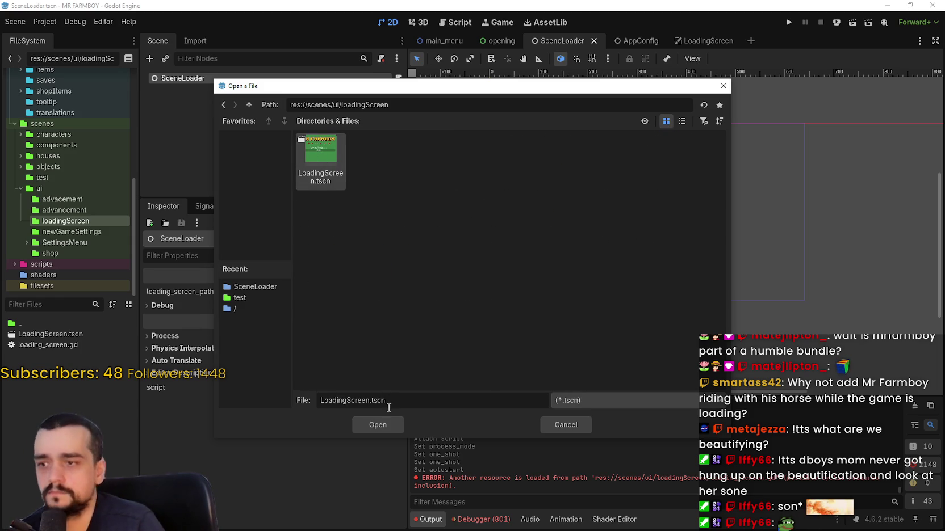
click(364, 425)
key(ctrl+s)
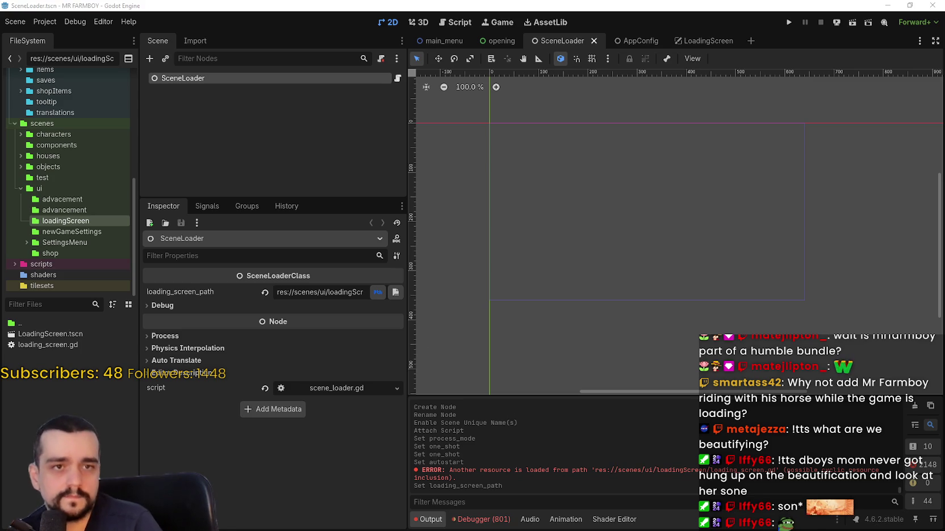
click(790, 23)
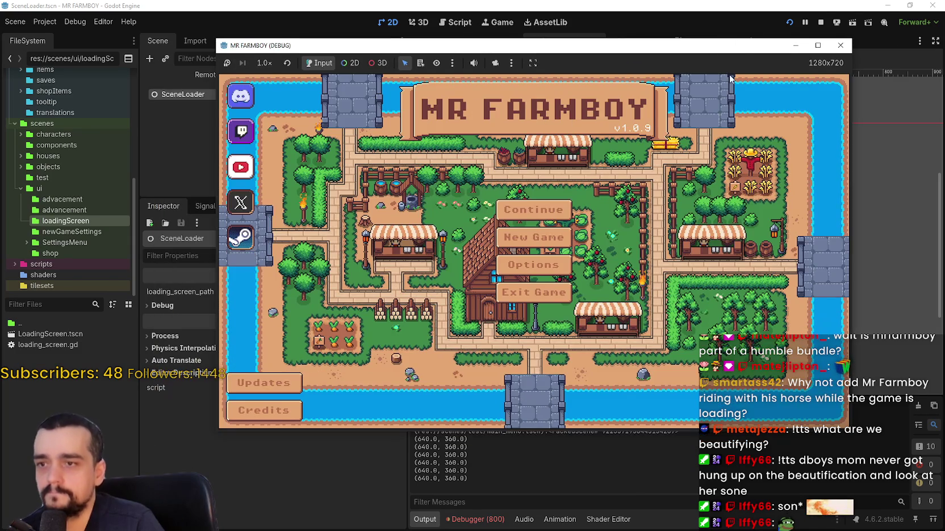
- Stop the game, run MR FARMBOY again, stop it, and open the LoadingScreen script
click(820, 22)
click(789, 22)
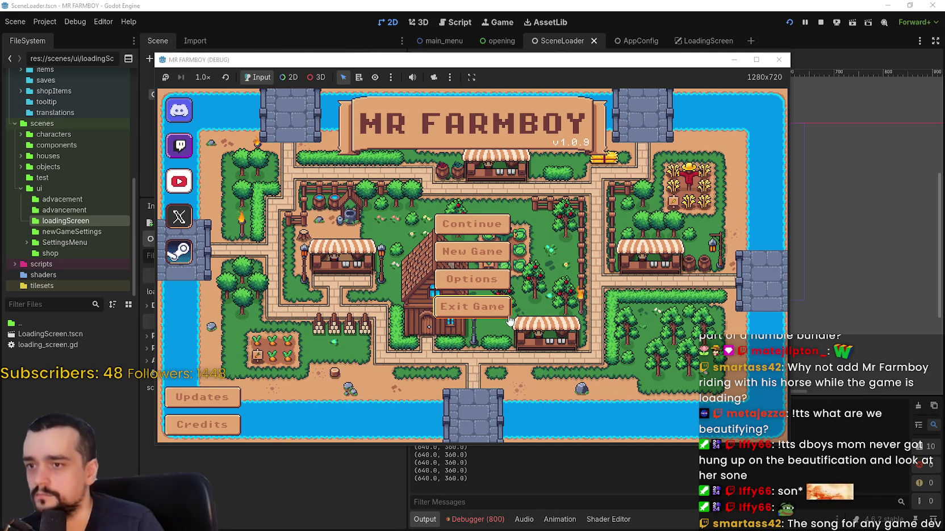
click(821, 23)
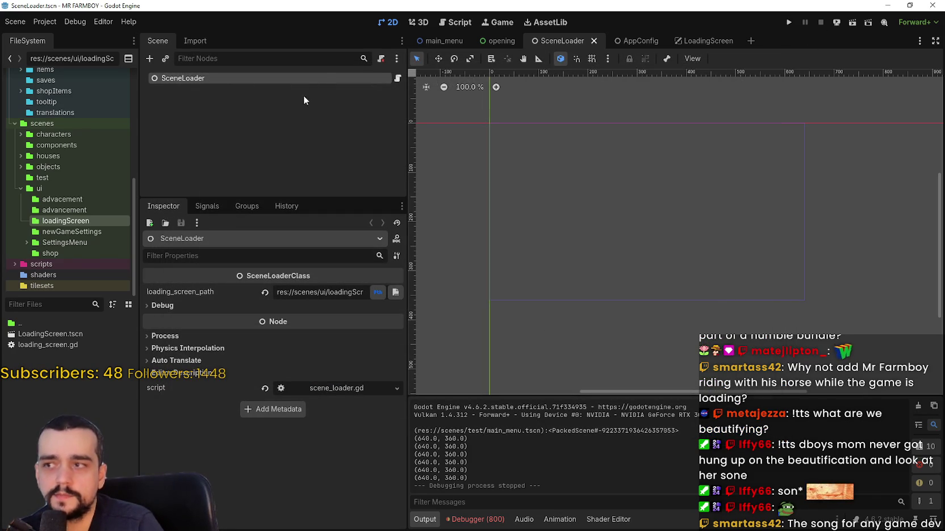
click(709, 44)
click(386, 77)
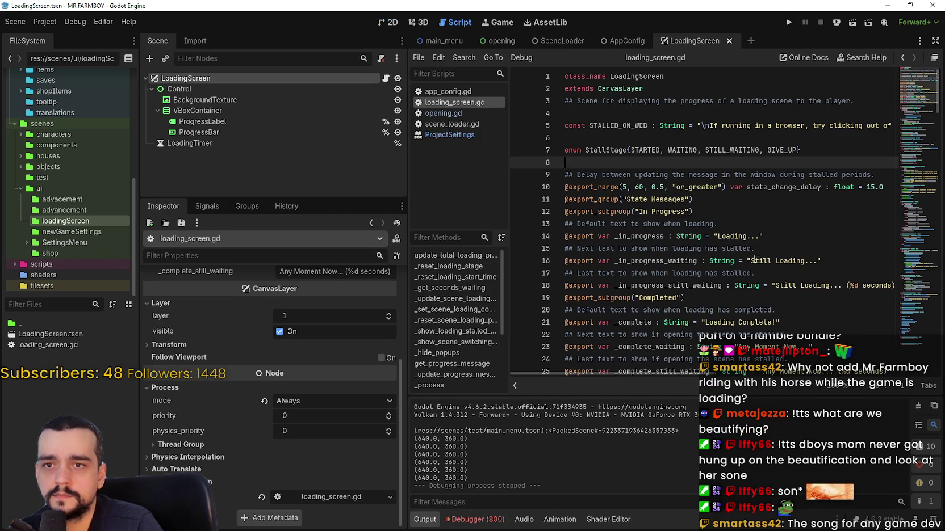
- Read through loading_screen.gd down to _on_loading_timer_timeout, then return to the 2D layout
scroll(755, 259, down, 7)
scroll(743, 250, down, 6)
scroll(739, 247, down, 6)
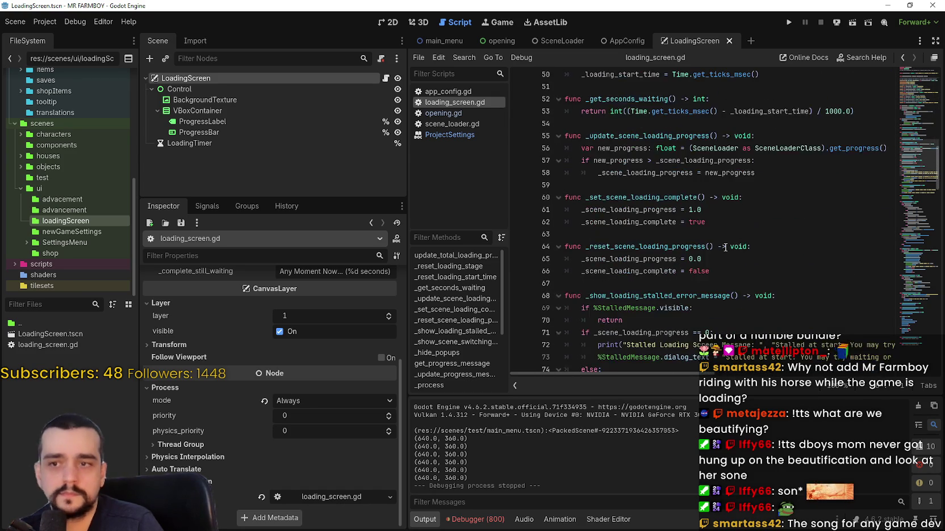
scroll(728, 239, down, 4)
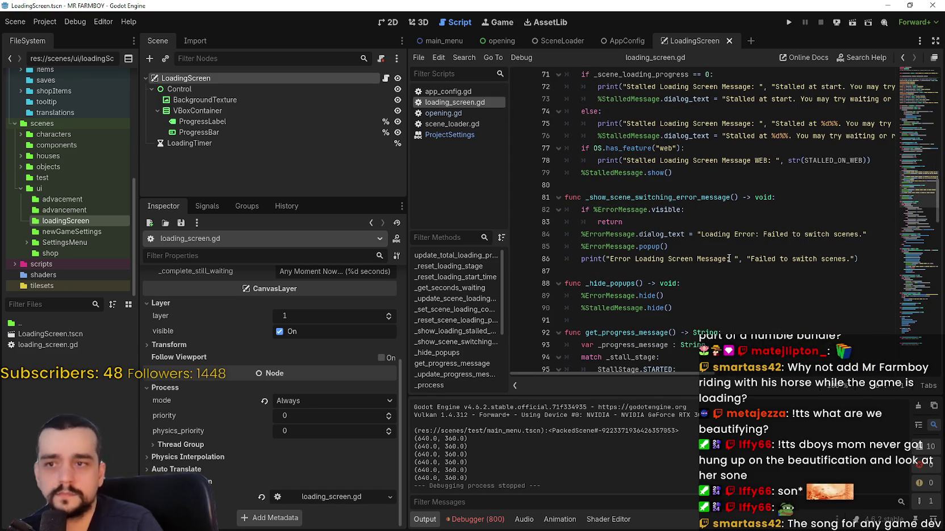
scroll(728, 259, down, 10)
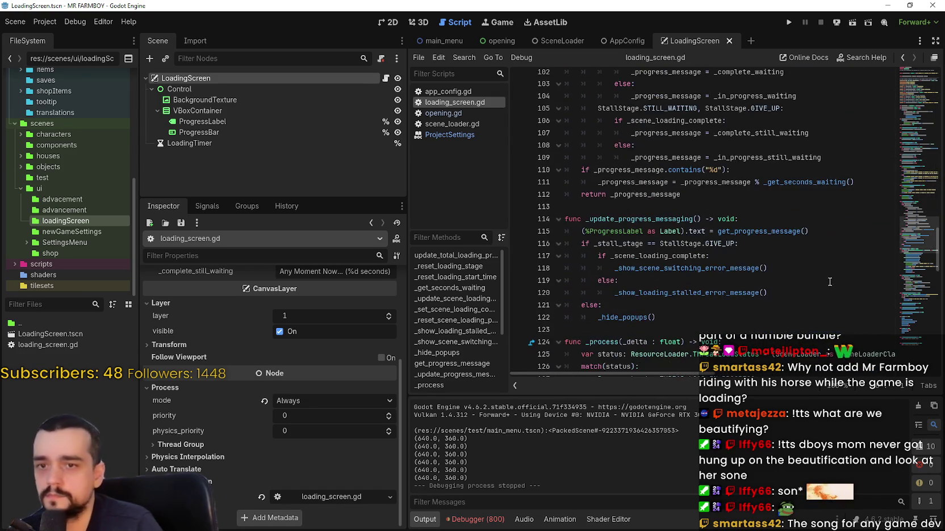
drag(896, 234, 905, 257)
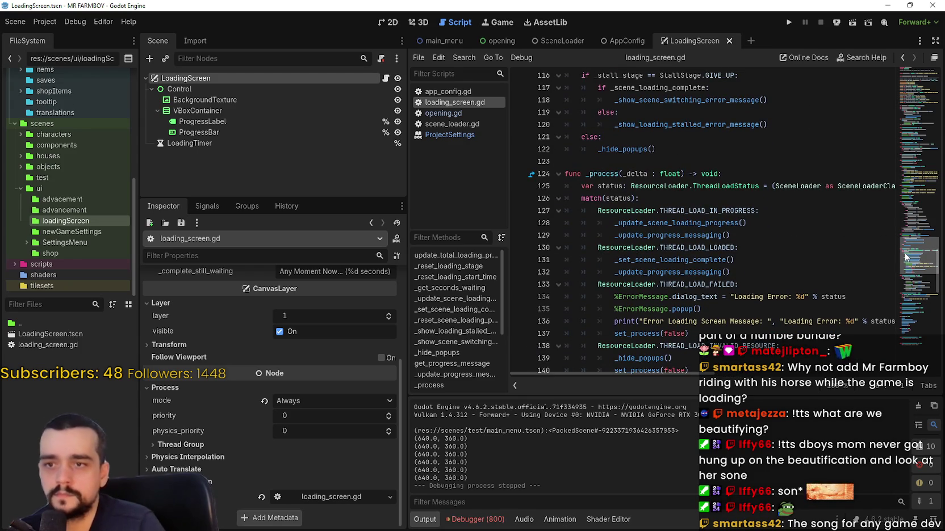
scroll(905, 256, down, 4)
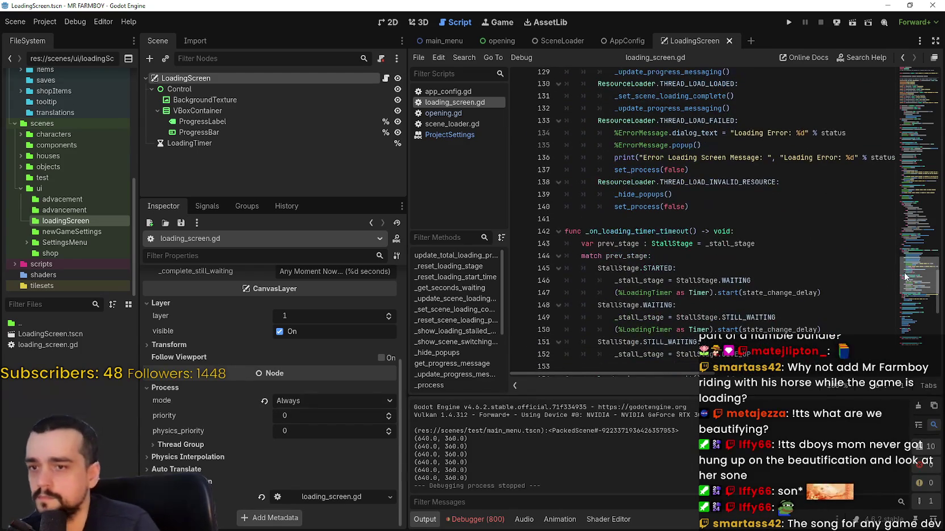
click(391, 24)
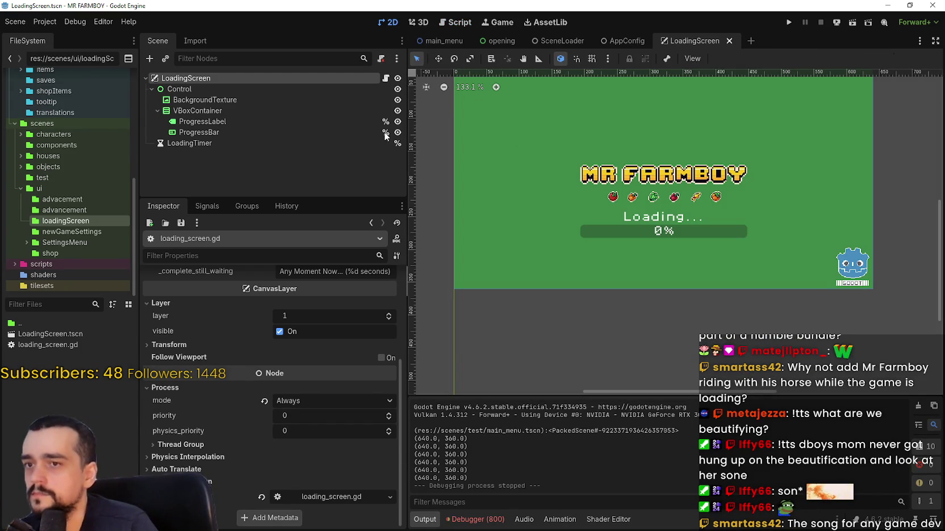
- Set the LoadingScreen canvas layer to 20, test-run the game, then select LoadingTimer
click(308, 311)
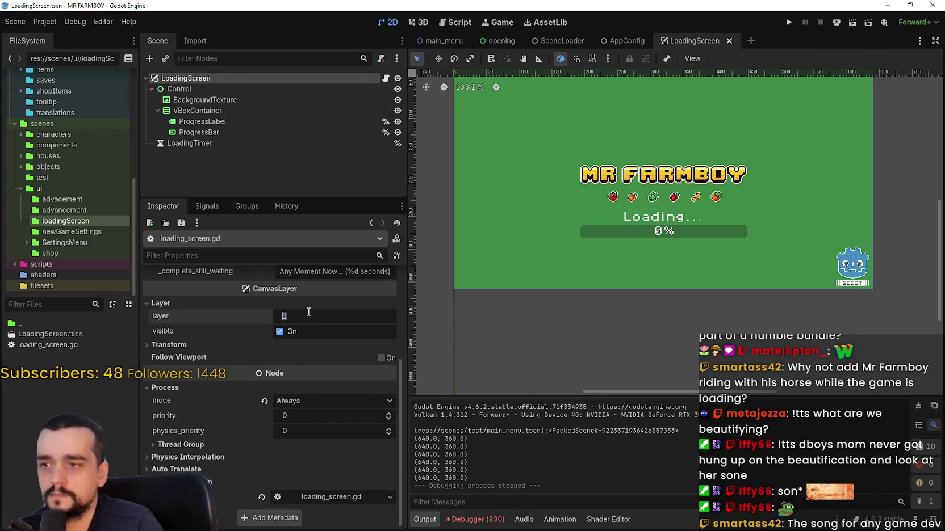
text(20)
click(788, 22)
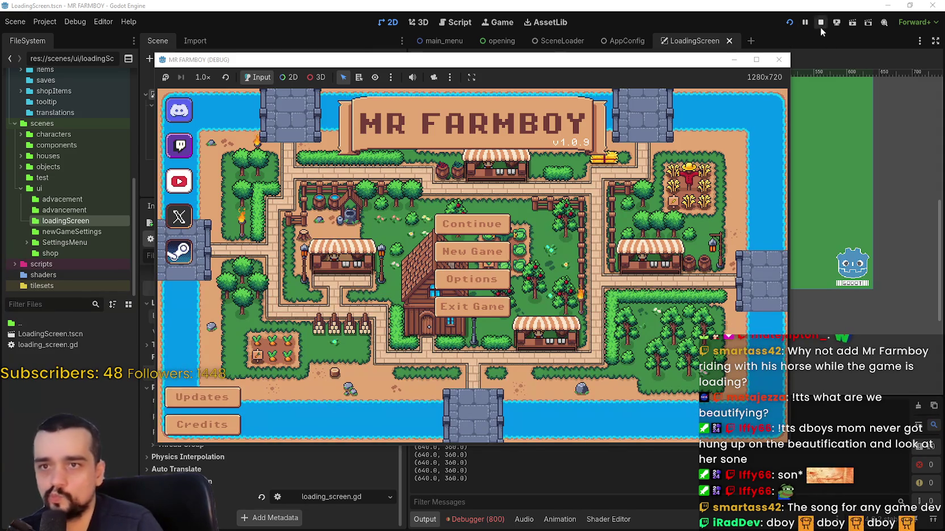
click(819, 22)
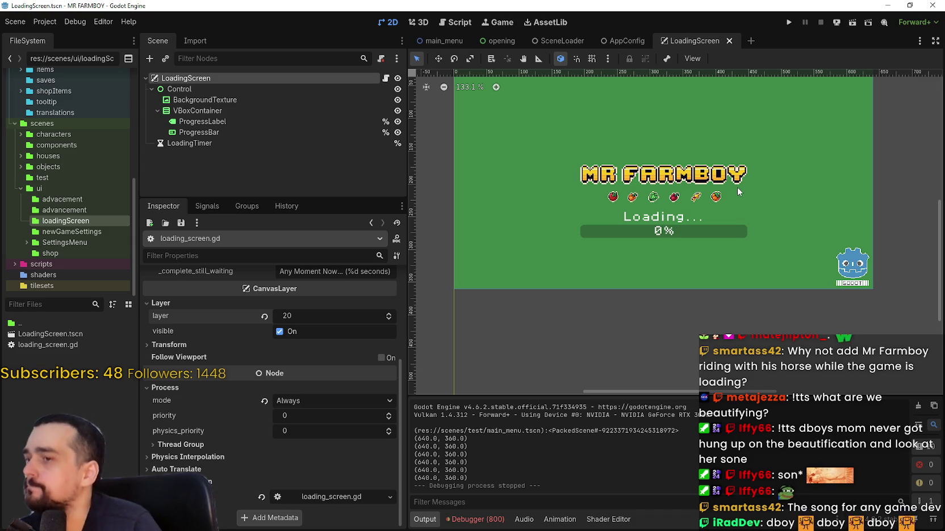
click(327, 146)
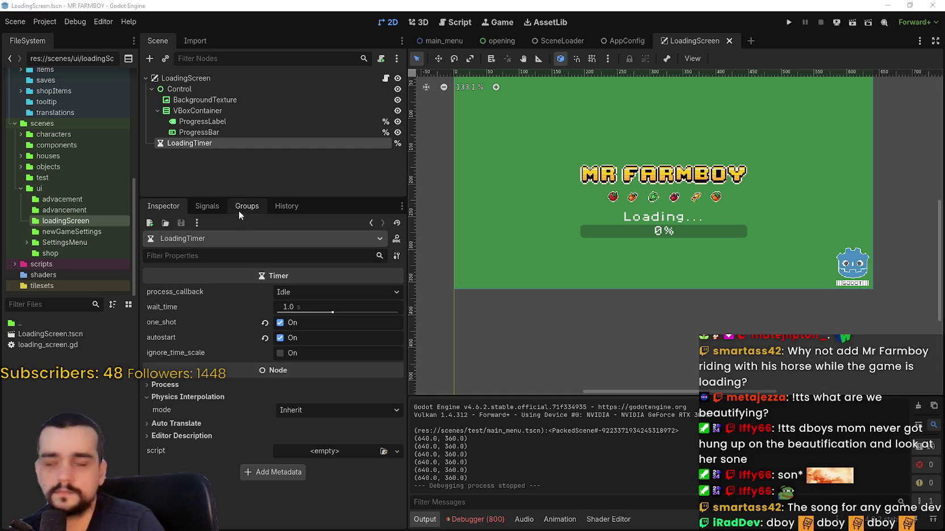
- Connect LoadingTimer's timeout signal to _on_loading_timer_timeout, then test-run and stop the game
click(215, 206)
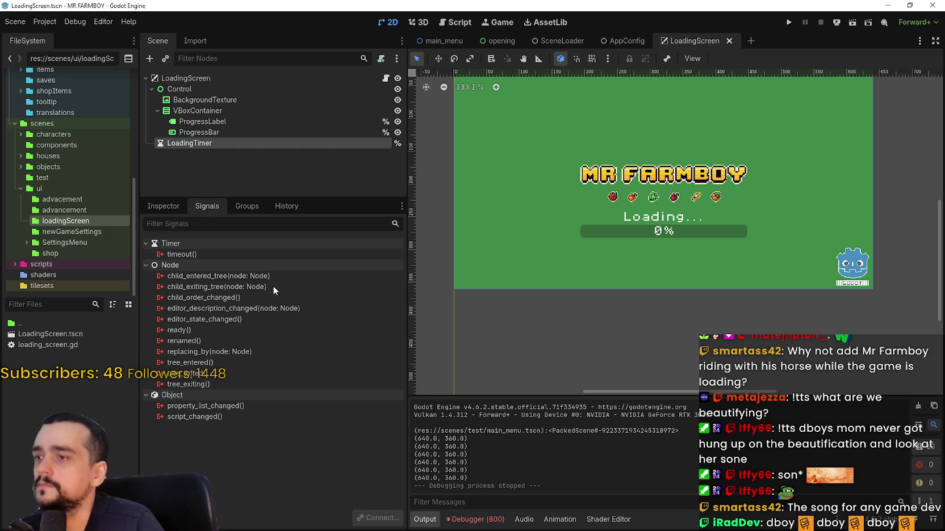
double_click(233, 253)
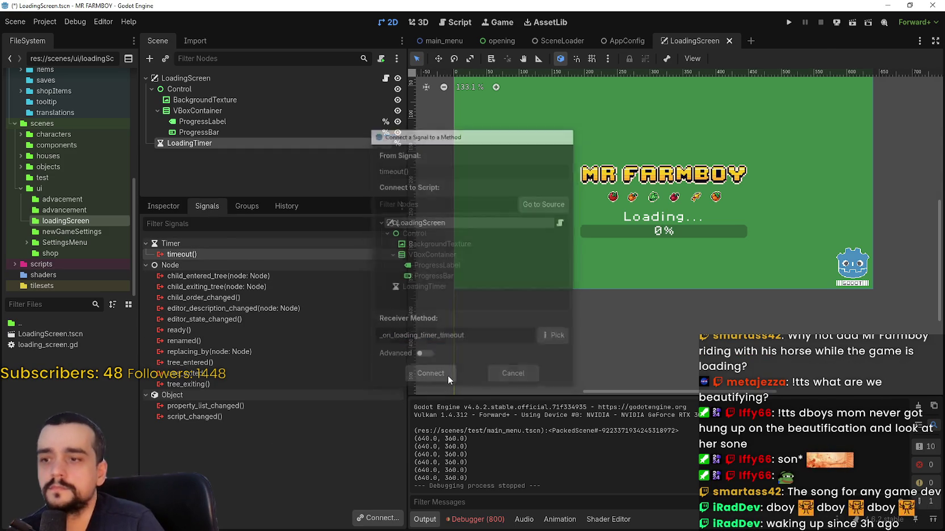
click(448, 376)
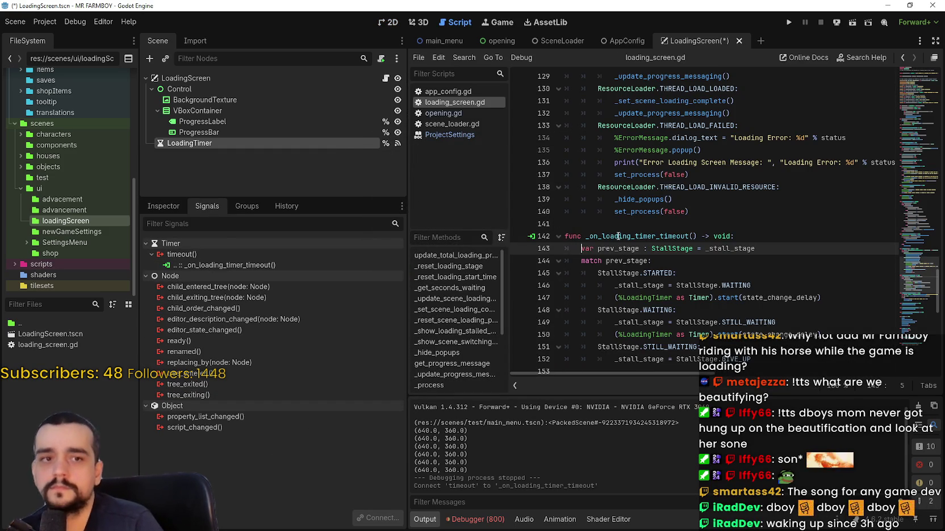
click(788, 21)
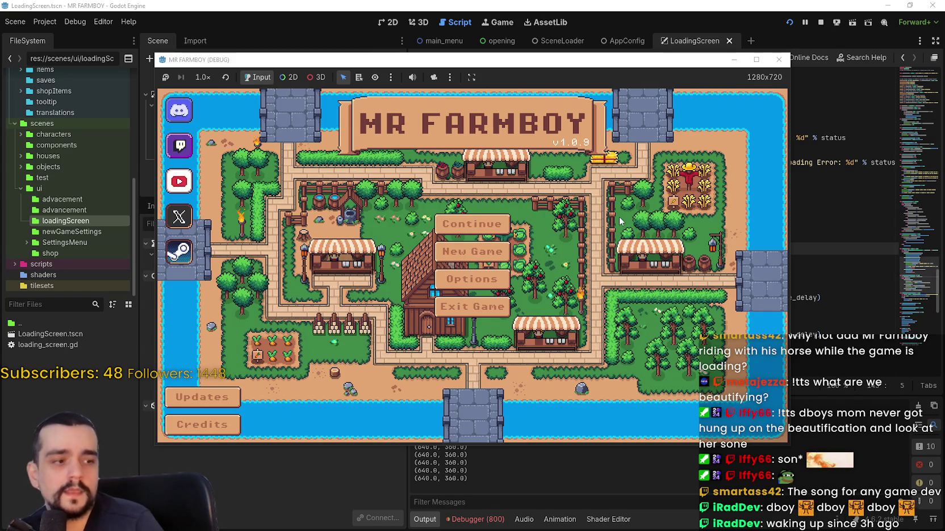
click(820, 22)
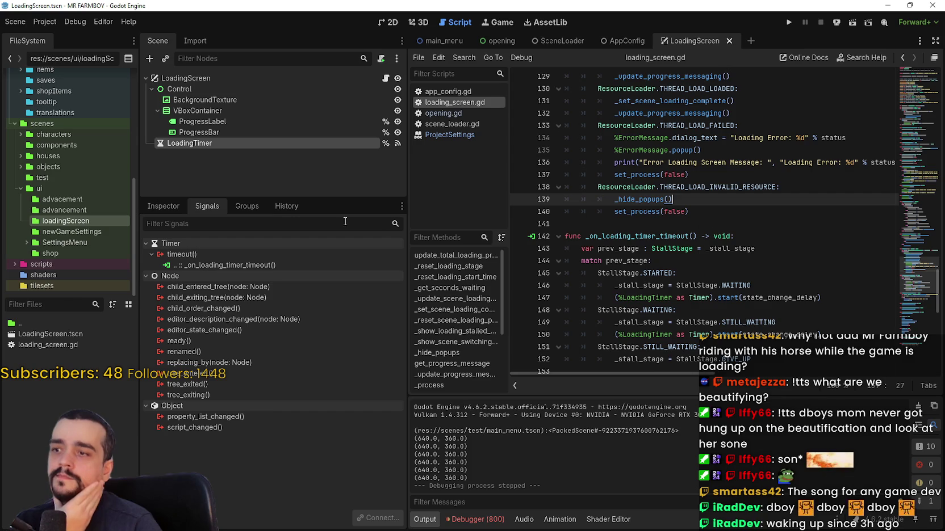
click(164, 207)
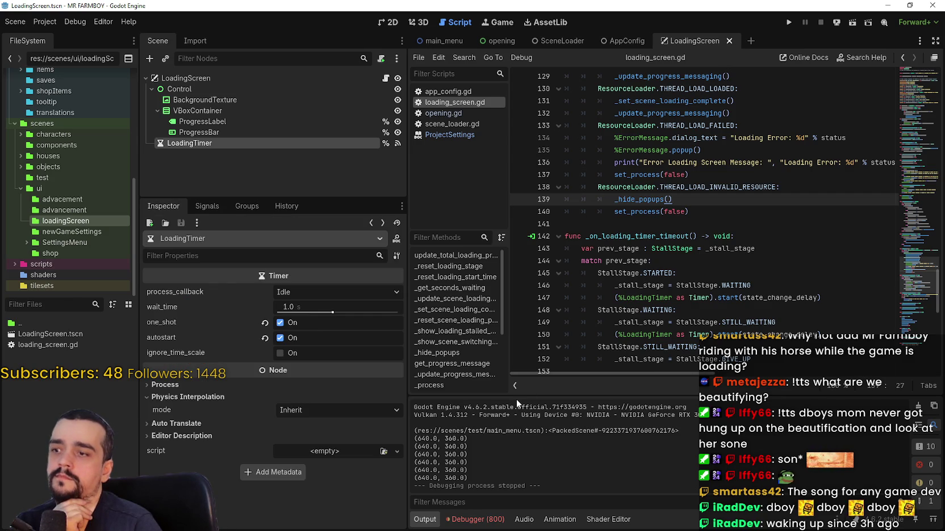
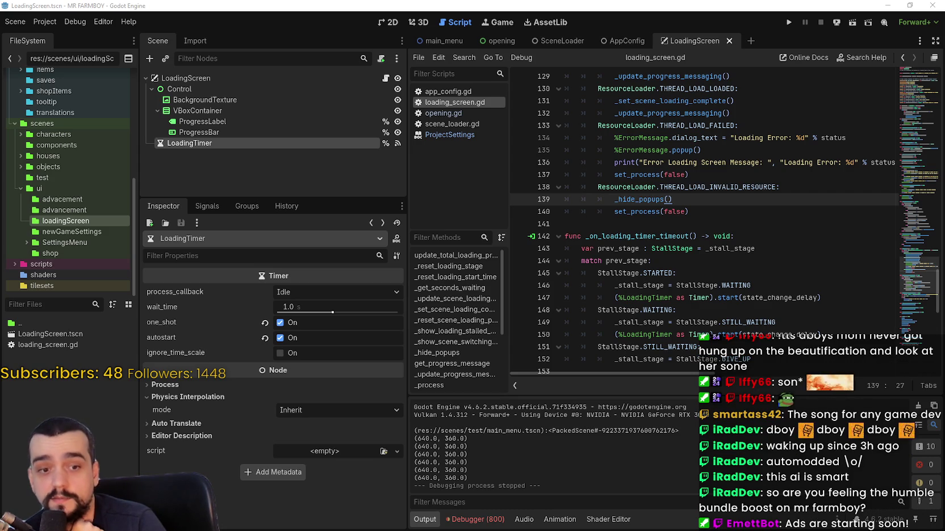
- Switch to the MR FARMBOY SteamDB charts page in Chrome and reload it
key(alt+Tab)
key(F5)
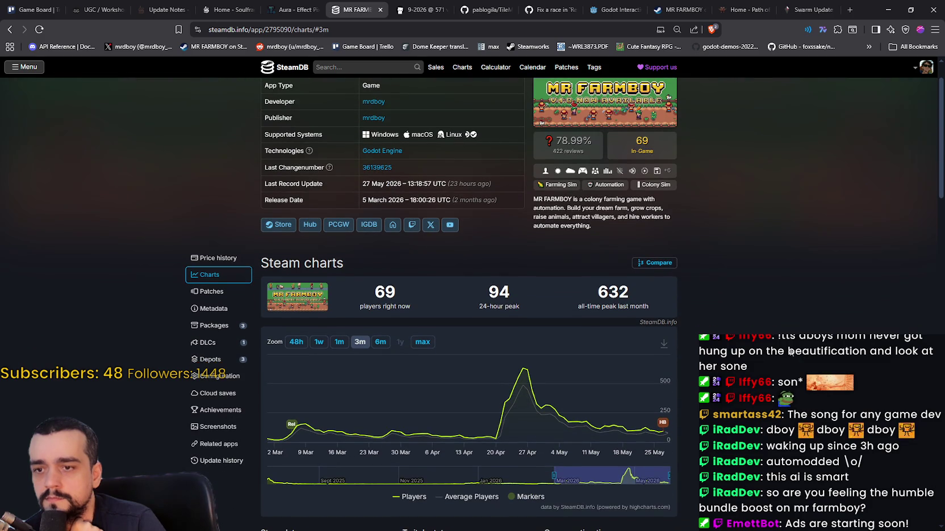
- Narrow the SteamDB player chart to the last 48 hours, then minimize Chrome
click(418, 341)
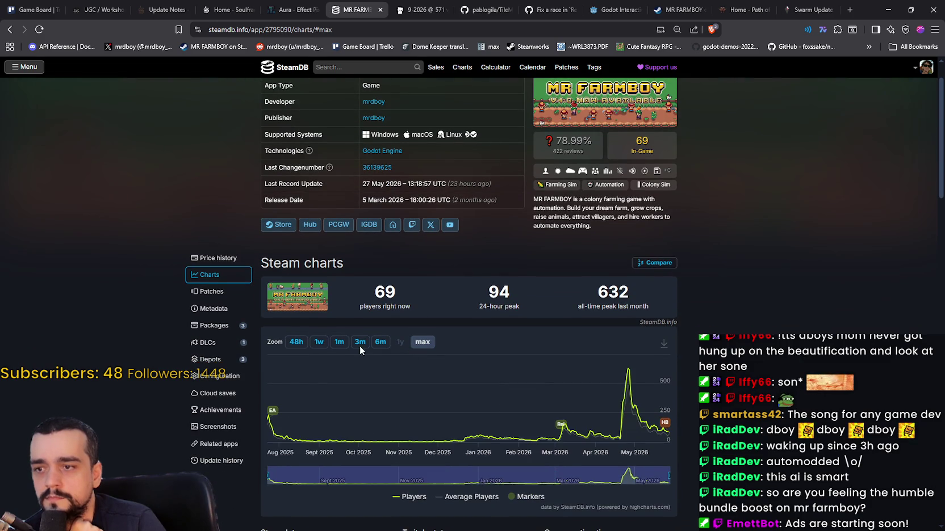
click(296, 342)
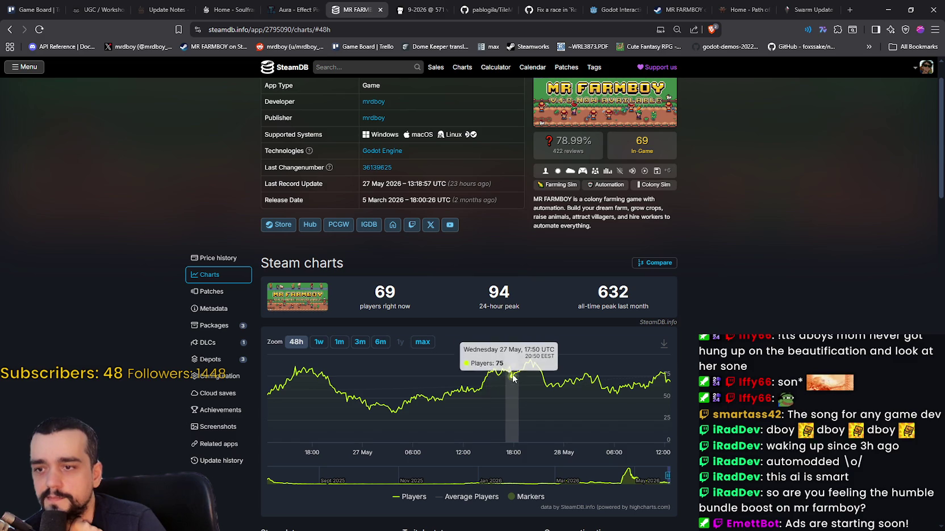
scroll(790, 256, up, 2)
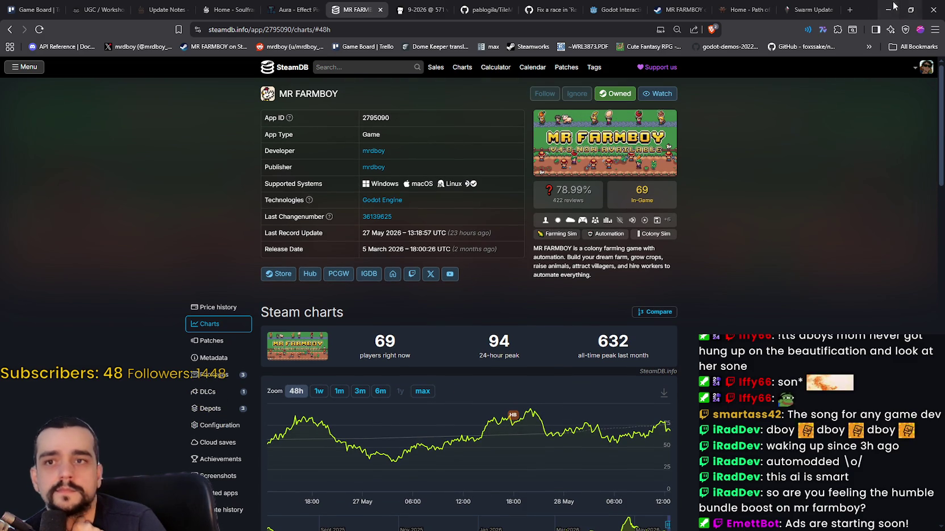
click(889, 7)
click(566, 224)
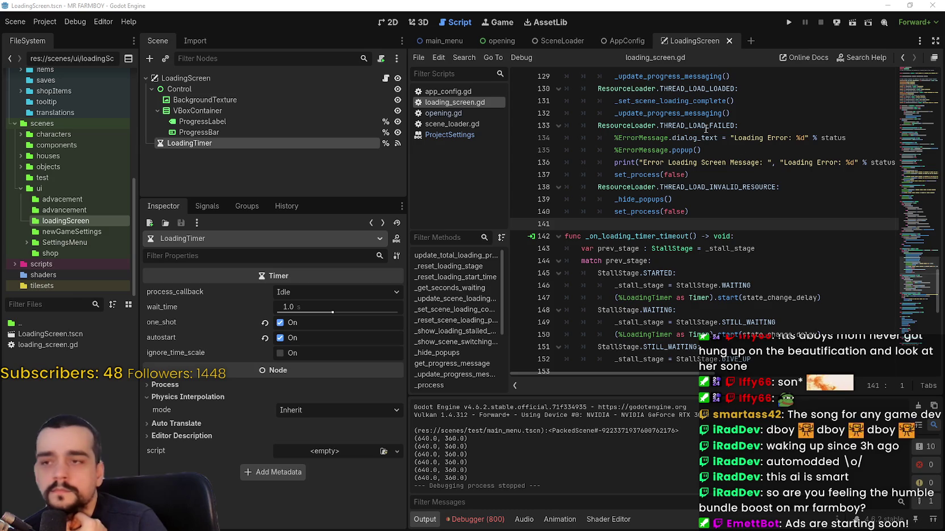
- Add a breakpoint on line 127 of loading_screen.gd and run the game
click(708, 213)
scroll(709, 233, up, 4)
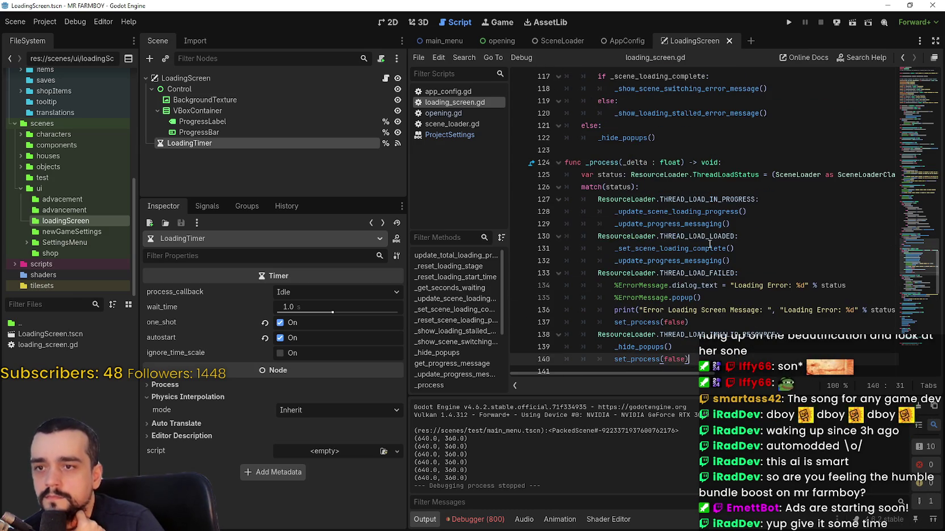
scroll(711, 243, up, 2)
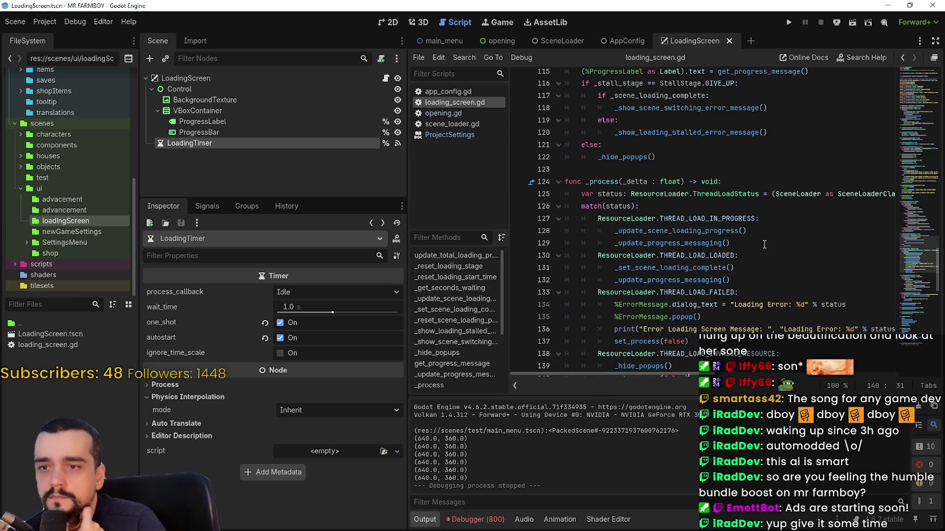
click(764, 245)
click(518, 218)
click(707, 208)
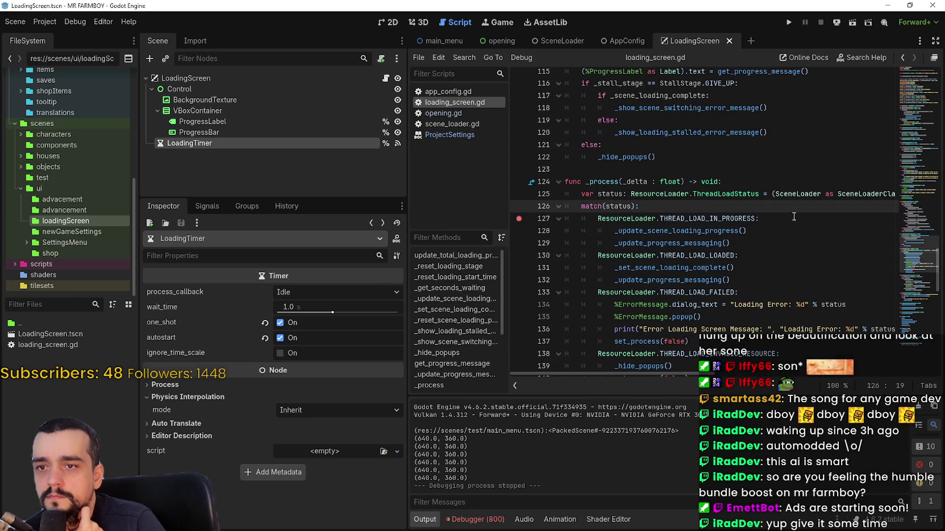
scroll(778, 373, right, 3)
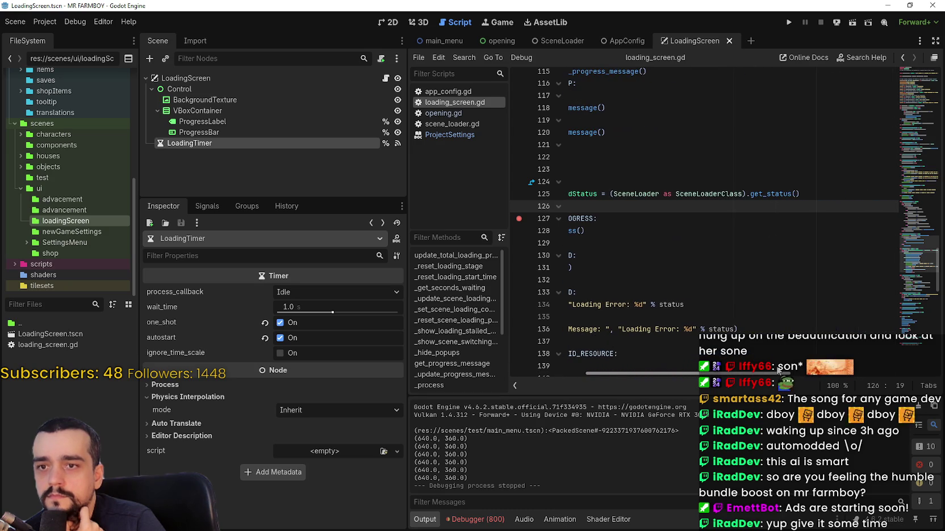
scroll(779, 370, left, 3)
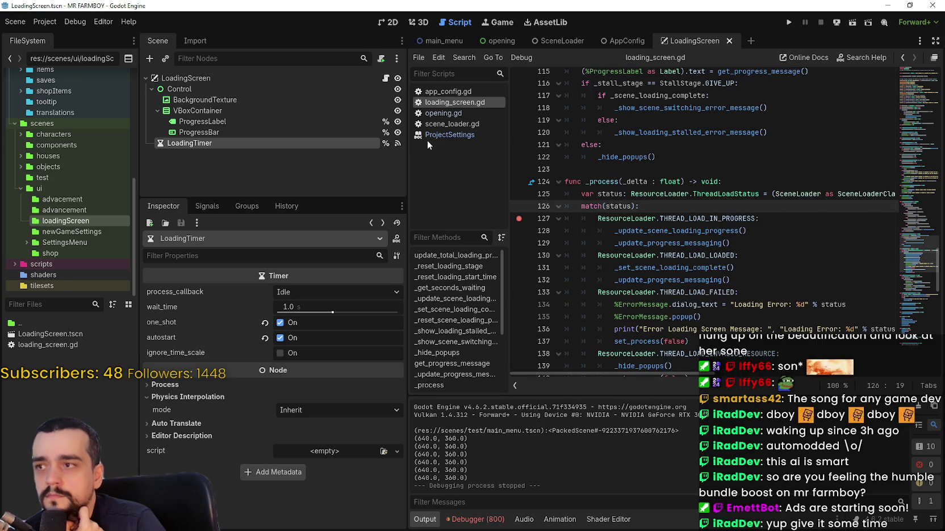
click(788, 22)
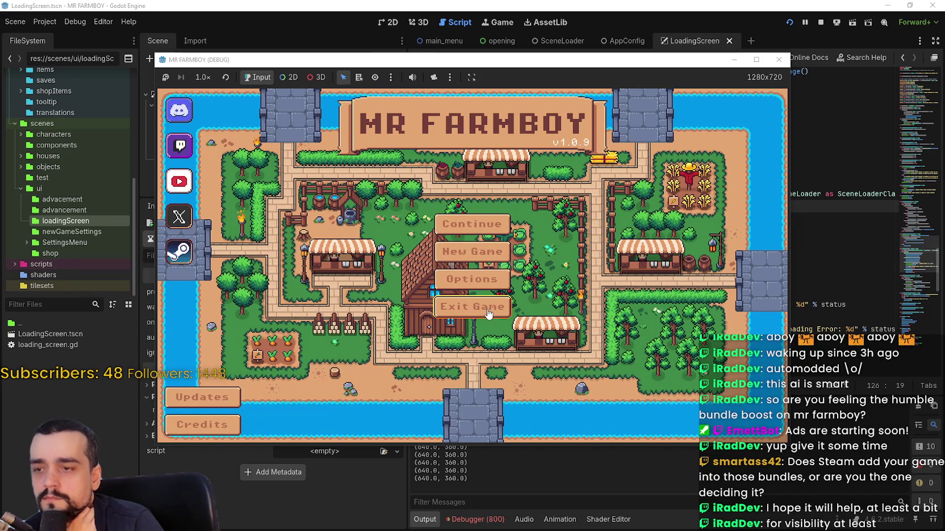
- Stop the game and inspect the LoadingScreen and AppConfig scene nodes
click(821, 23)
click(306, 78)
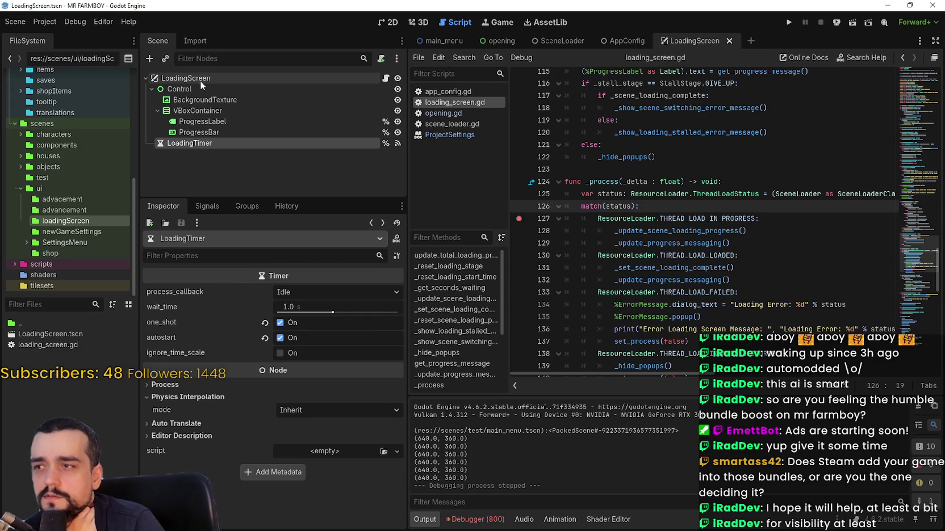
scroll(335, 346, up, 3)
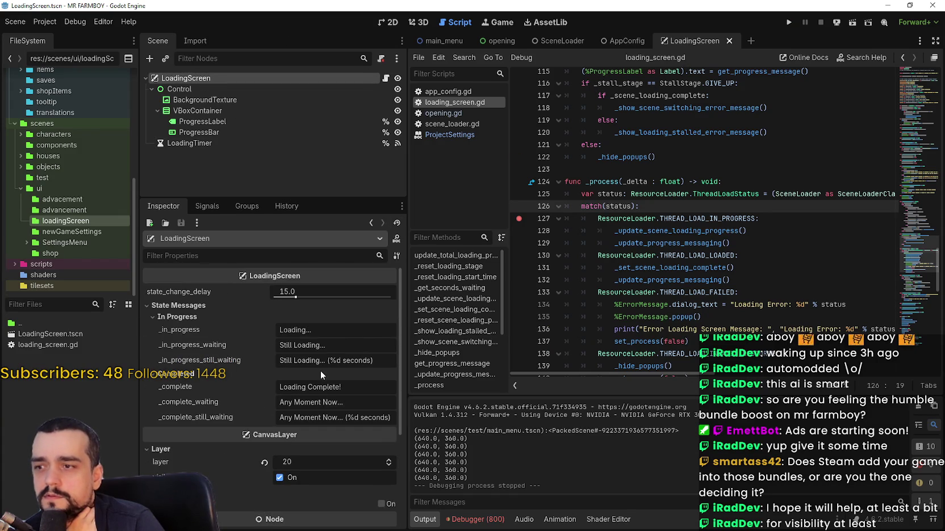
click(622, 40)
click(234, 79)
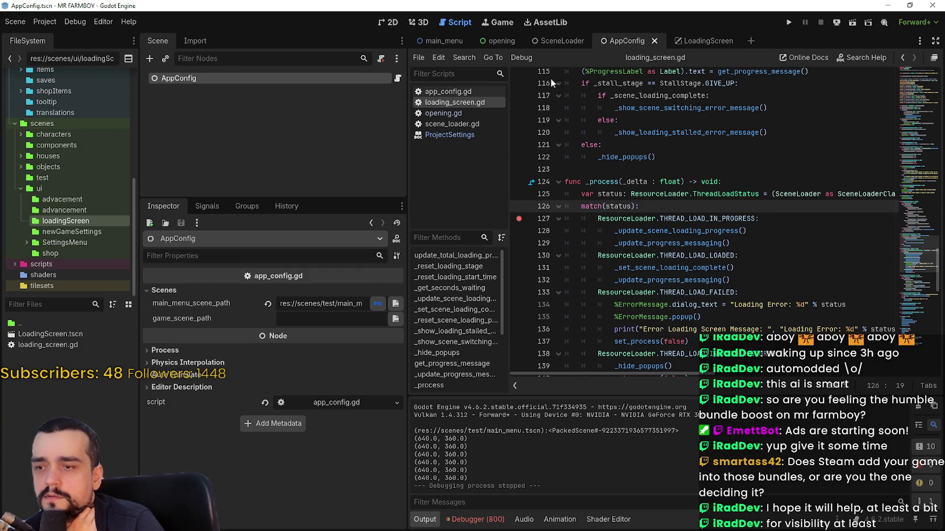
- Enable debug_enabled in the SceneLoader's Debug properties and run the game again
click(562, 41)
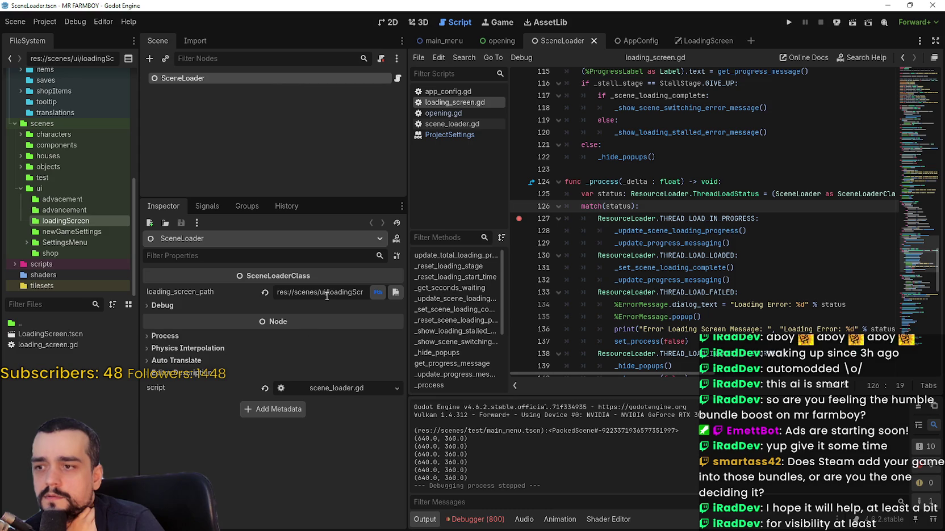
click(207, 307)
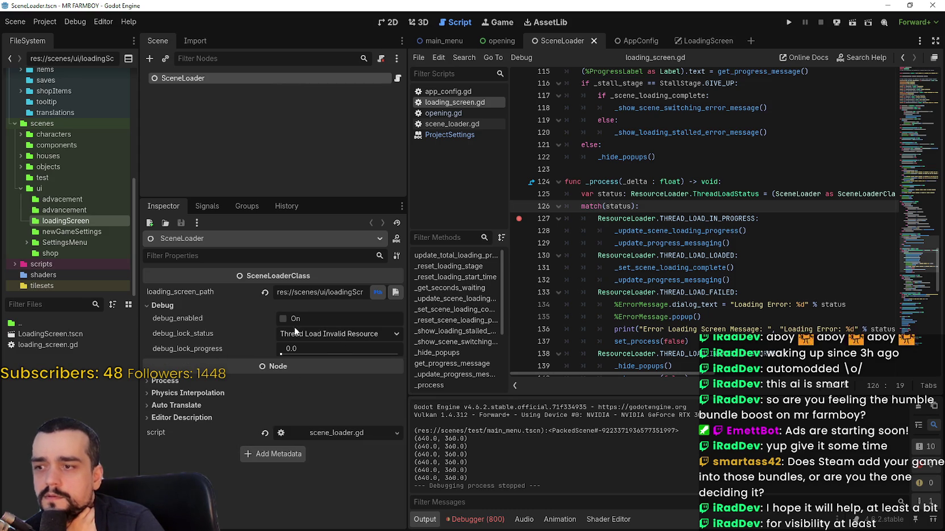
click(282, 319)
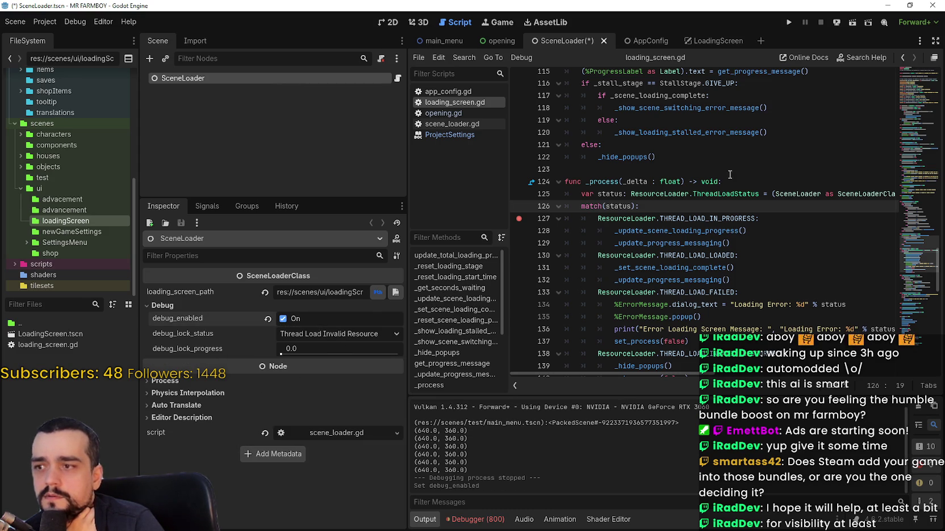
click(788, 24)
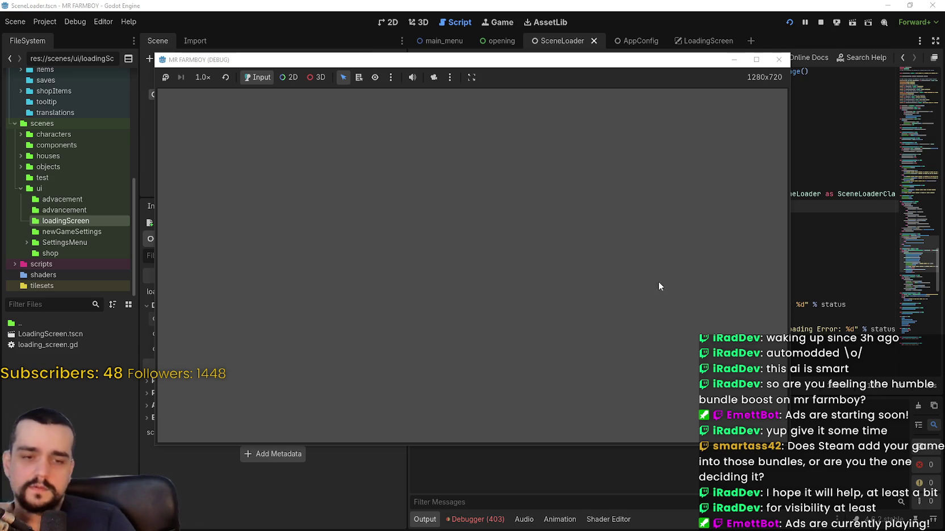
- Return to the editor, scroll through loading_screen.gd, and stop the debug-locked run
key(alt+Tab)
scroll(705, 247, up, 10)
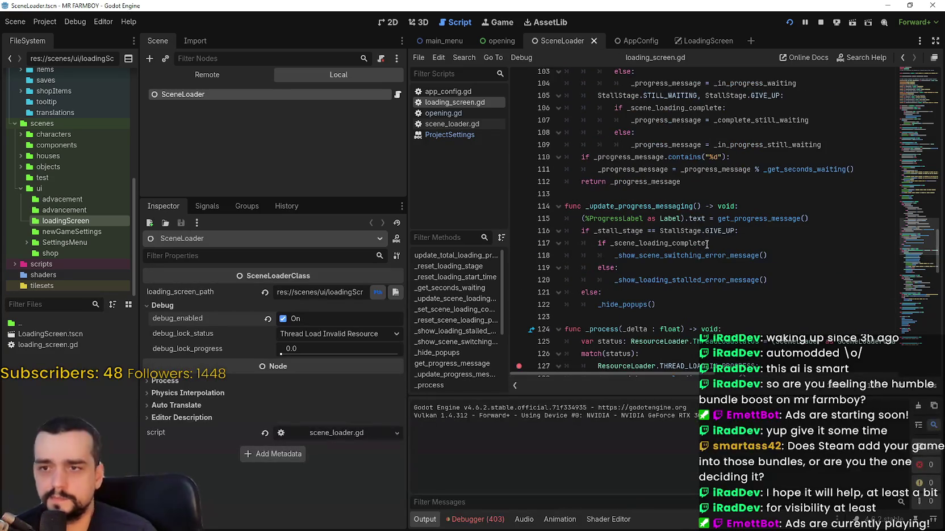
scroll(692, 226, up, 7)
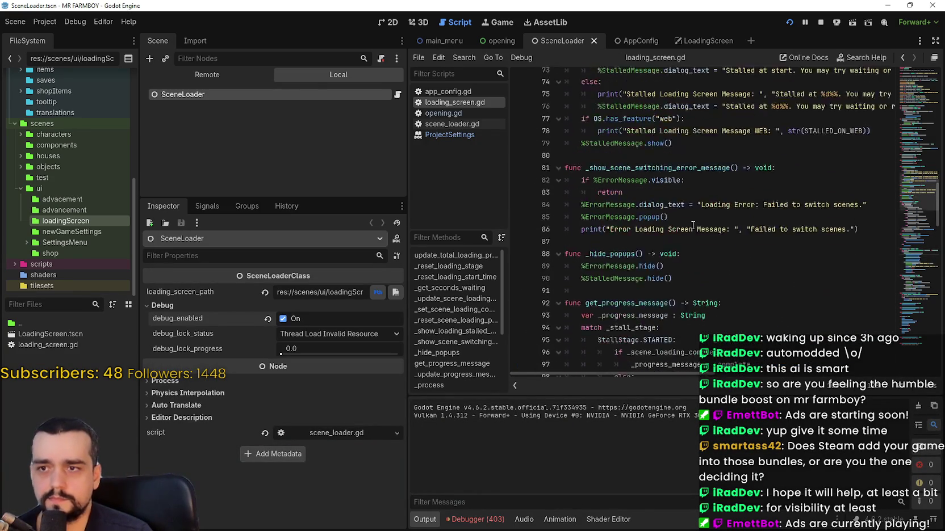
scroll(758, 278, up, 1)
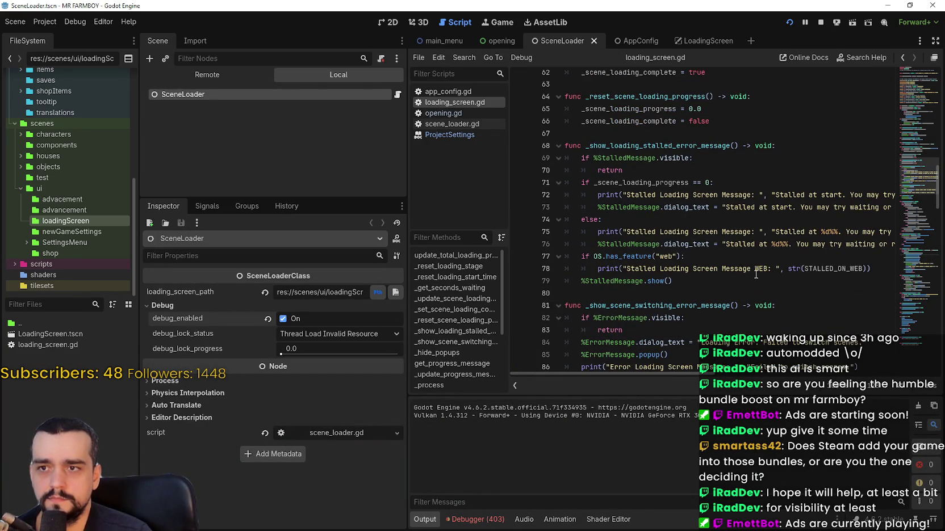
scroll(749, 258, up, 8)
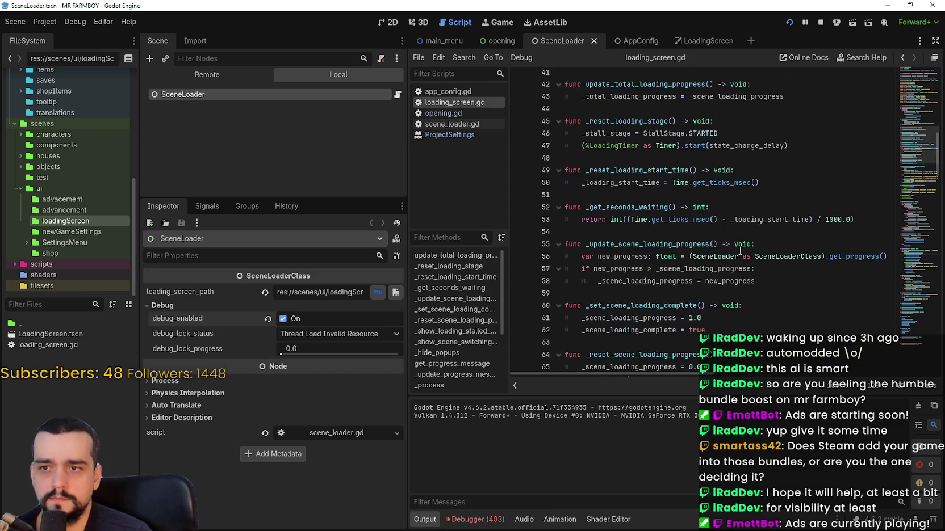
scroll(740, 250, up, 9)
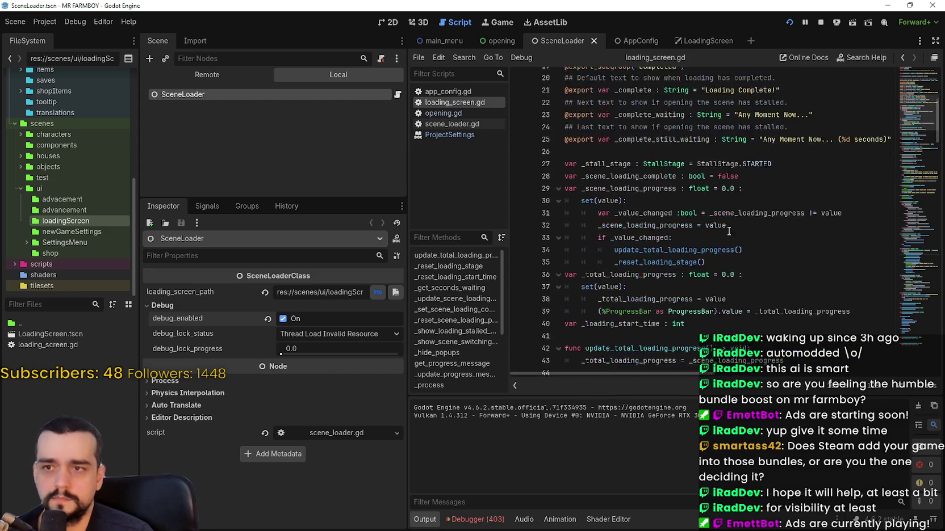
scroll(726, 241, up, 2)
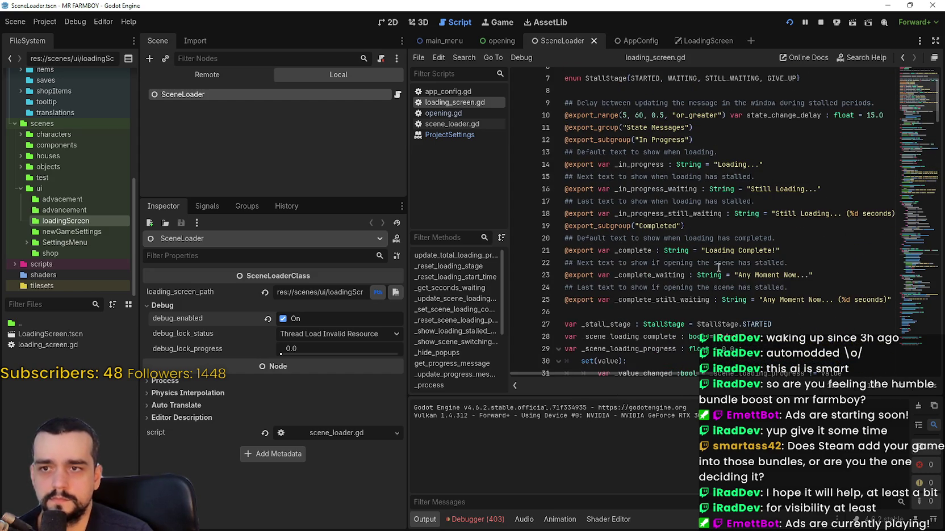
scroll(718, 267, up, 2)
scroll(719, 244, down, 7)
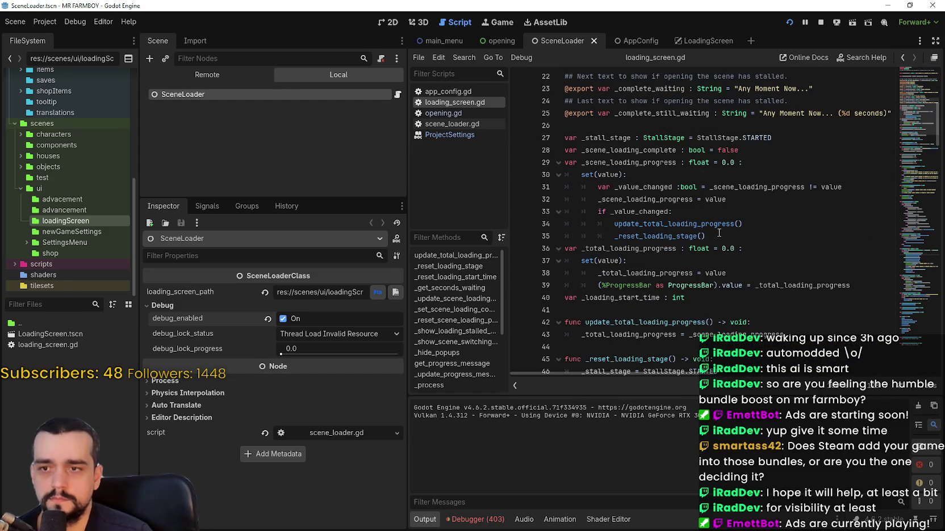
click(822, 22)
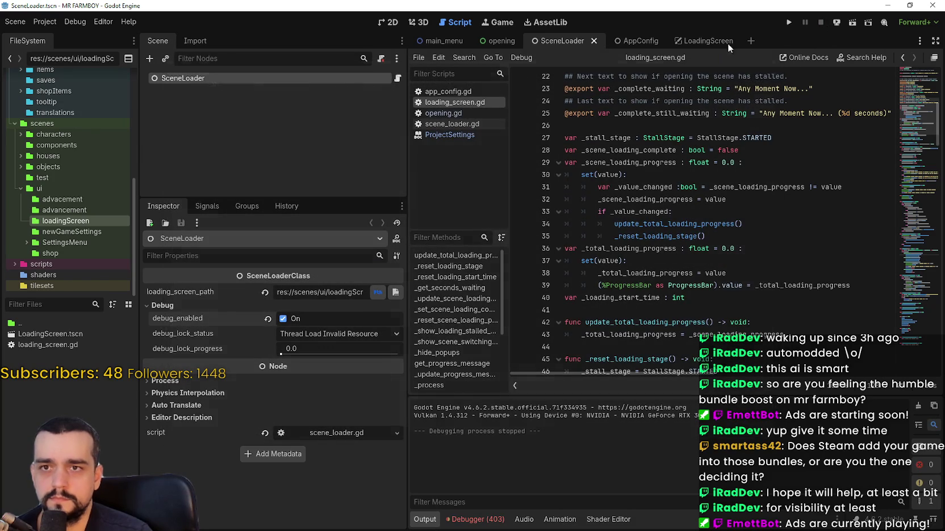
- Run the game, reposition and resize its window, then stop it
click(788, 22)
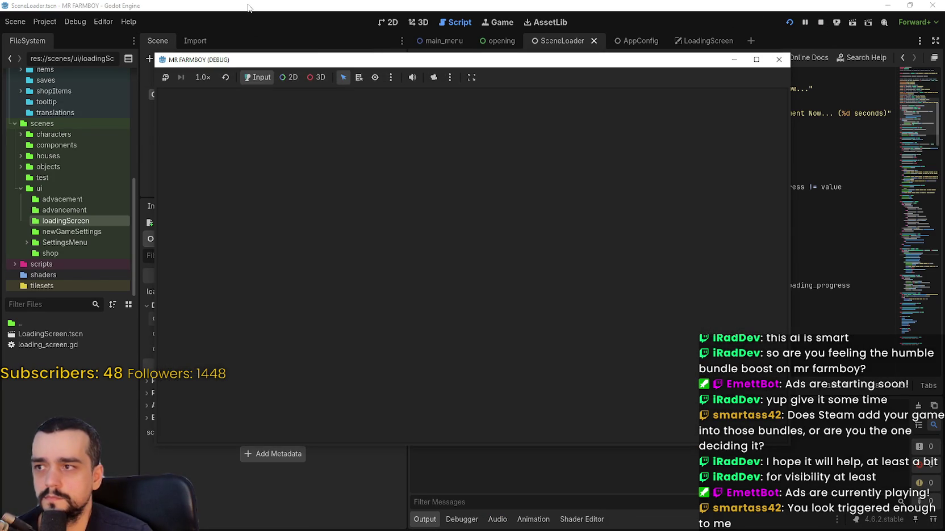
click(248, 8)
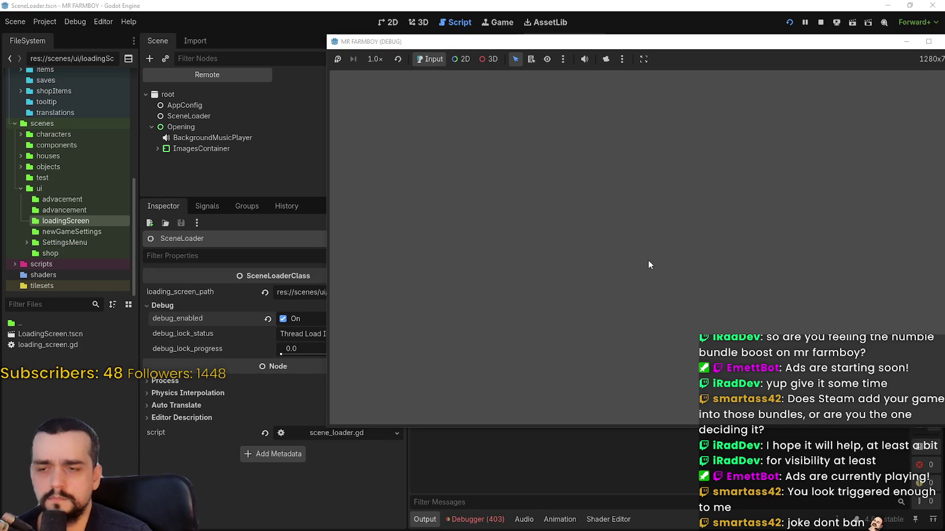
click(760, 45)
mouse_move(760, 46)
mouse_down()
mouse_move(726, 29)
mouse_move(698, 113)
mouse_move(710, 76)
mouse_move(712, 233)
mouse_move(712, 107)
mouse_up()
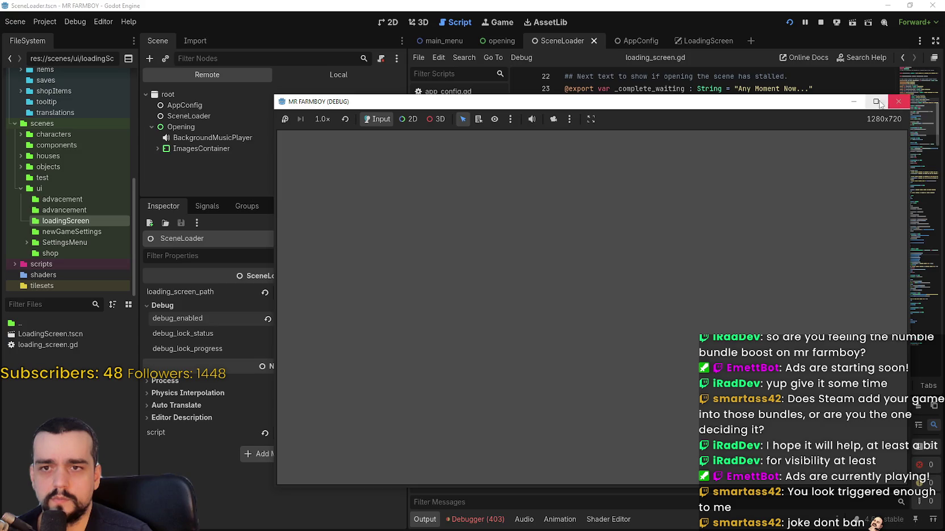
click(881, 104)
click(909, 5)
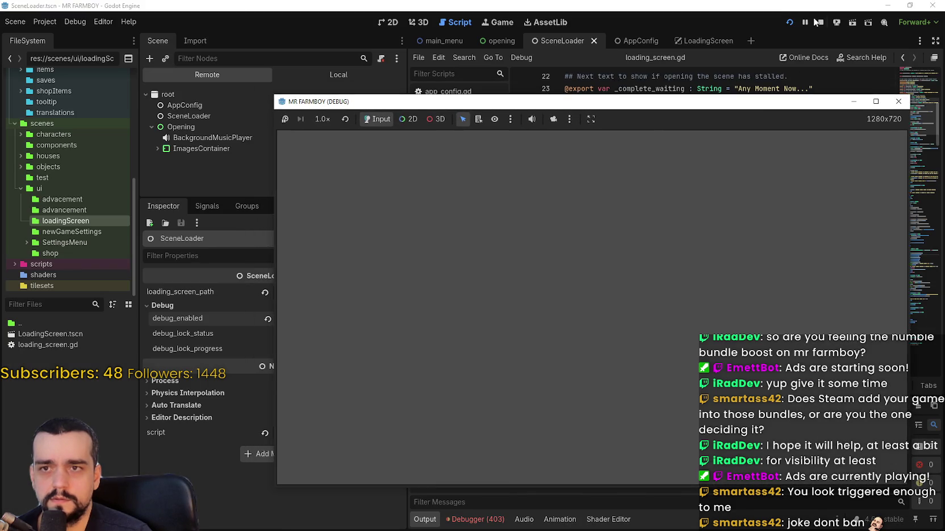
click(821, 23)
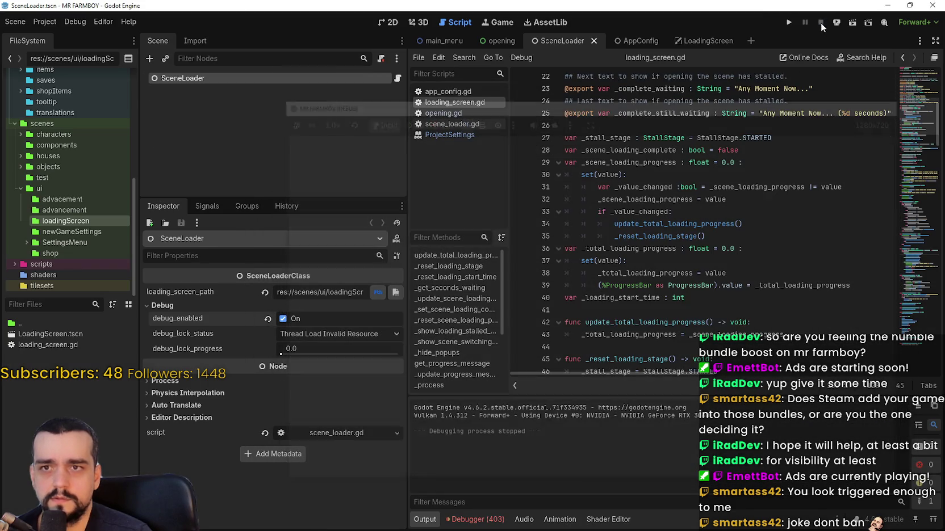
- Relaunch the game, move its window aside to view the remote scene tree, then close it
click(789, 22)
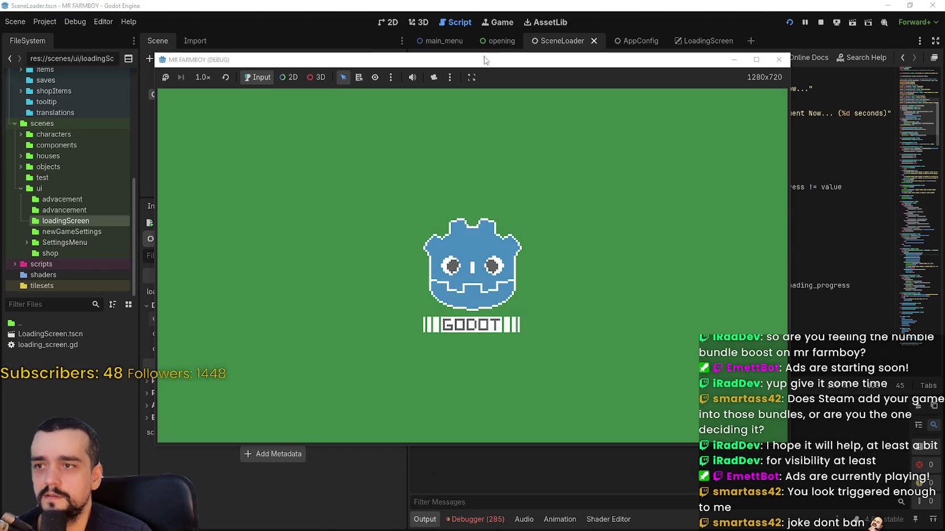
drag(484, 59, 617, 67)
click(171, 83)
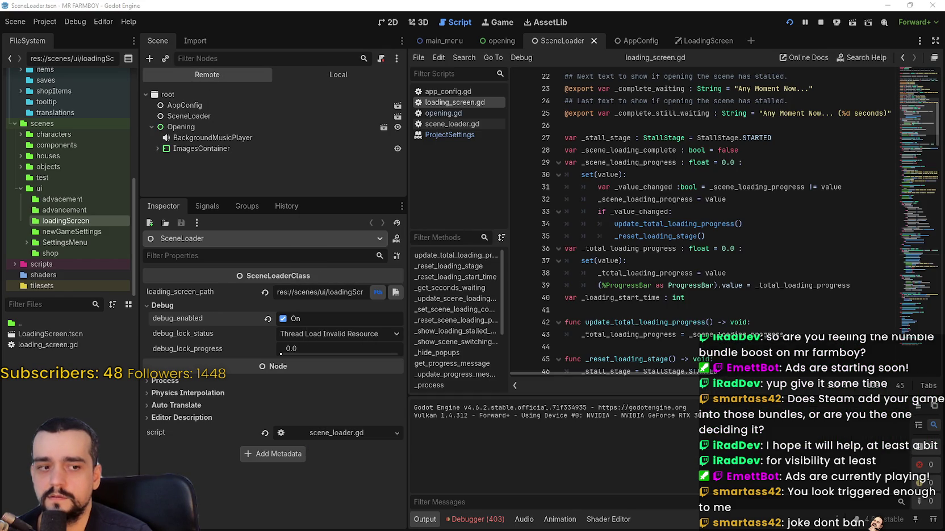
key(alt+Tab)
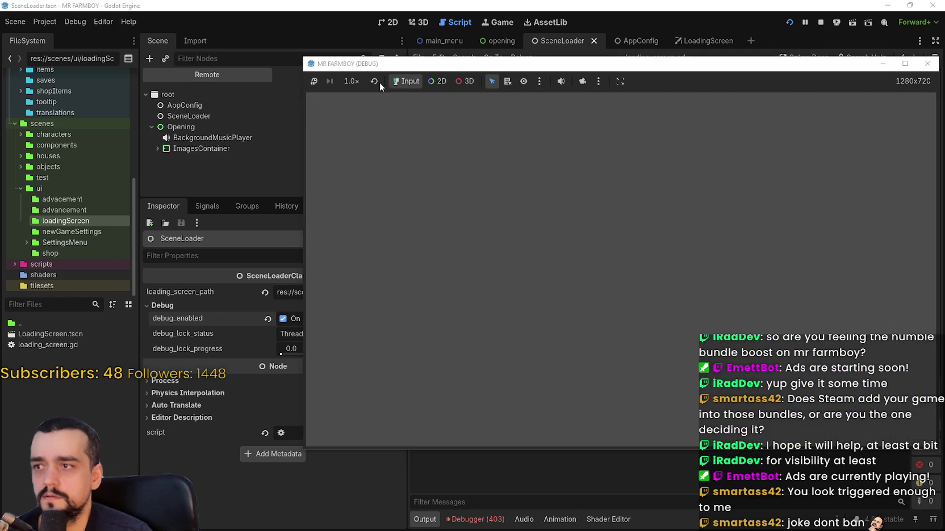
drag(375, 62, 292, 59)
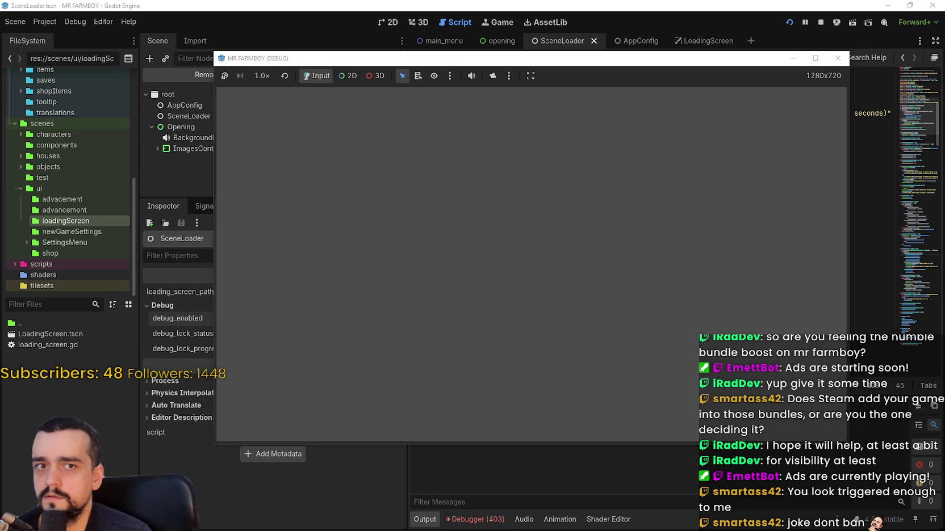
click(820, 22)
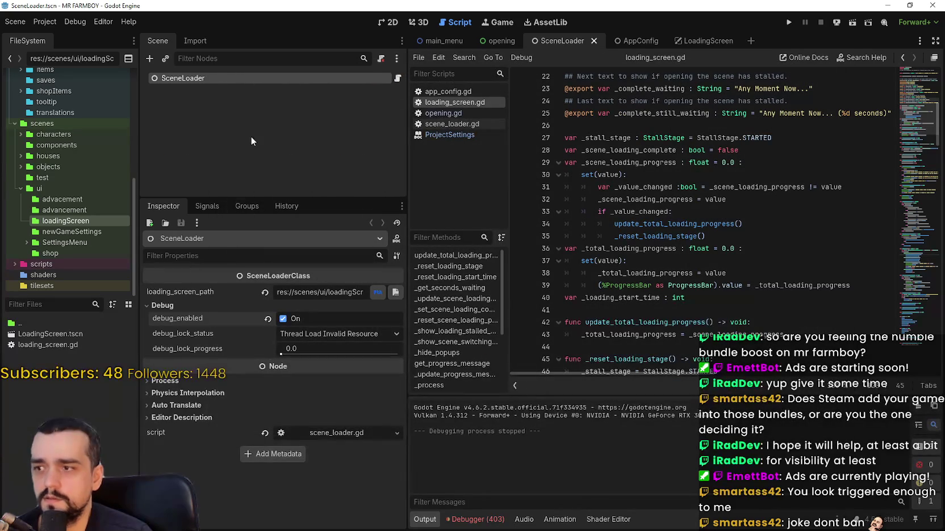
- Turn off SceneLoader's debug_enabled and run the game again
click(283, 318)
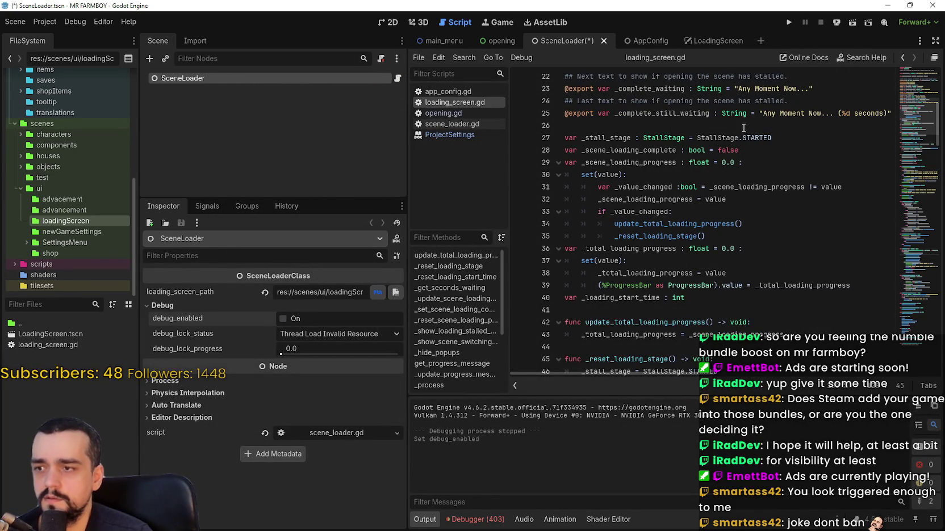
click(790, 22)
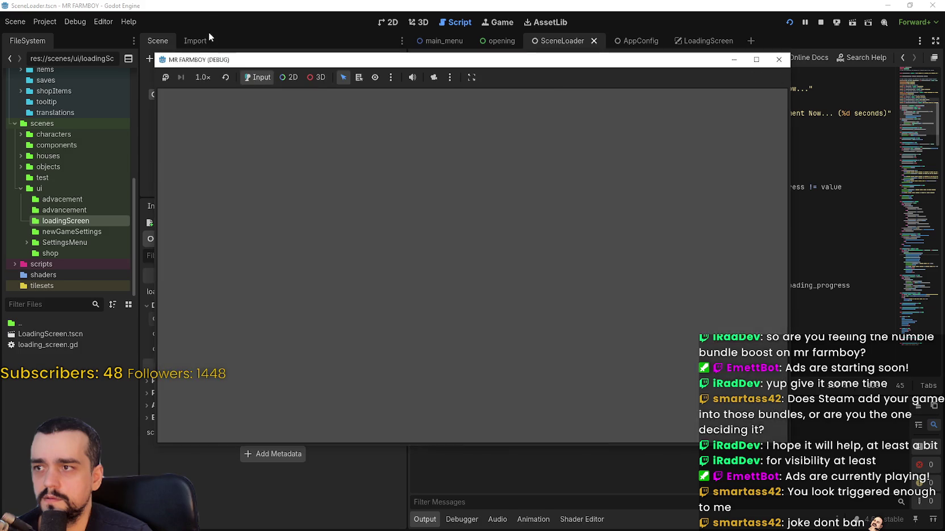
click(208, 32)
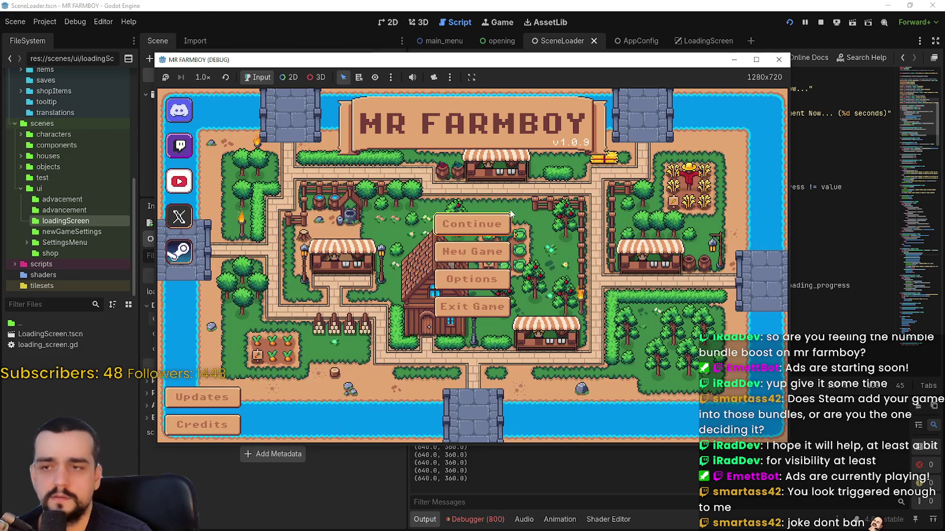
- Move the game window aside to watch the main menu load, then stop the run with F8
drag(221, 59, 448, 59)
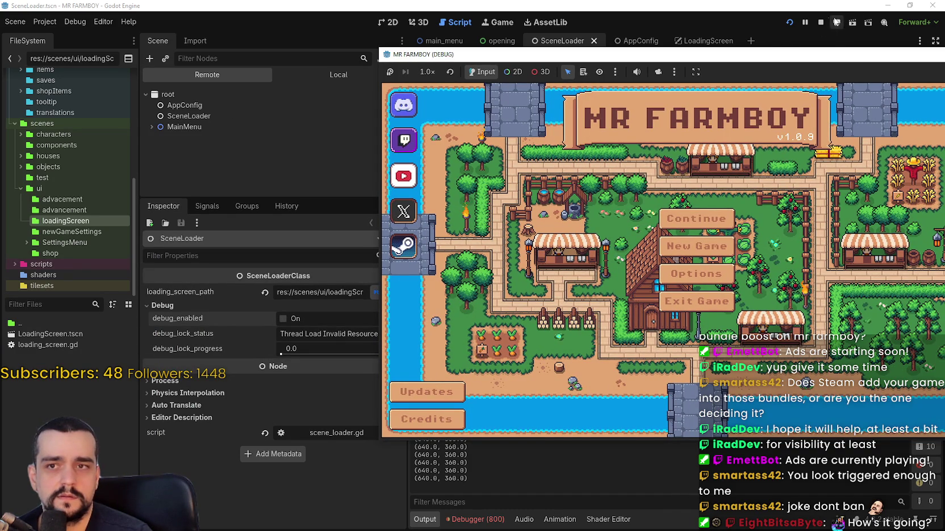
key(F8)
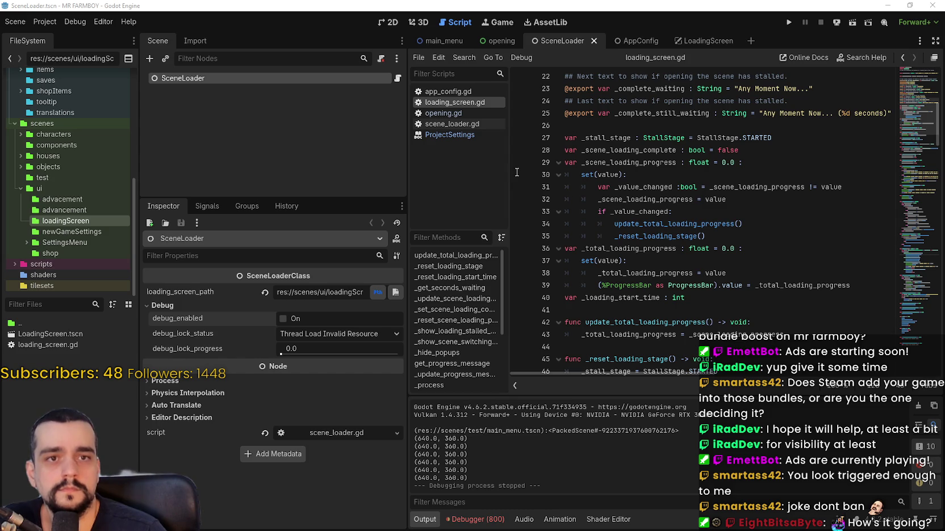
- Review loading_screen.gd around line 31 and switch between the open scene tabs
click(581, 186)
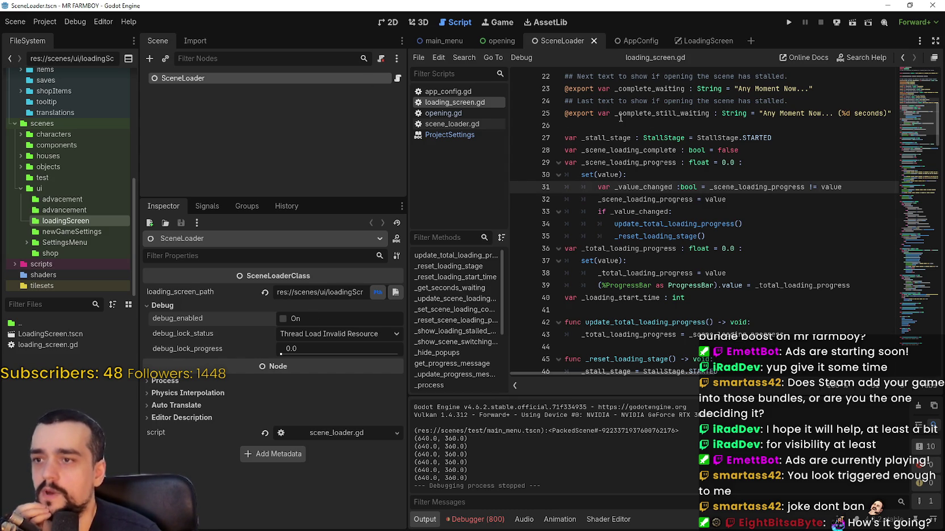
scroll(692, 197, down, 3)
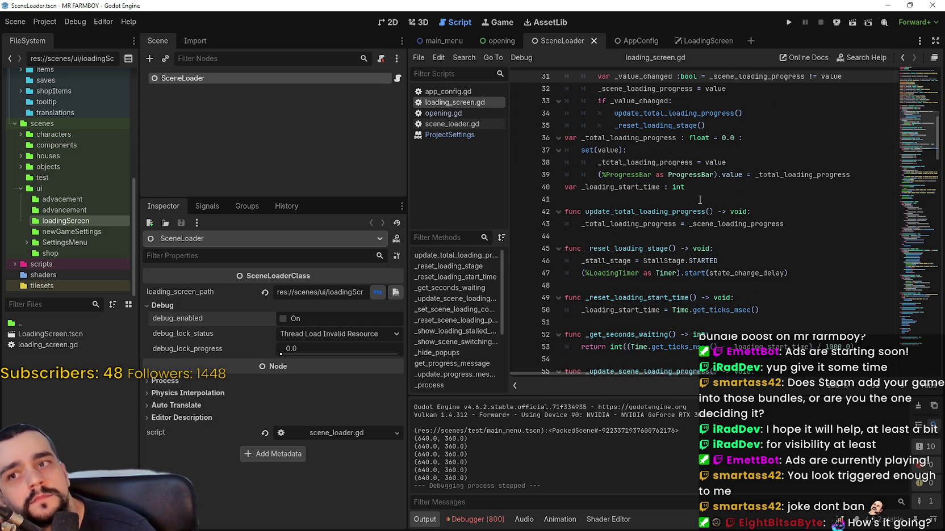
click(633, 39)
click(526, 42)
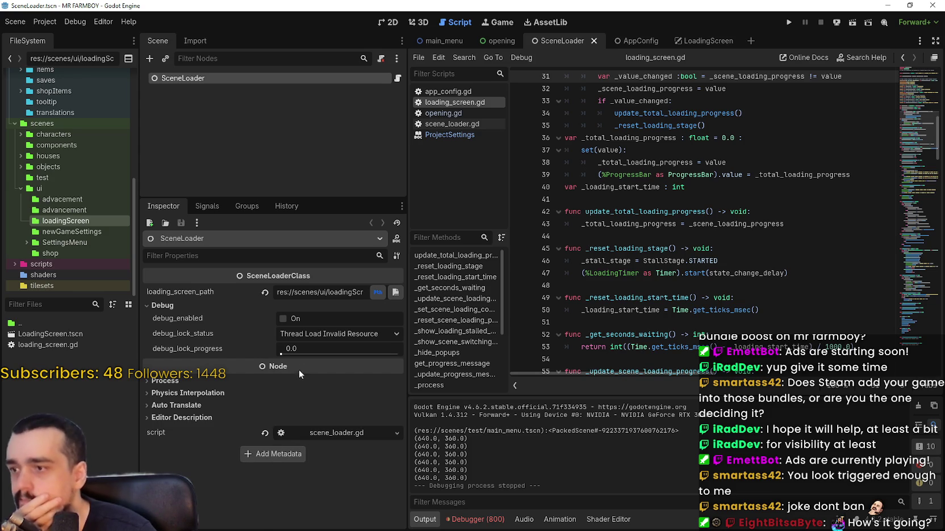
- Open the Opening scene's opening.gd and read how _load_next_scene uses main_menu_scene_path
click(491, 43)
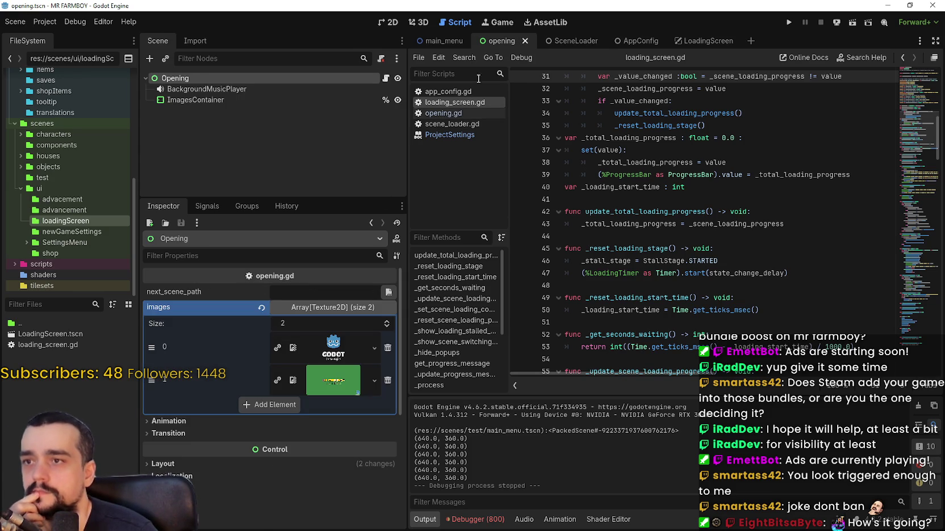
click(387, 79)
click(849, 203)
scroll(813, 253, down, 5)
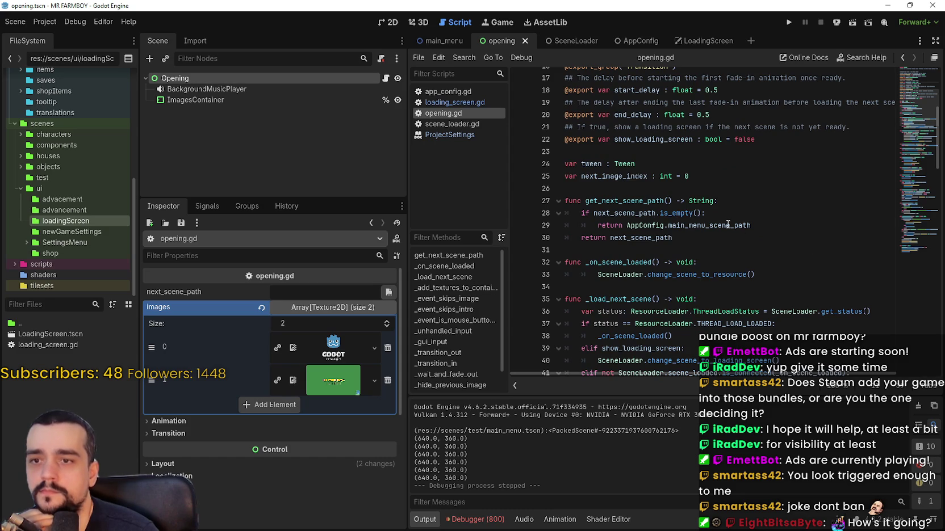
double_click(728, 224)
scroll(793, 280, down, 3)
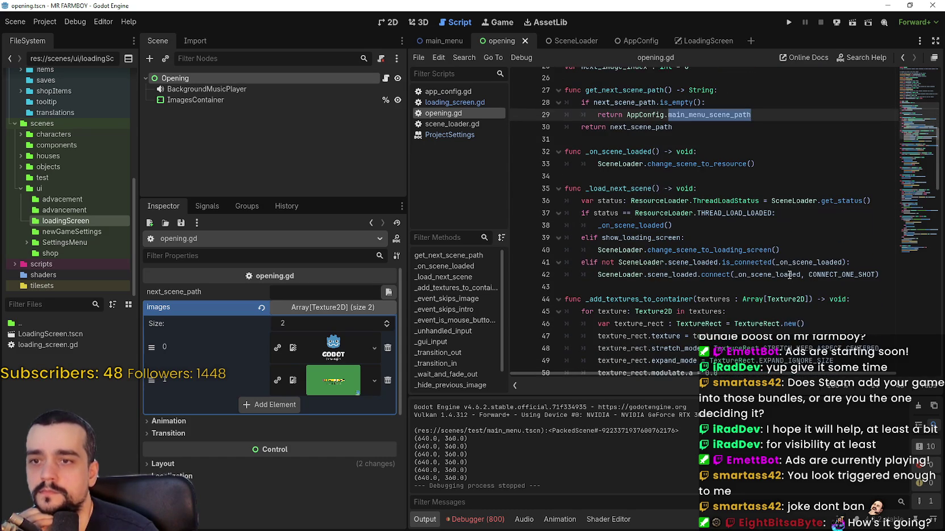
mouse_move(788, 271)
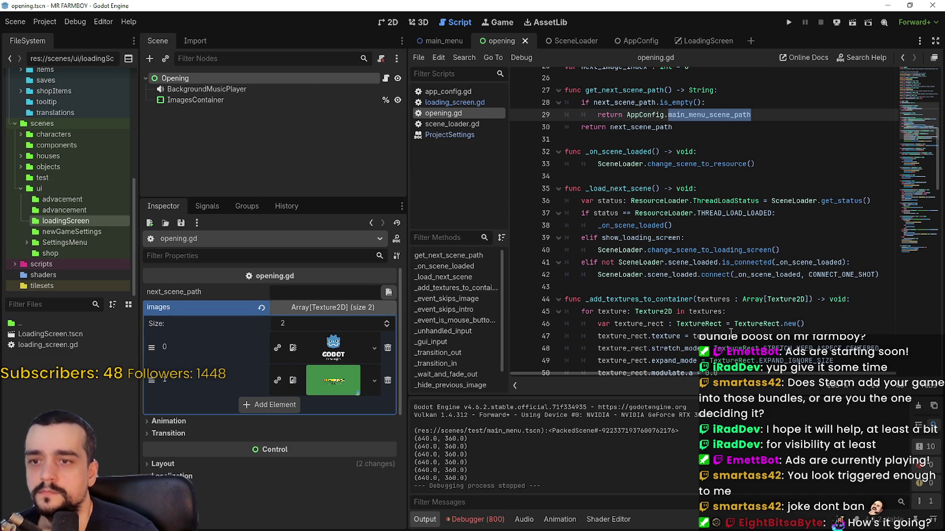
scroll(697, 266, down, 3)
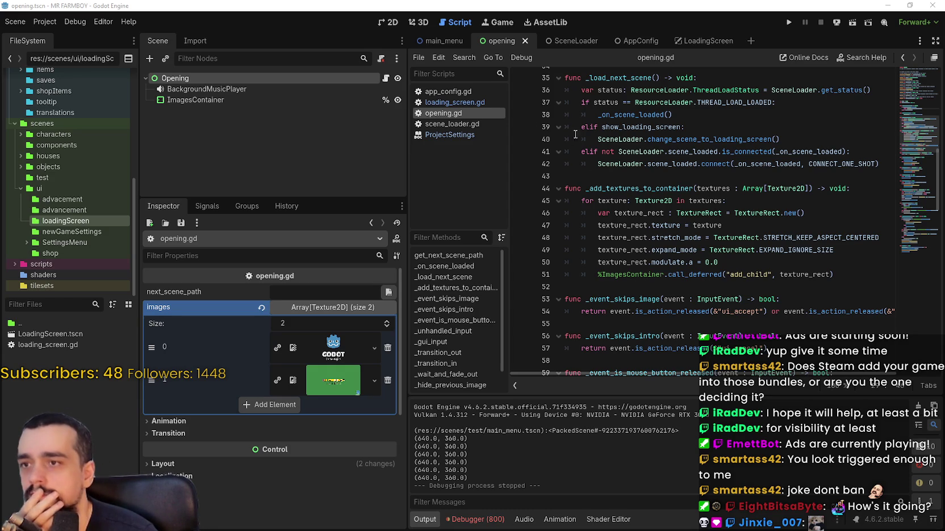
click(454, 102)
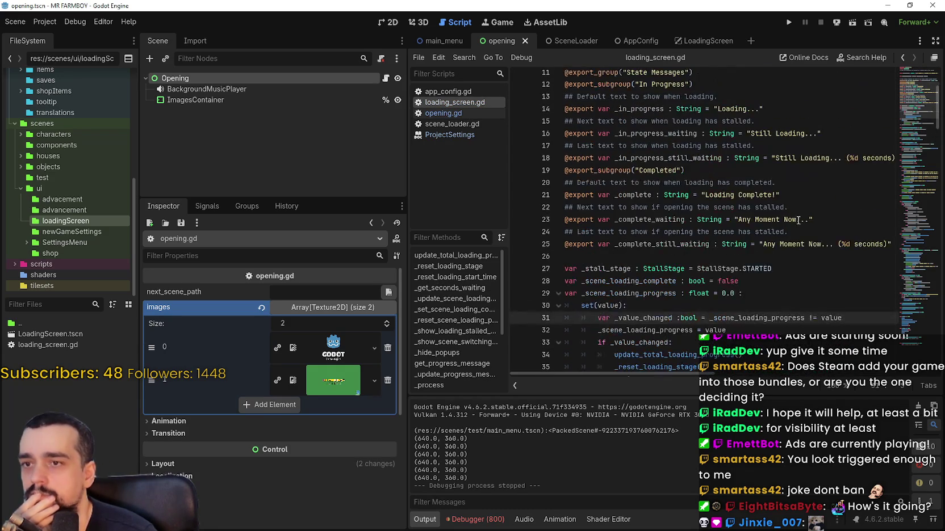
- Show the debugger's Errors list below loading_screen.gd and scroll through its 800 errors
scroll(792, 211, down, 3)
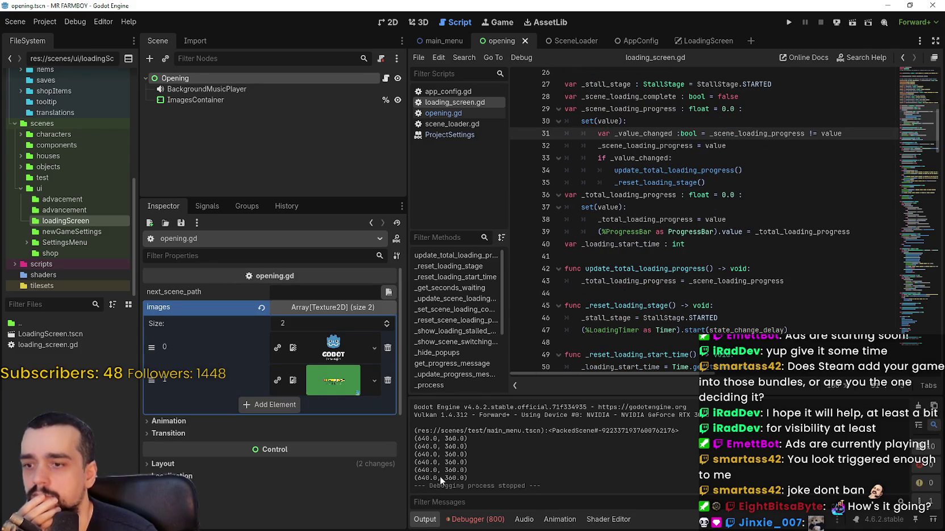
click(478, 520)
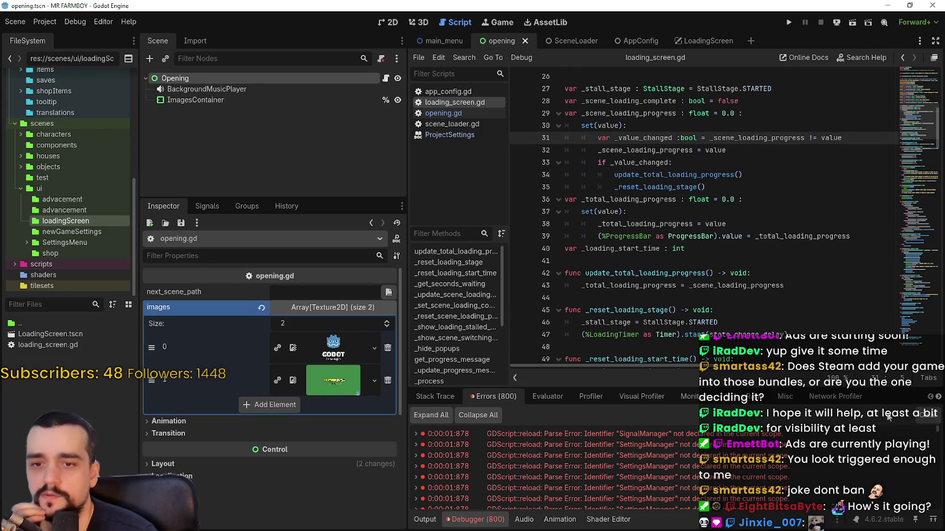
drag(937, 436, 938, 505)
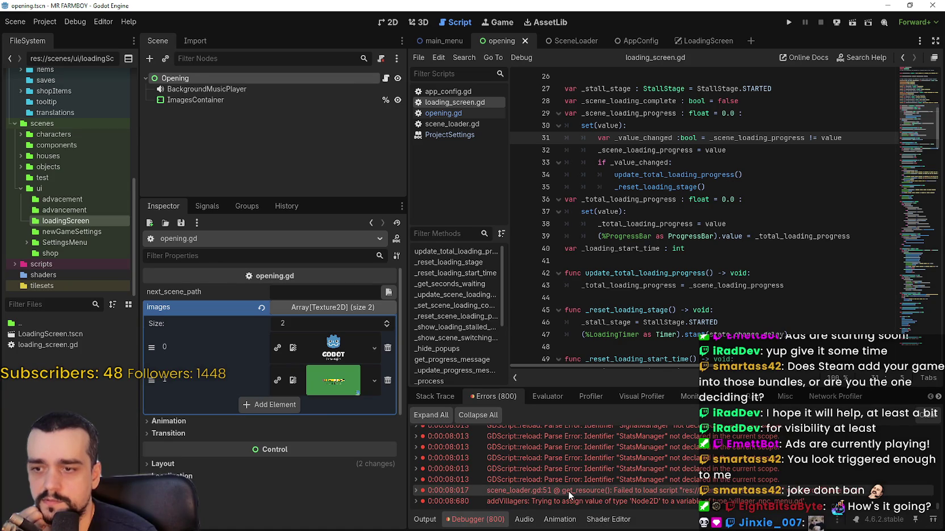
mouse_move(568, 490)
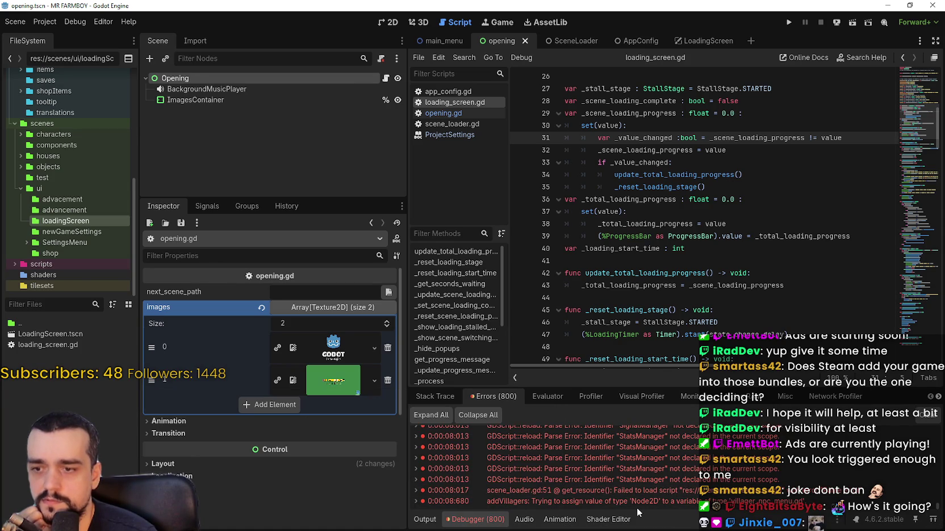
scroll(750, 499, up, 3)
scroll(749, 499, up, 5)
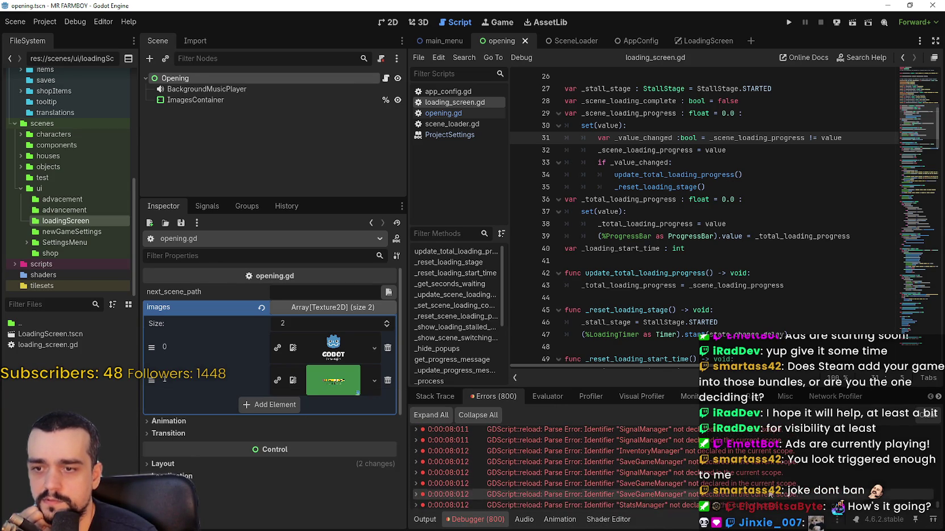
scroll(938, 505, up, 5)
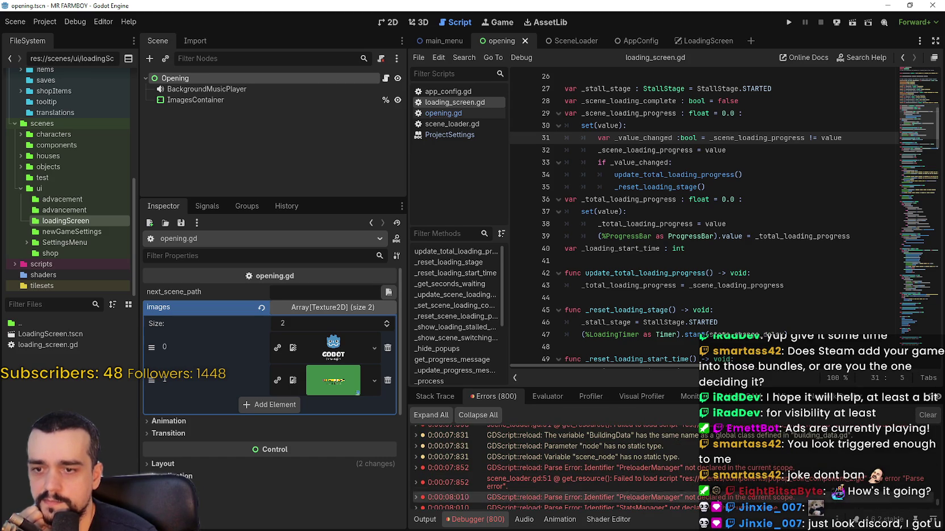
scroll(826, 504, up, 3)
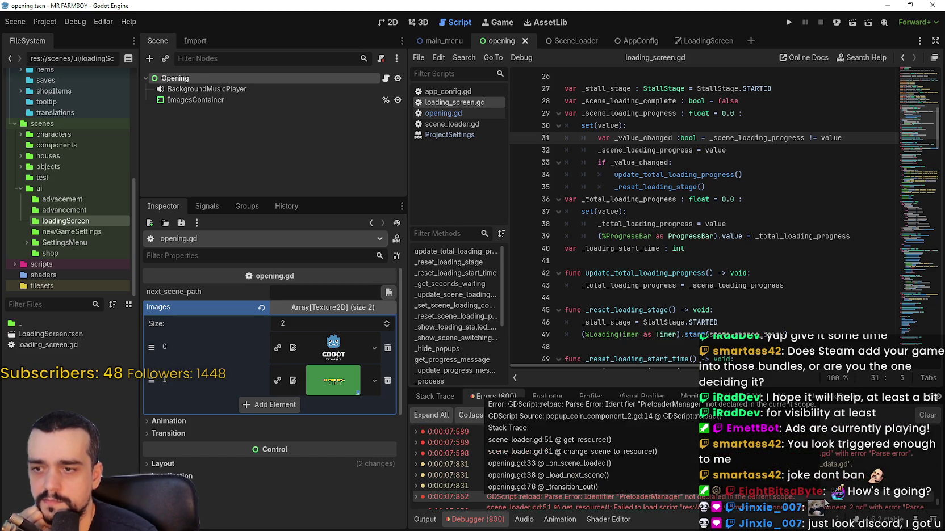
mouse_move(900, 456)
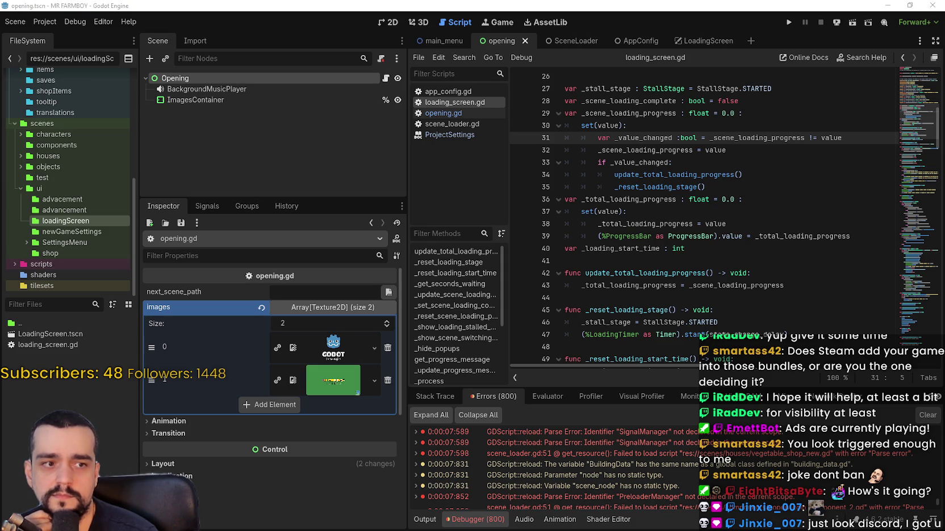
key(alt+Tab)
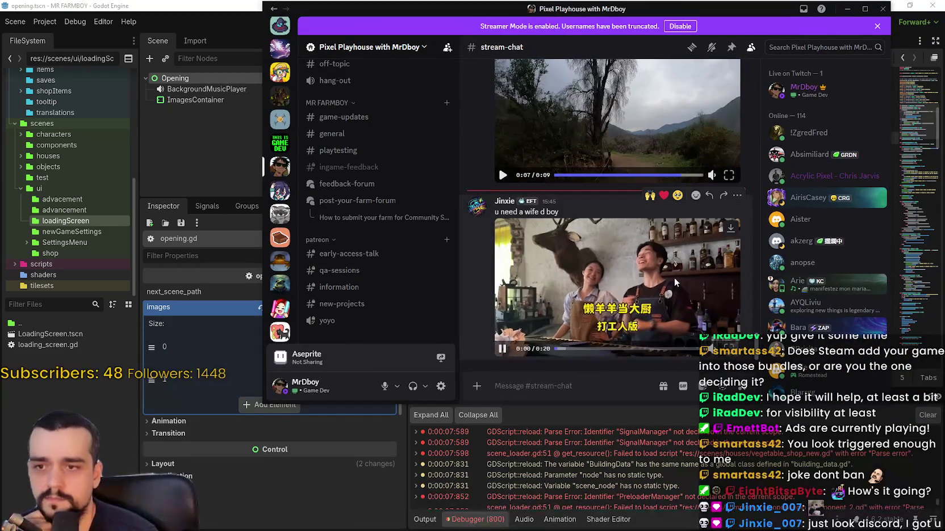
- Browse the Discord stream chat, then switch back to the Godot editor
mouse_move(713, 346)
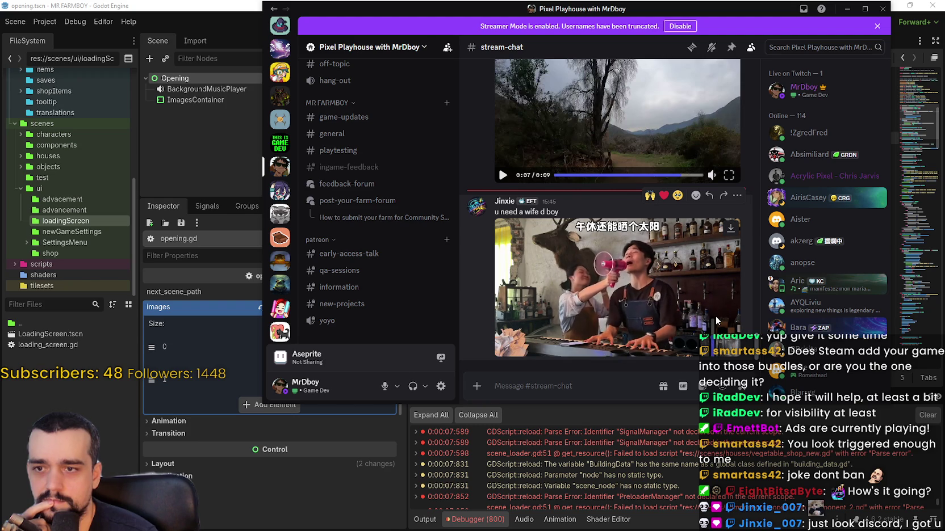
mouse_move(698, 304)
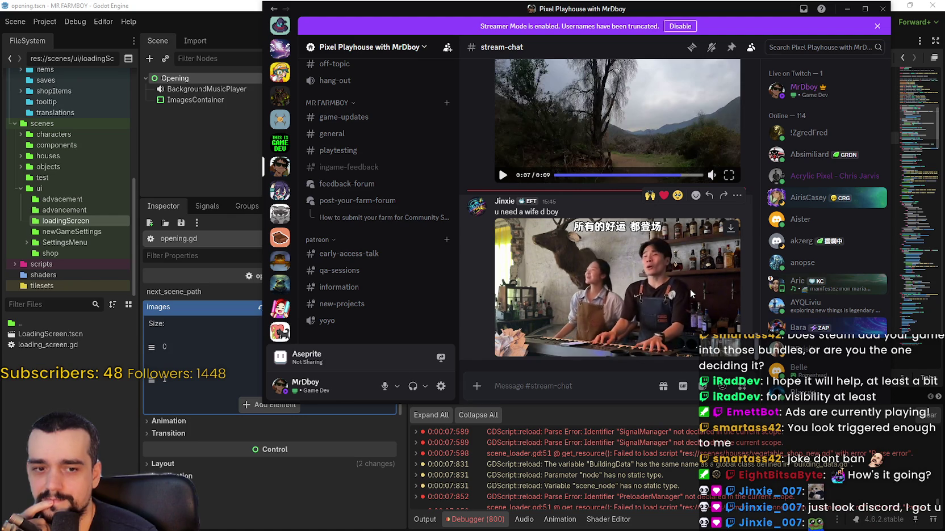
scroll(380, 250, up, 5)
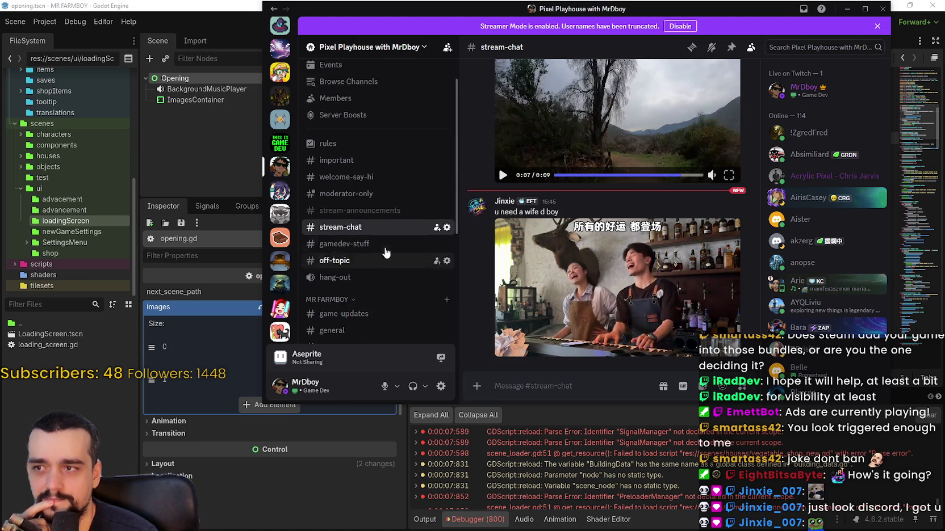
scroll(385, 257, down, 5)
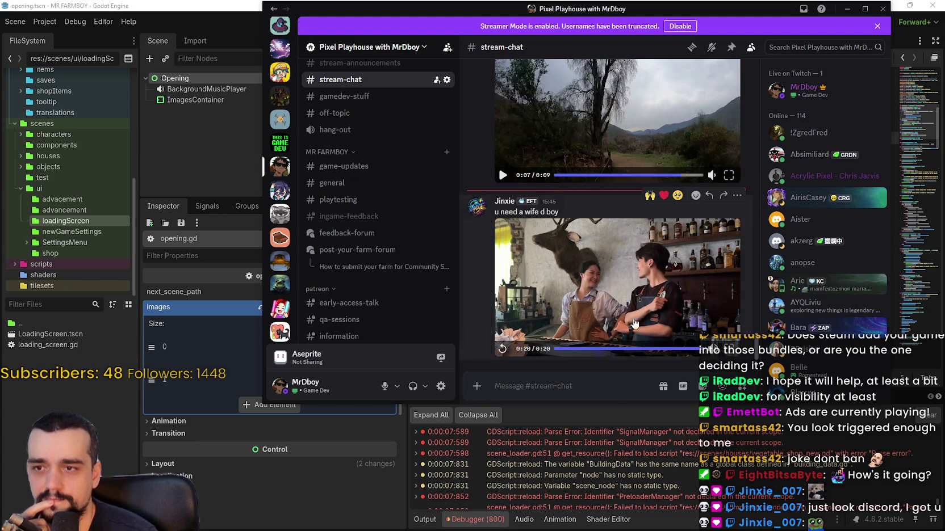
key(alt+Tab)
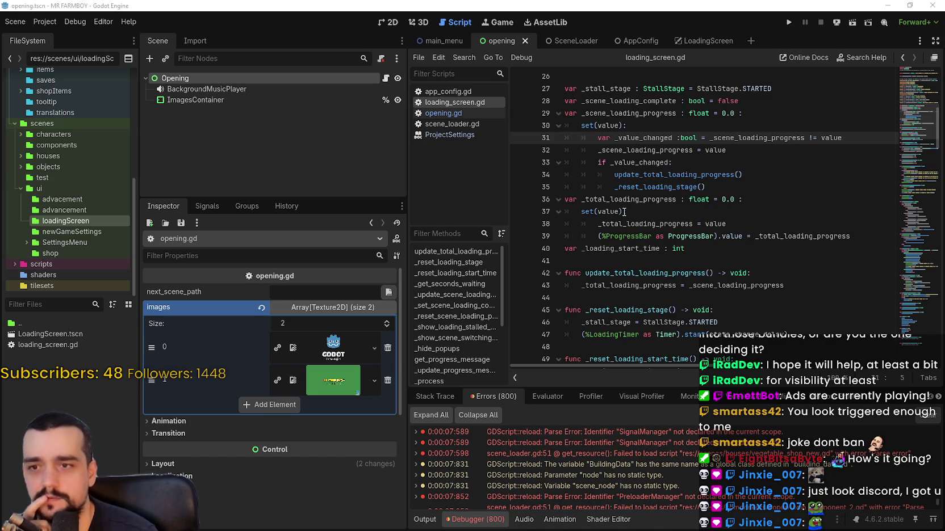
- Review loading_screen.gd from _loading_start_time down to _set_scene_loading_complete
scroll(624, 211, down, 5)
double_click(636, 187)
scroll(636, 187, down, 2)
click(706, 248)
click(706, 224)
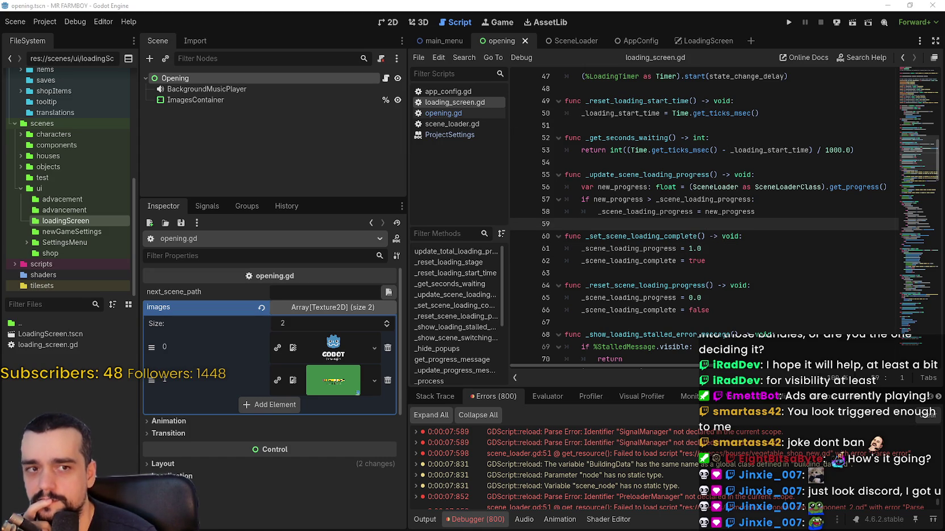
click(649, 239)
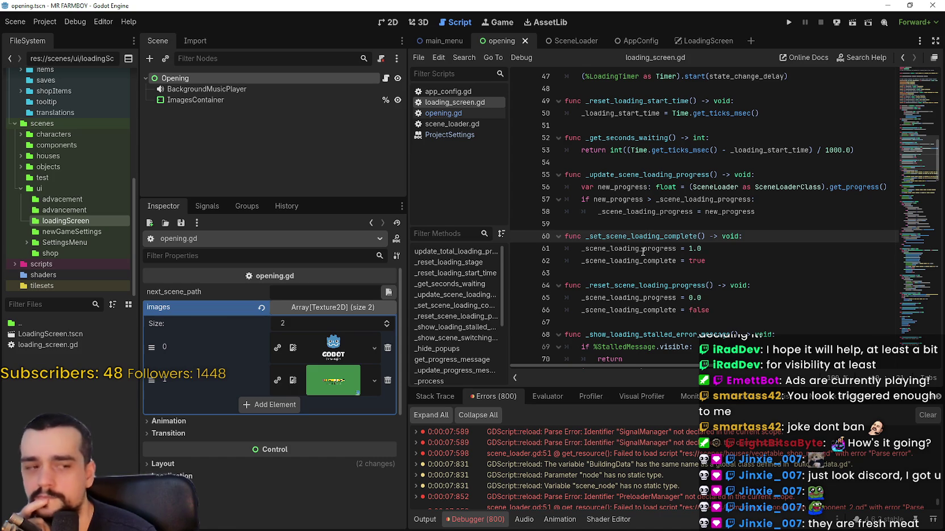
mouse_move(642, 249)
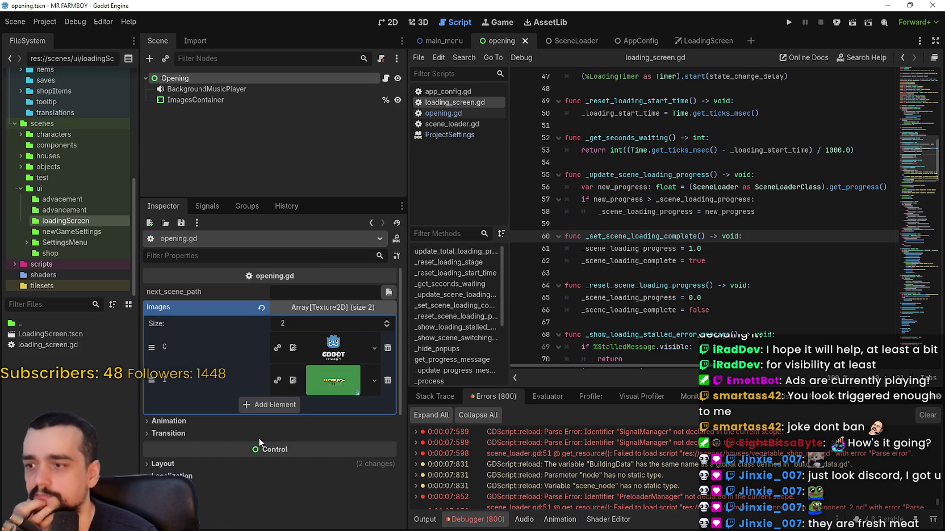
- Expand the Opening script's Animation and Transition sections to show show_loading_screen
click(185, 423)
click(193, 480)
scroll(193, 483, down, 3)
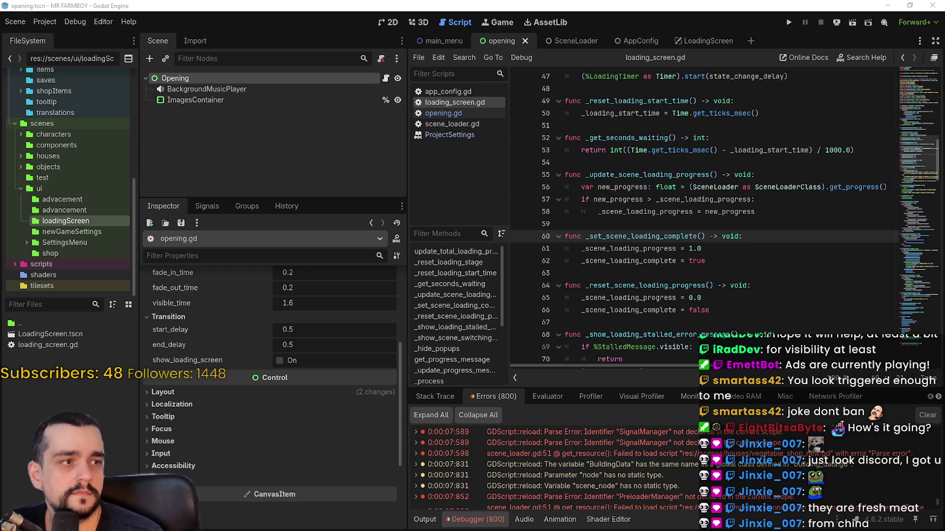
- Run the game with F5 to test scene loading
click(279, 360)
scroll(275, 321, up, 3)
key(F5)
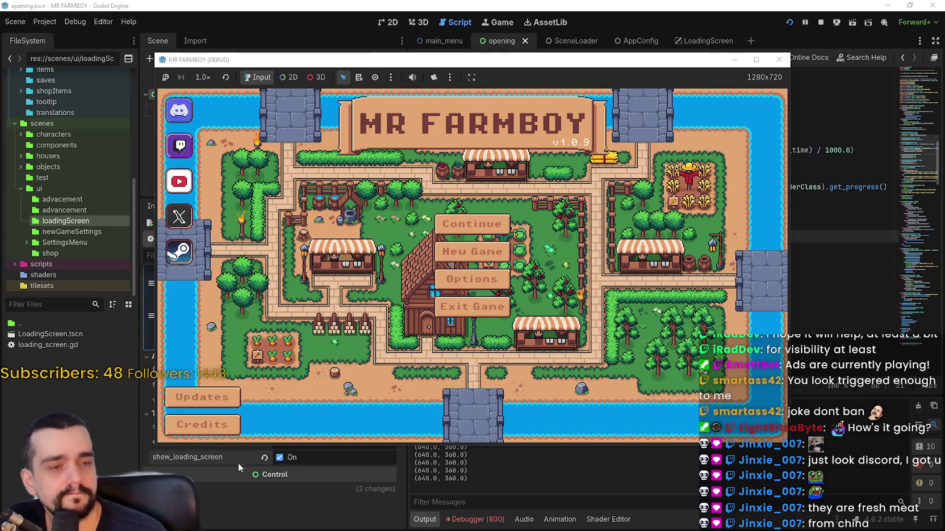
- Uncheck show_loading_screen on the Opening scene and switch to the SceneLoader scene
click(280, 457)
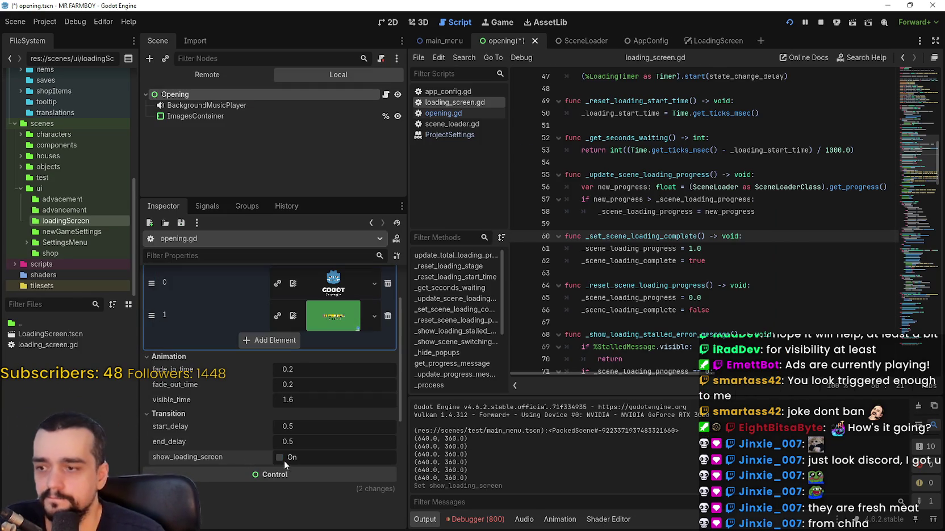
click(673, 162)
click(566, 43)
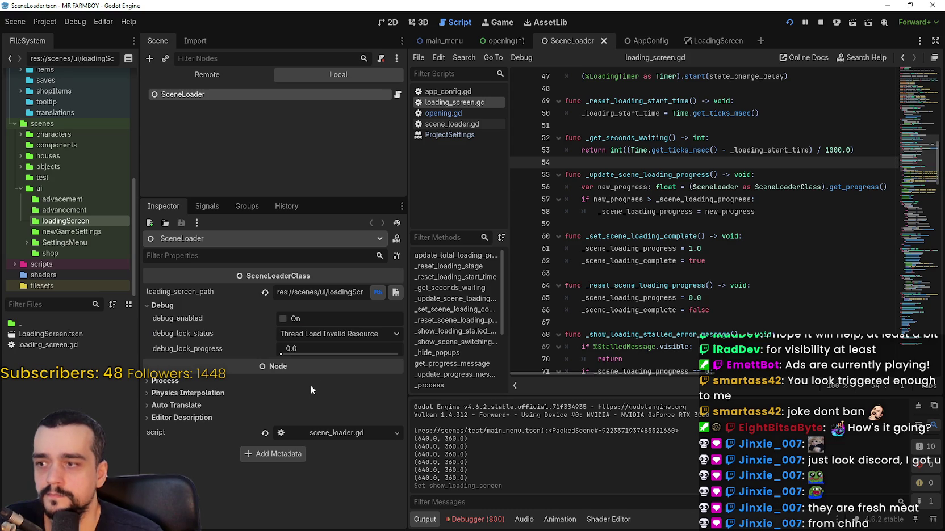
click(283, 318)
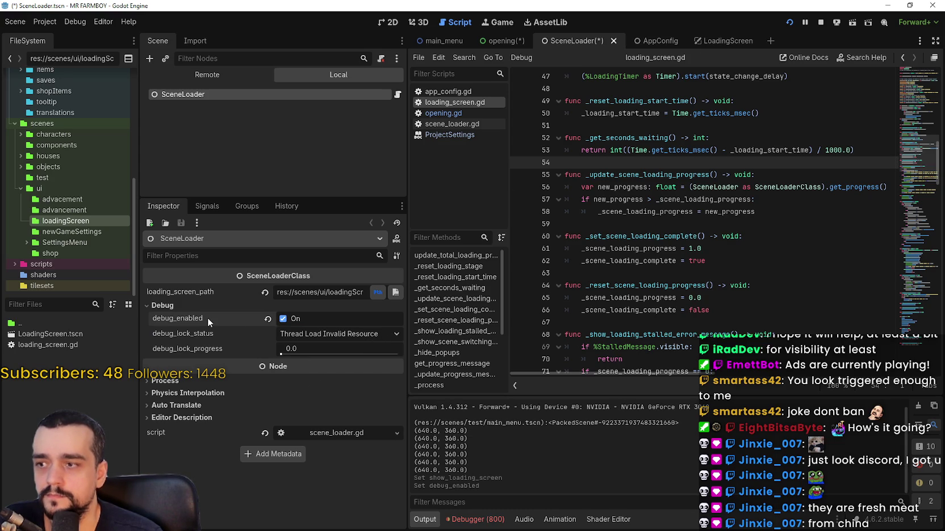
click(282, 318)
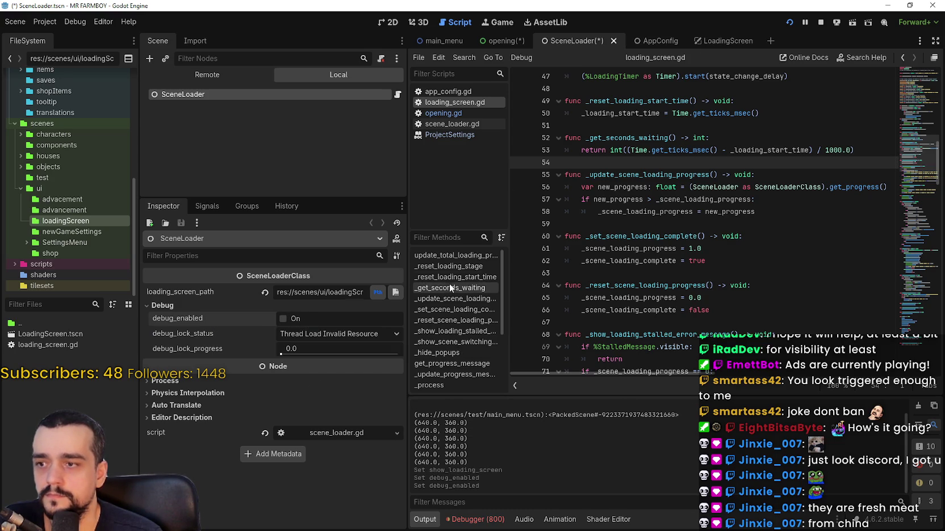
click(319, 291)
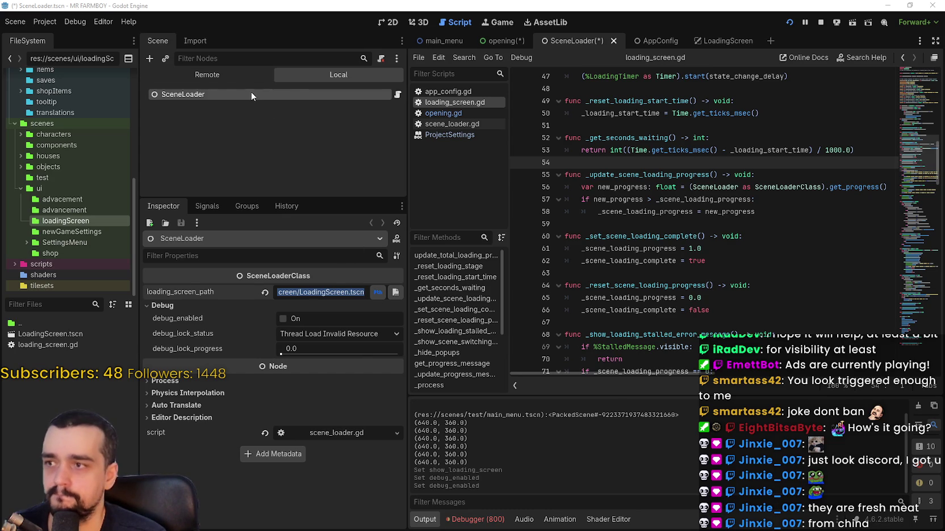
click(723, 39)
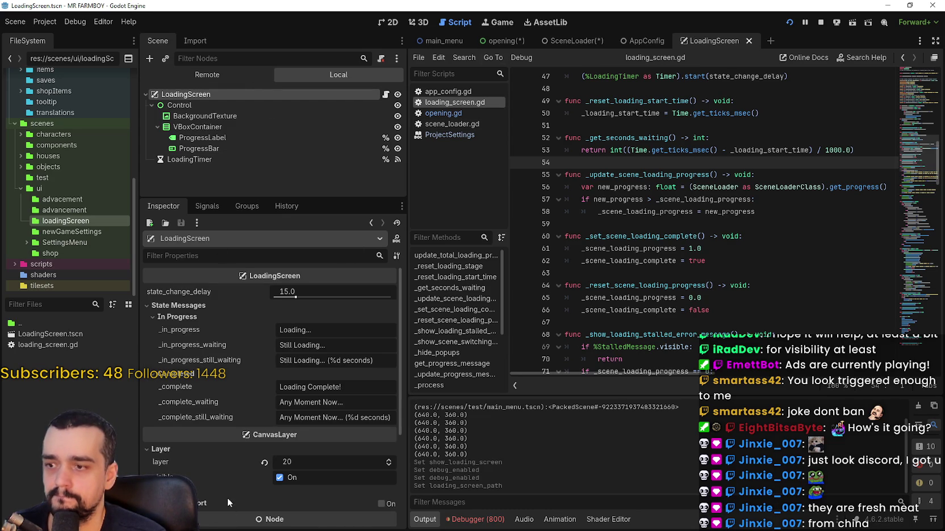
- Stop the running game and start adding a child node under the LoadingScreen root
scroll(227, 497, down, 3)
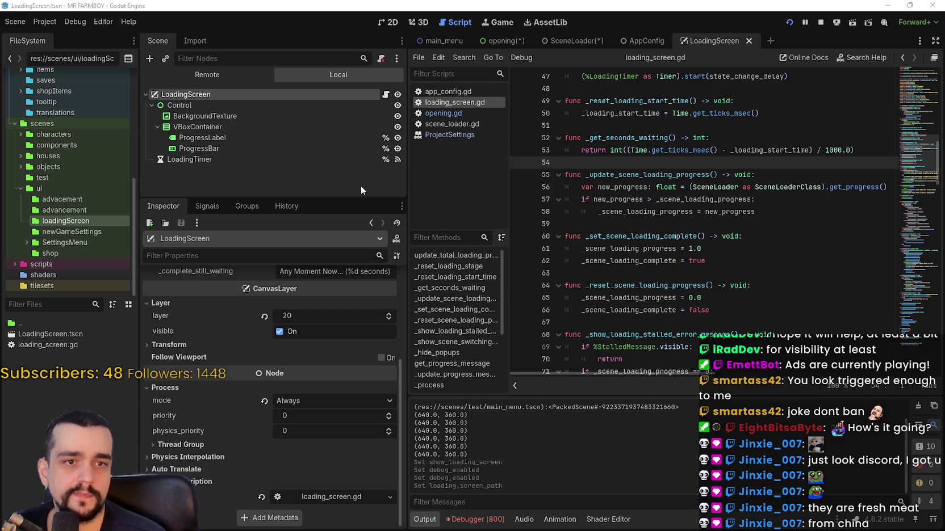
right_click(203, 94)
click(819, 21)
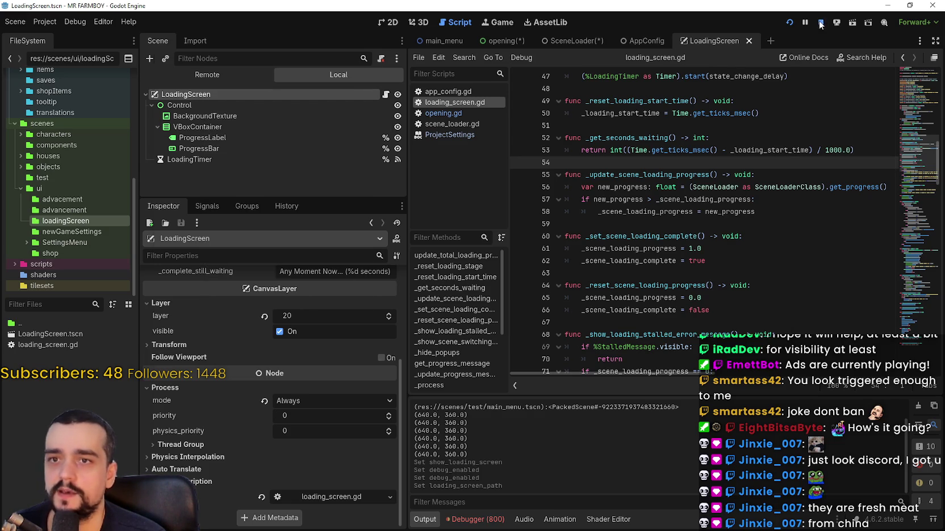
right_click(226, 80)
click(268, 104)
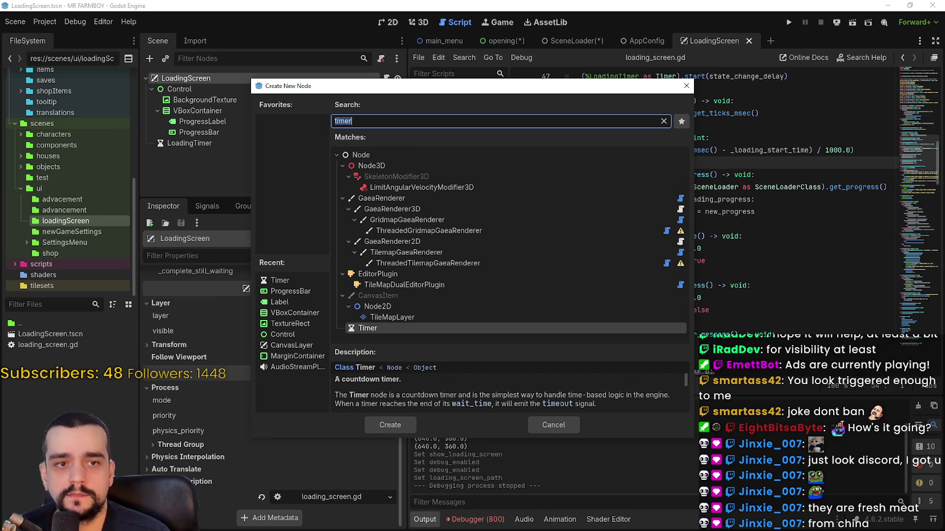
- Add an AcceptDialog above LoadingTimer and rename it ErrorMessage
text(accept)
click(397, 426)
mouse_move(183, 154)
mouse_down()
mouse_move(191, 137)
mouse_move(182, 150)
mouse_up()
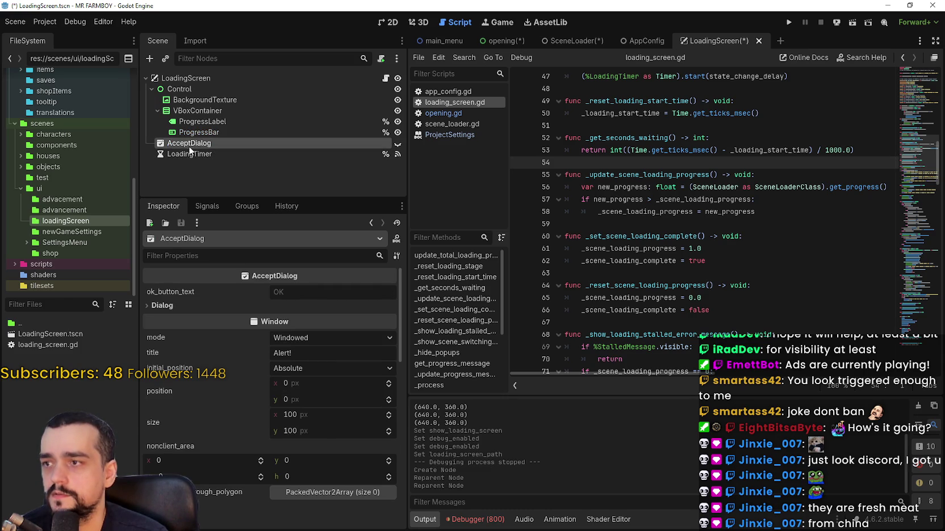
double_click(189, 144)
text(ErrorMessa)
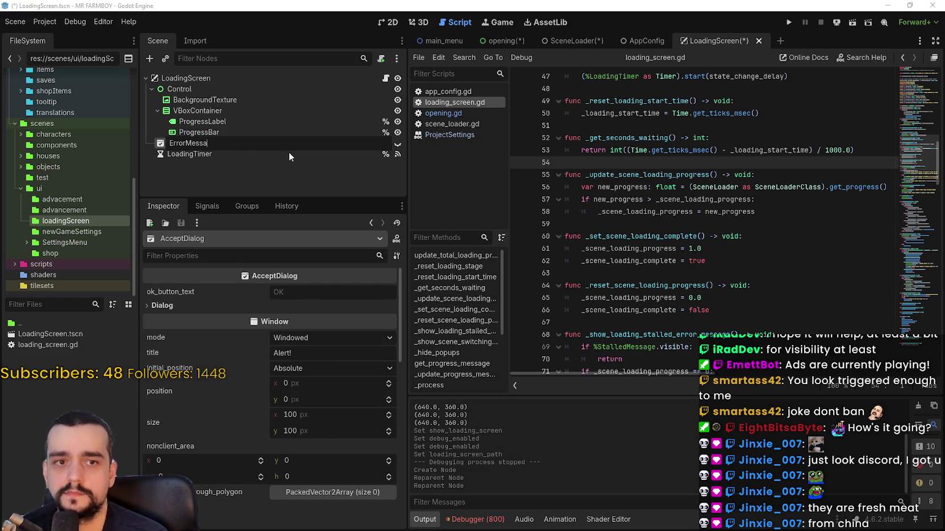
text(ge)
key(Return)
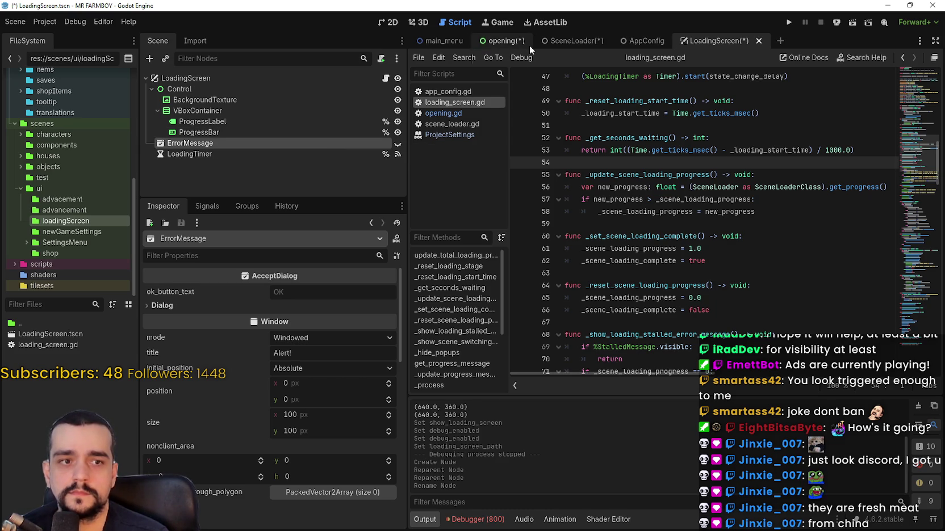
- Make ErrorMessage a scene-unique node and view its signals
right_click(337, 144)
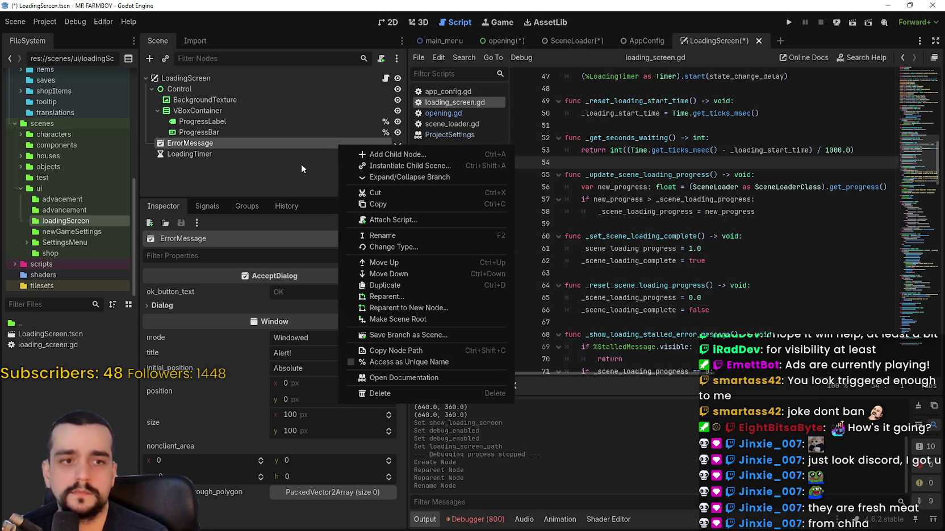
click(402, 362)
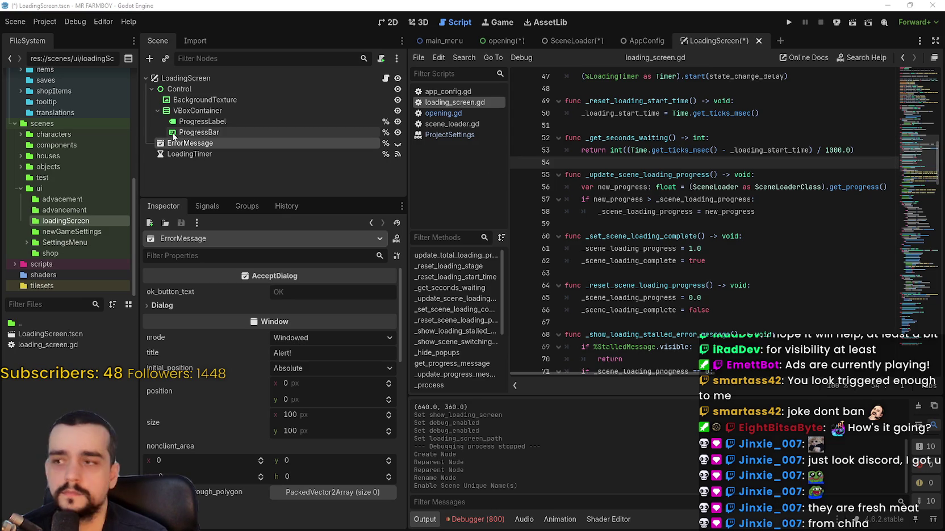
click(206, 206)
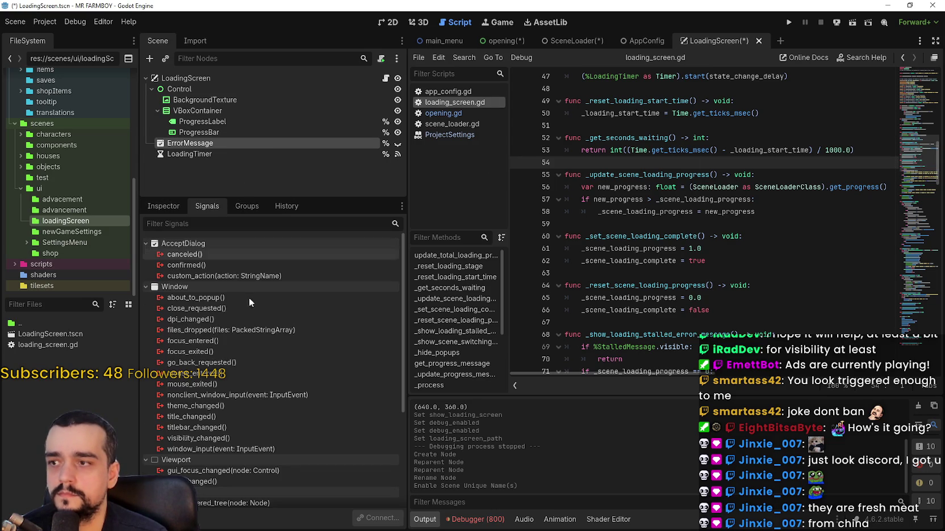
- Connect ErrorMessage's confirmed signal to a new _on_error_message_confirmed handler
double_click(207, 265)
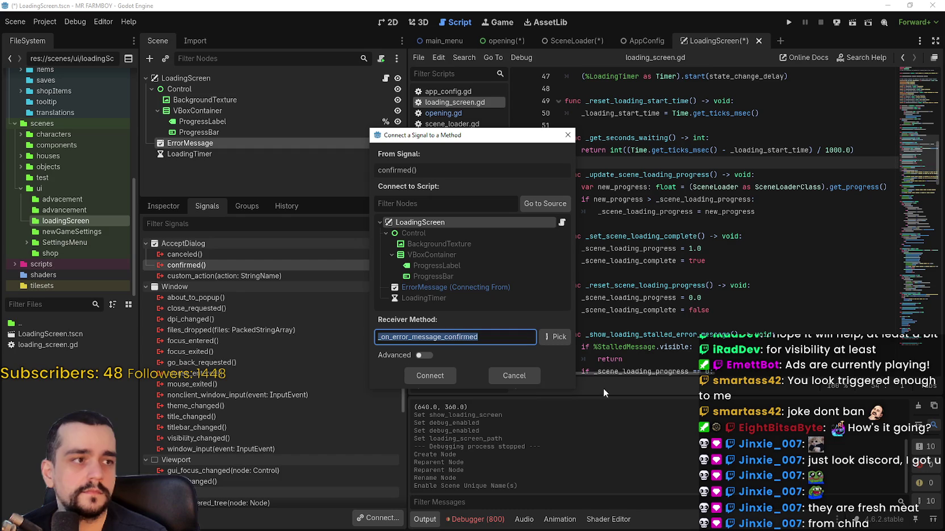
click(432, 376)
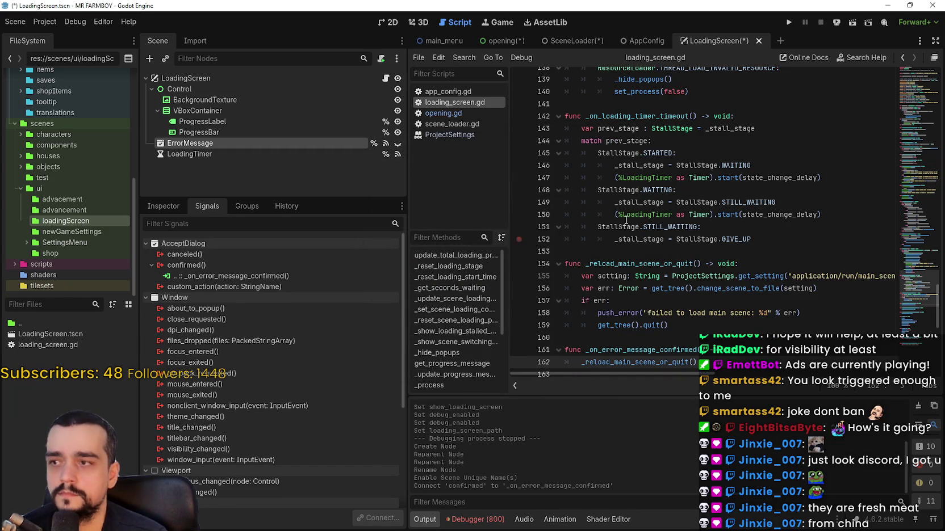
click(193, 77)
- Add a ConfirmationDialog above LoadingTimer and rename it StalledMessage
right_click(203, 80)
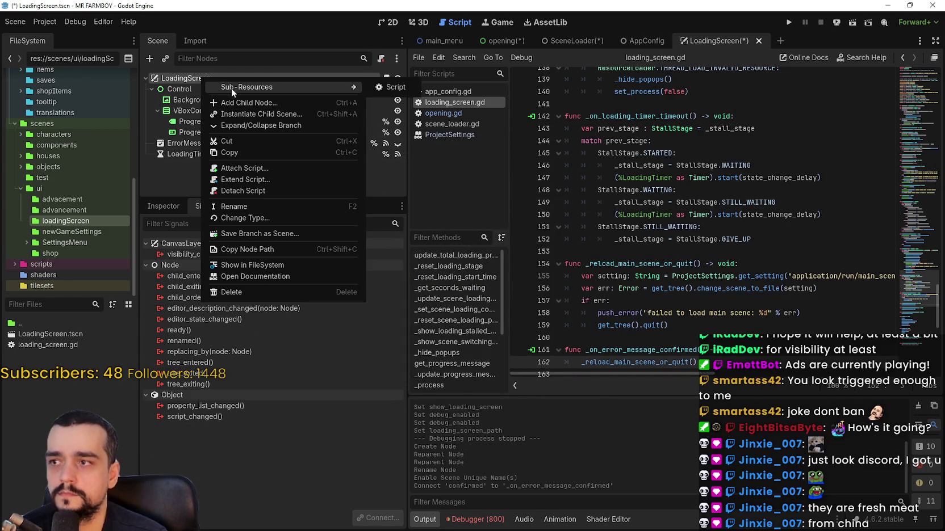
click(241, 103)
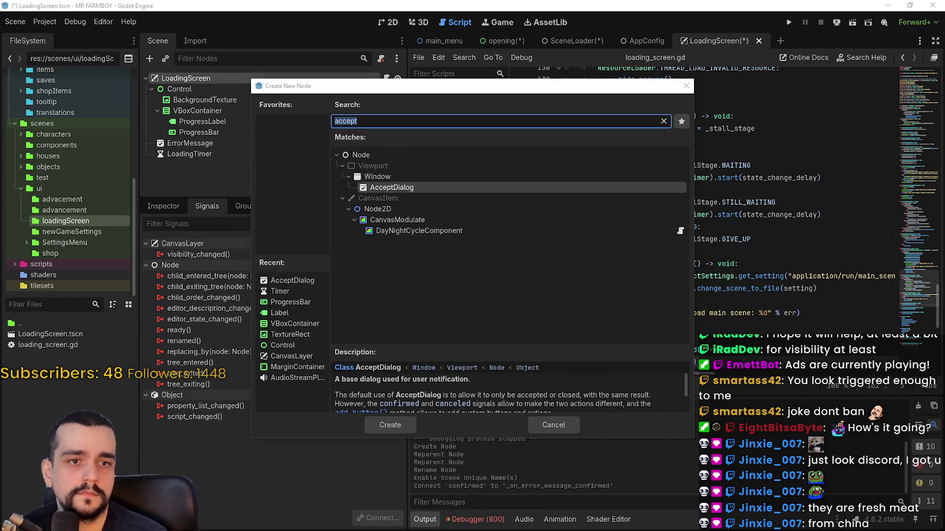
text(confirm)
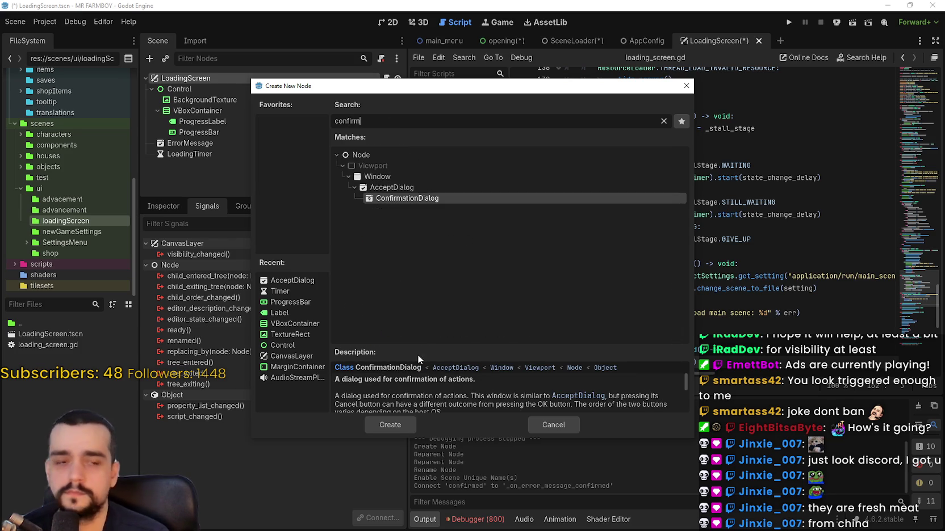
click(400, 425)
drag(199, 164, 170, 150)
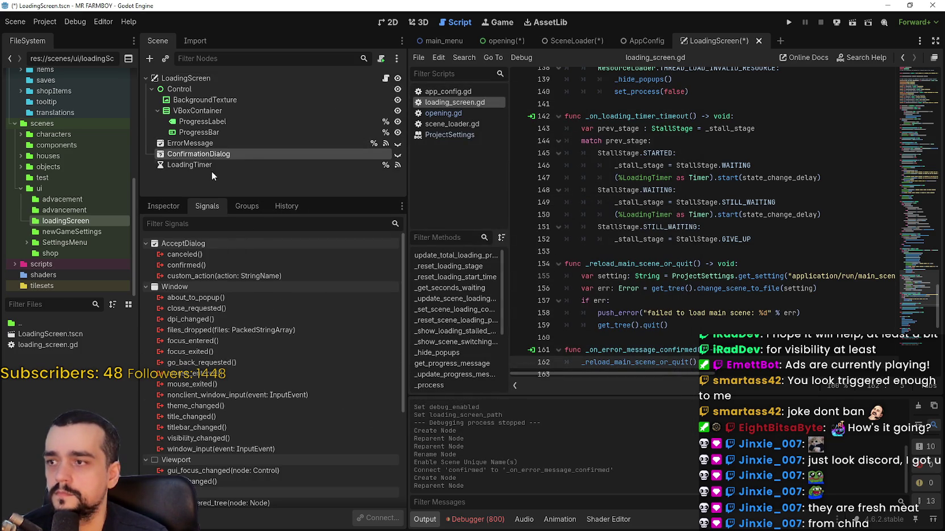
double_click(198, 154)
text(Stall)
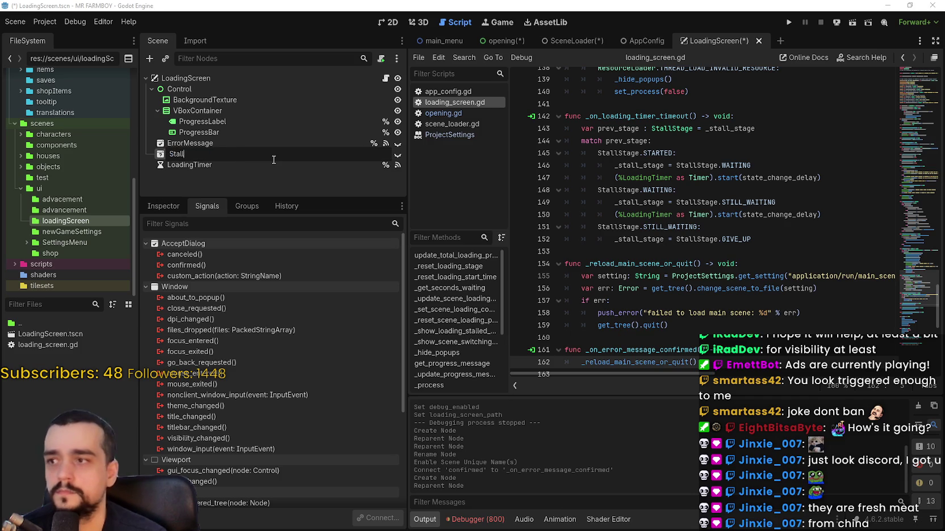
text(edMessage)
key(Return)
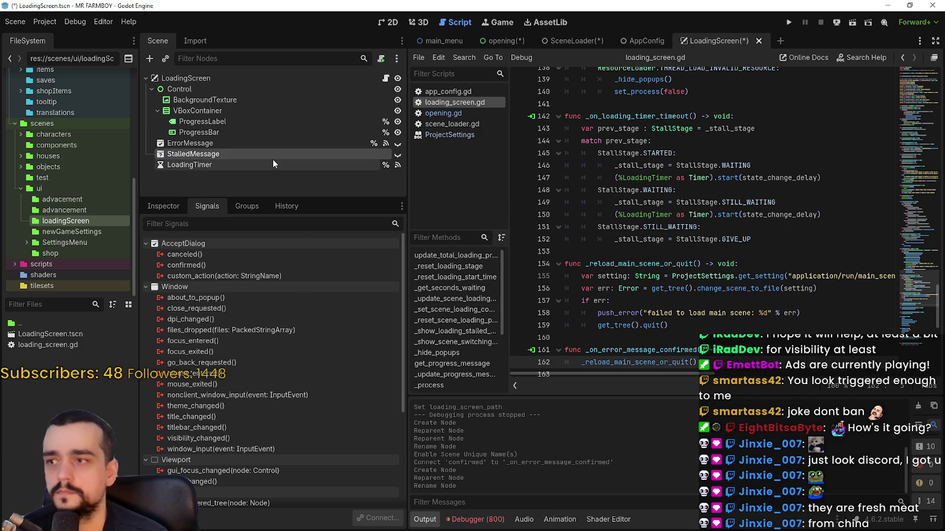
- Make StalledMessage accessible by unique name
right_click(261, 152)
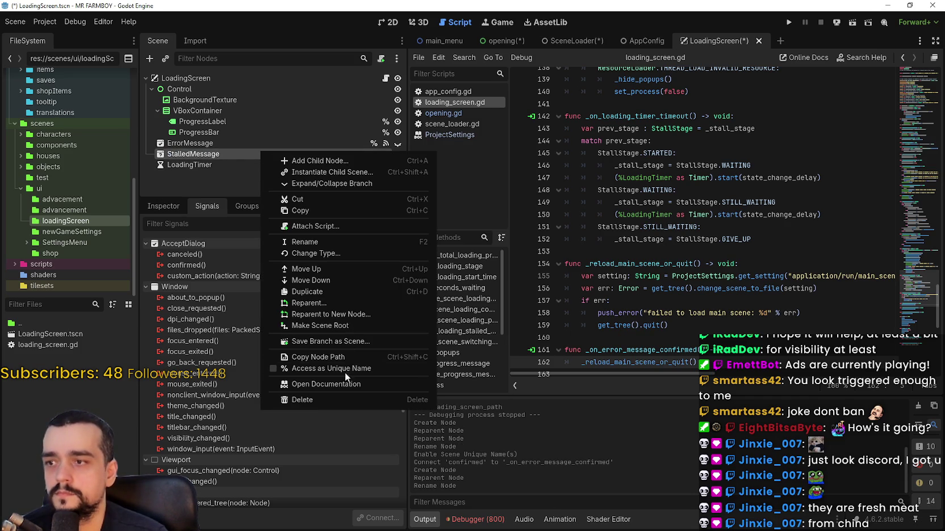
click(345, 369)
right_click(368, 154)
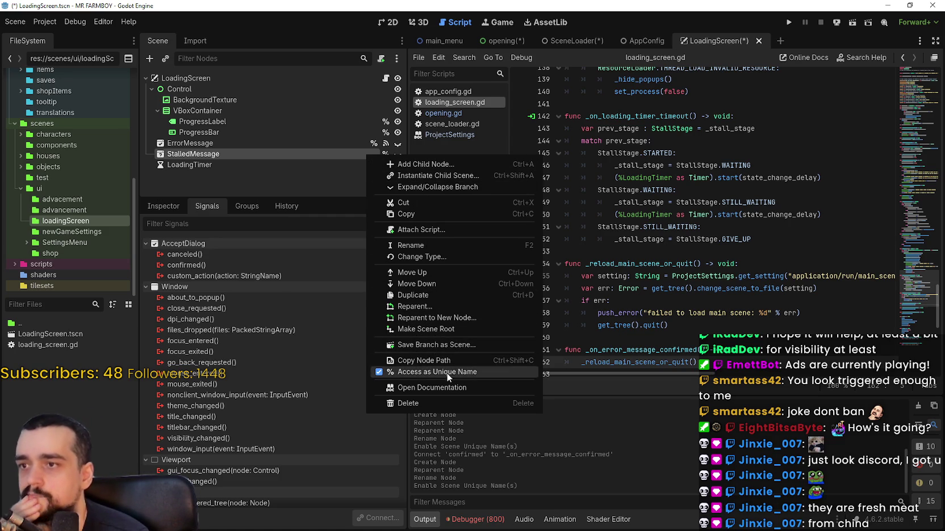
click(277, 147)
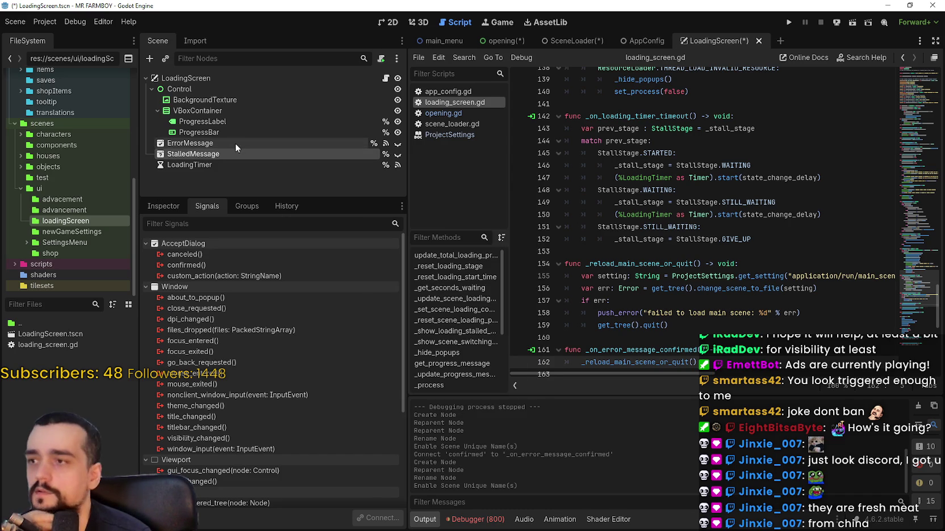
- Connect StalledMessage's canceled and confirmed signals to _on_stalled_message_canceled and _on_stalled_message_confirmed
click(214, 253)
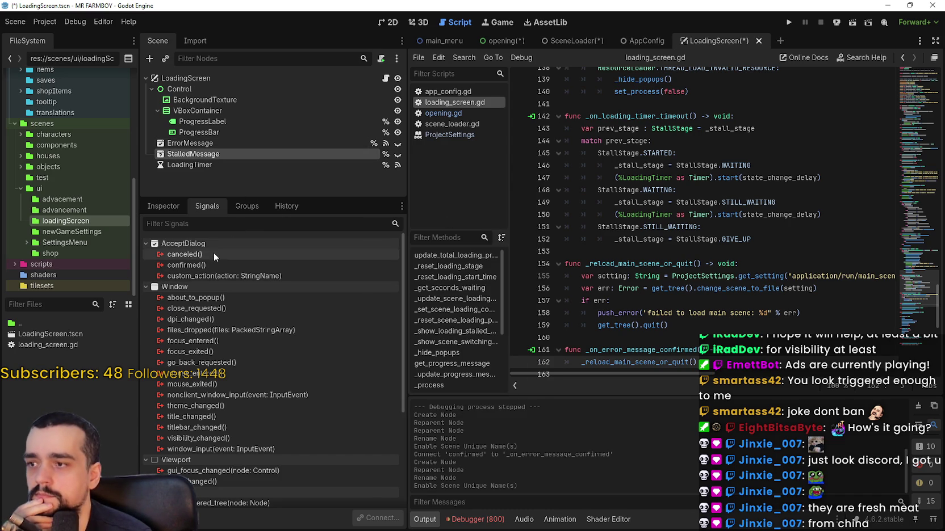
double_click(214, 254)
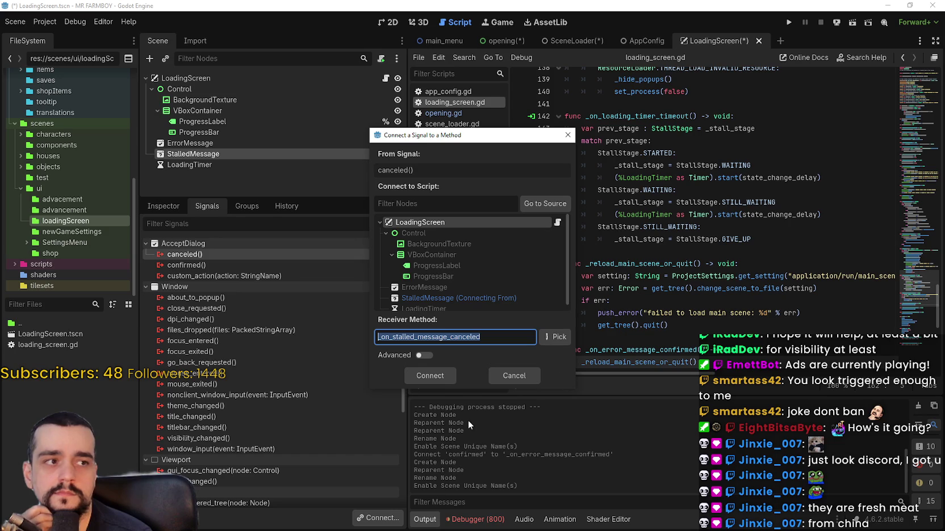
click(438, 375)
double_click(201, 277)
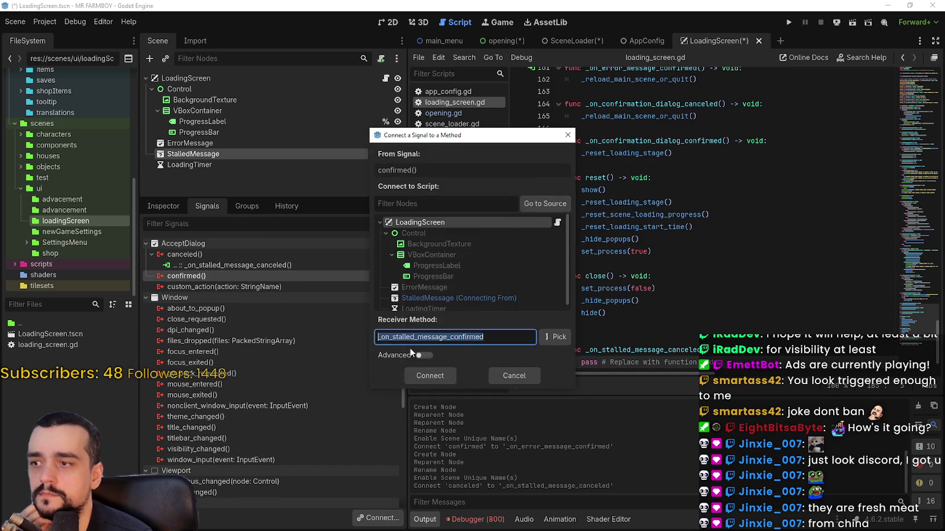
click(450, 376)
click(673, 267)
scroll(673, 275, up, 4)
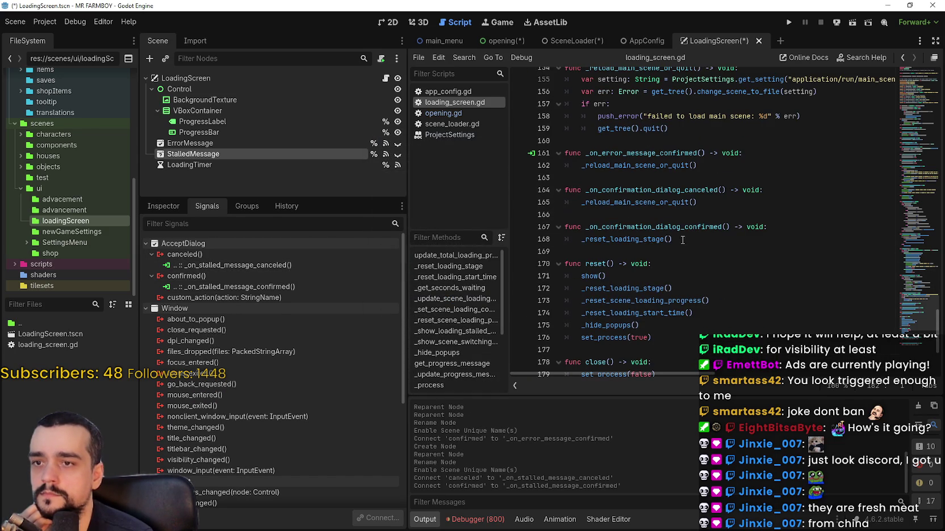
- Run the project to watch the loading screen, close the game, and return to the 2D view
click(786, 23)
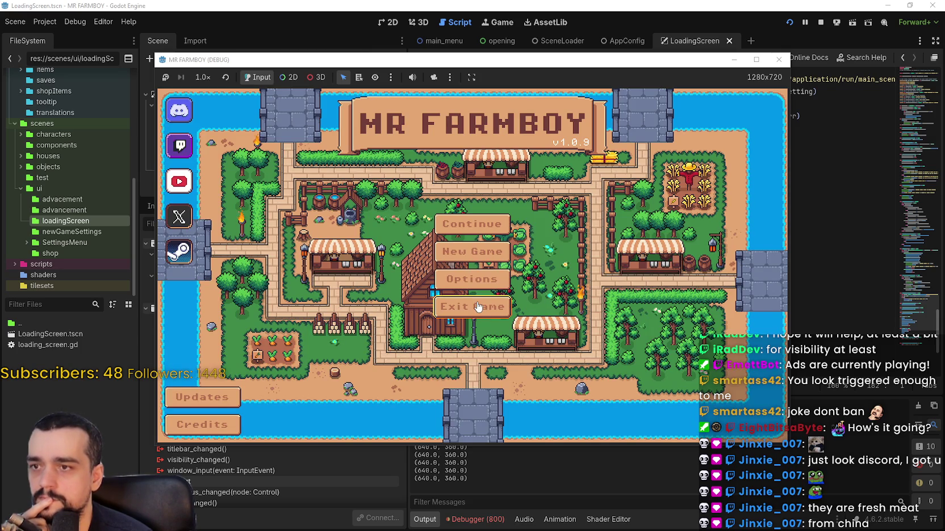
click(478, 307)
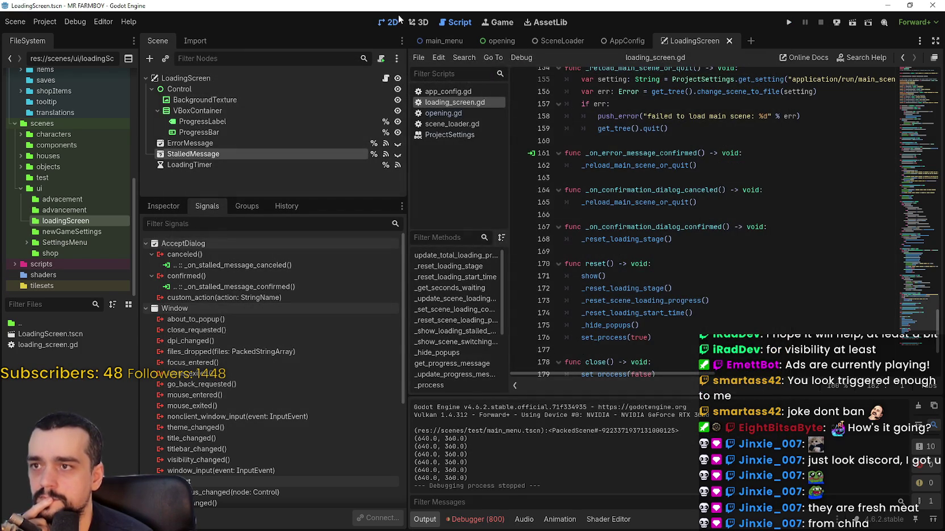
click(392, 22)
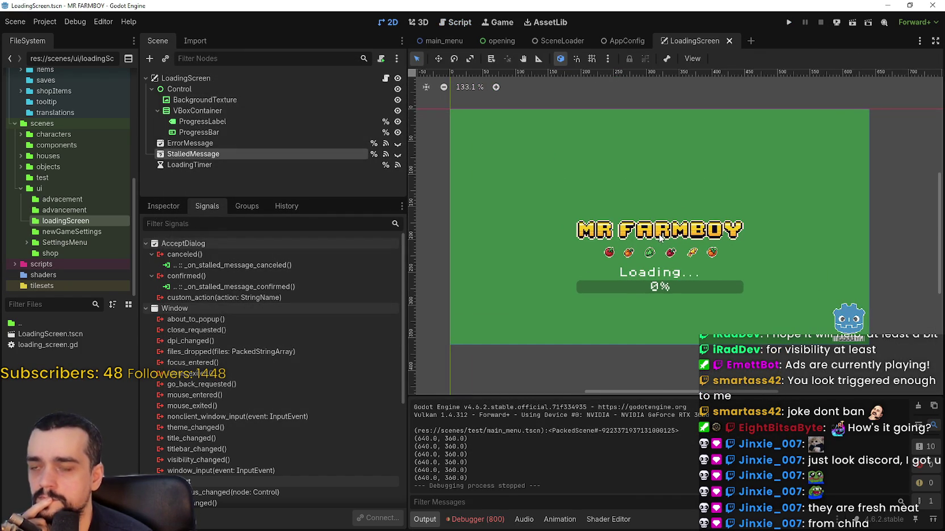
- Review the LoadingScreen node's properties, then the AppConfig scene and its script
click(205, 79)
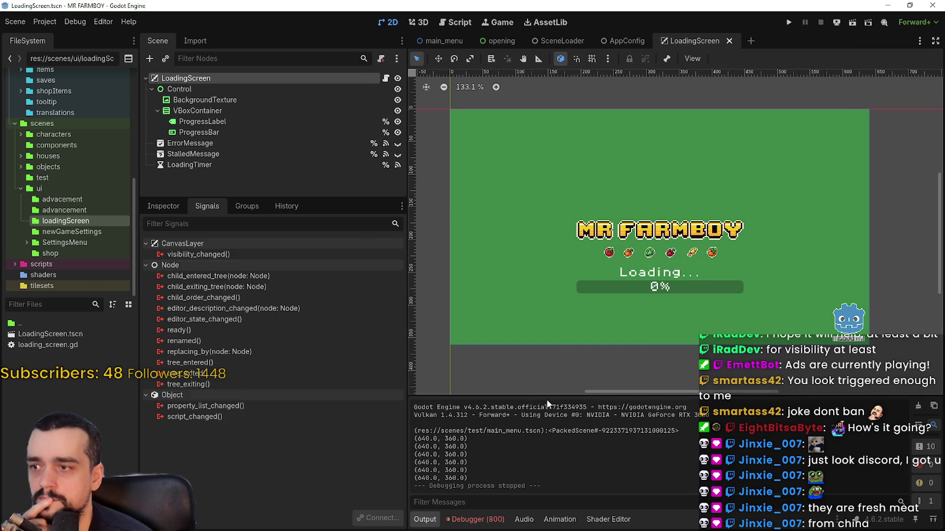
click(167, 207)
scroll(341, 381, up, 4)
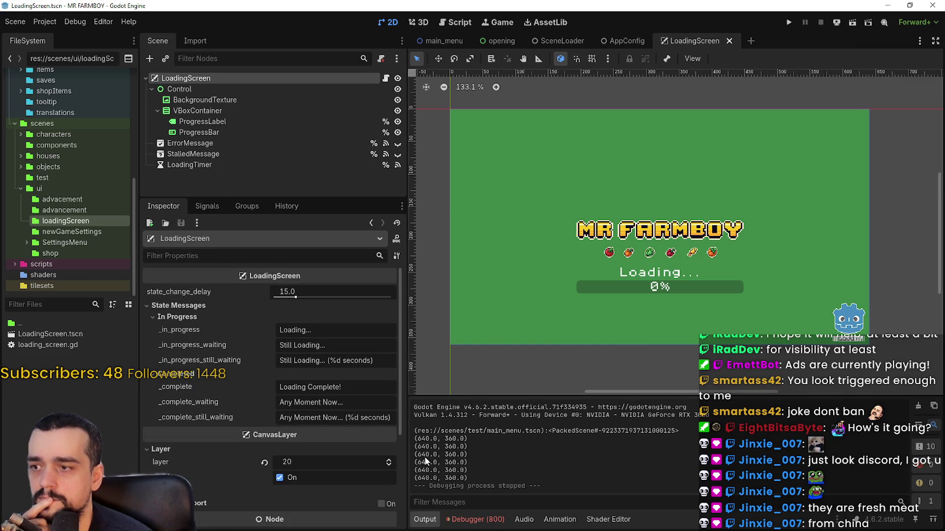
scroll(345, 434, down, 2)
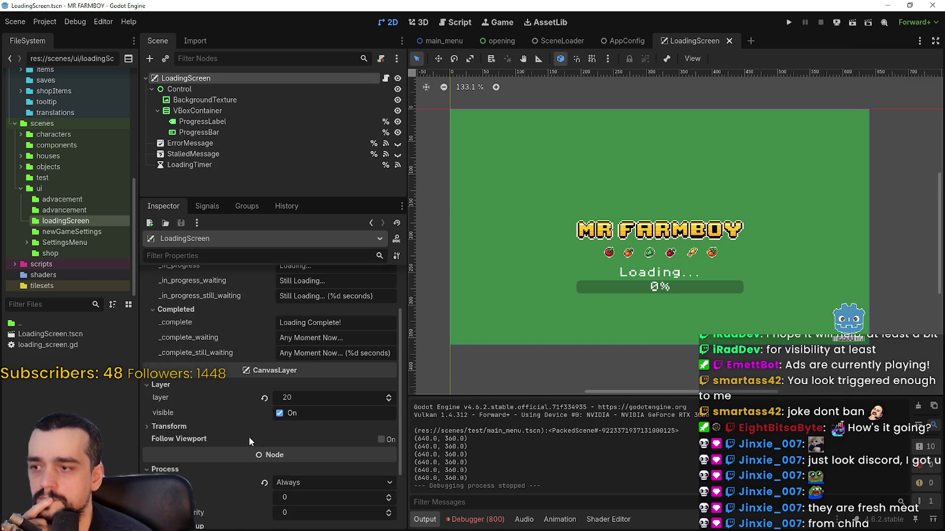
scroll(209, 423, down, 2)
scroll(207, 425, up, 2)
click(625, 41)
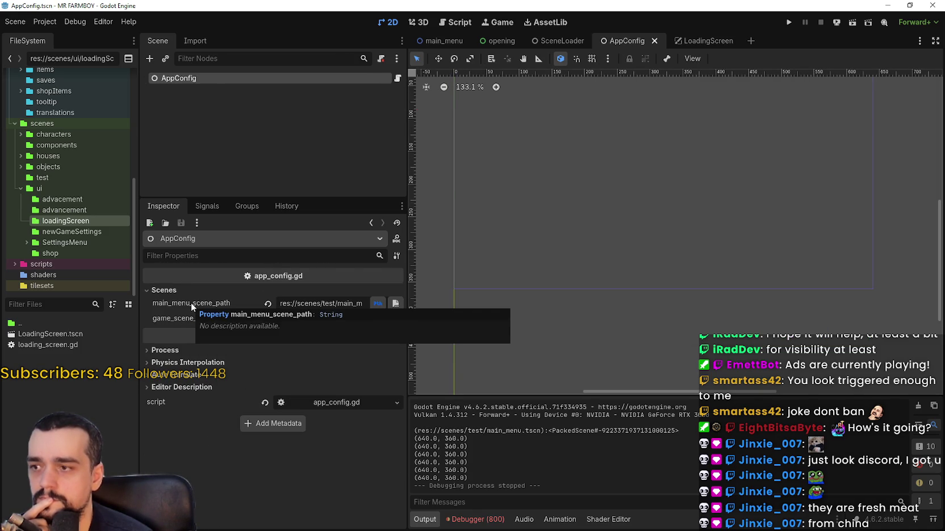
click(397, 78)
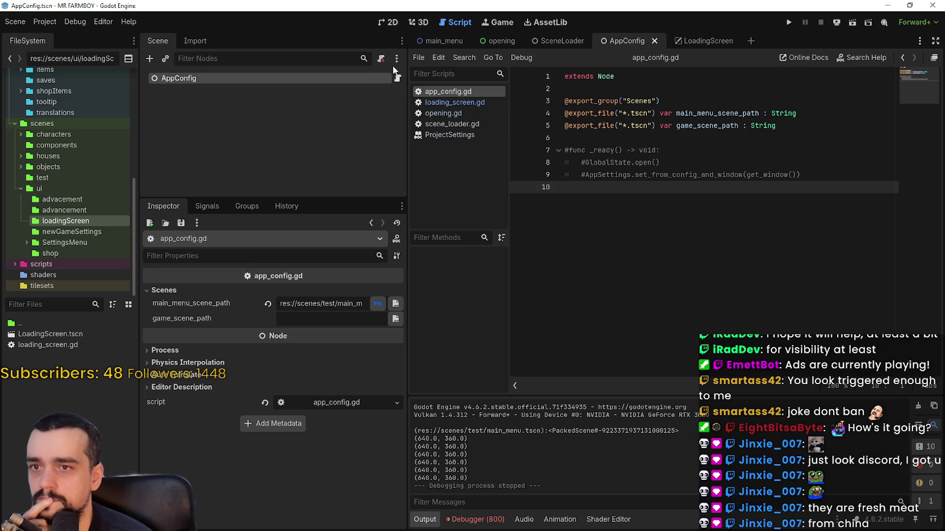
- Check debug_enabled on the SceneLoader node
click(665, 137)
click(565, 42)
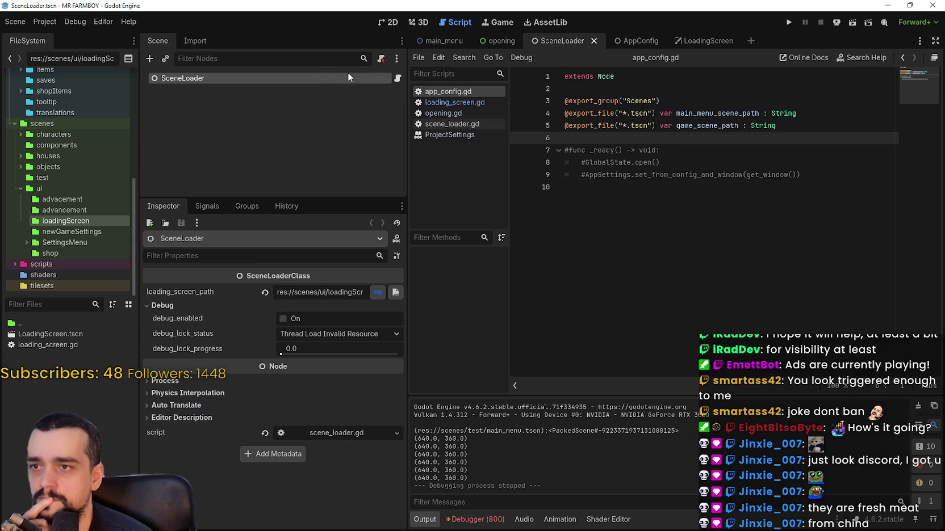
click(283, 319)
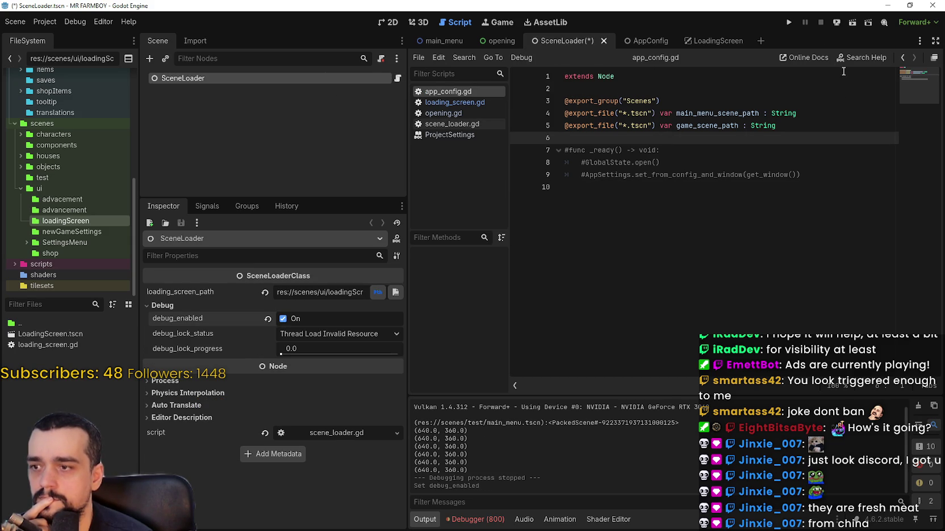
- Run the game with debug mode on and browse debug lock statuses, keeping Thread Load Invalid Resource
click(789, 24)
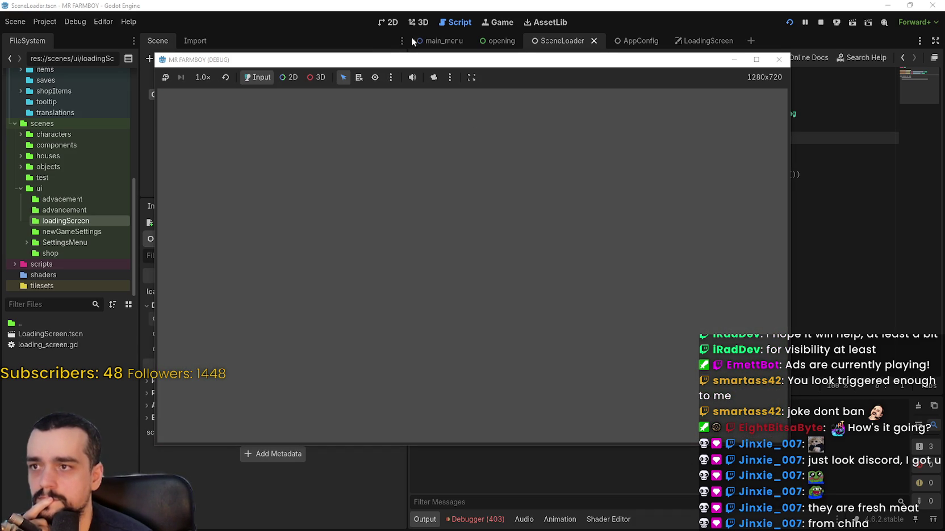
drag(407, 66, 515, 42)
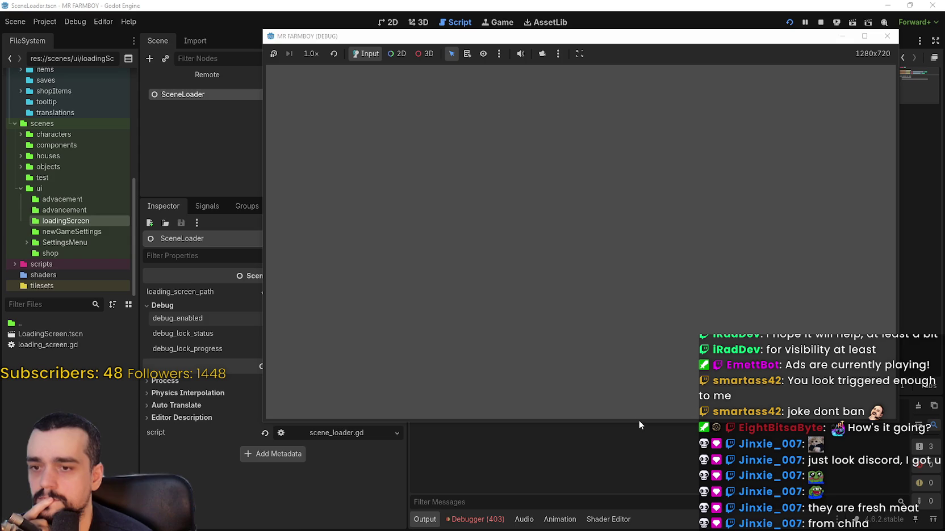
mouse_move(634, 423)
mouse_down()
mouse_move(622, 455)
mouse_move(624, 421)
mouse_up()
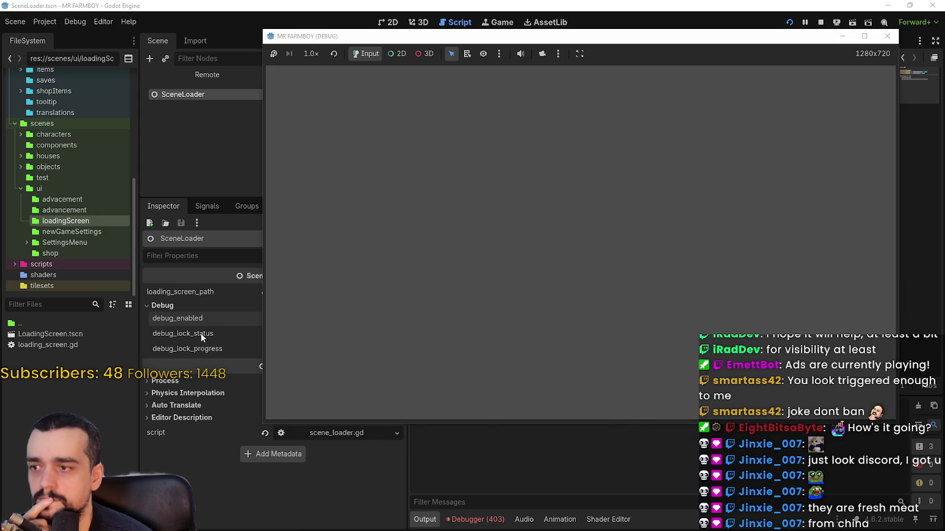
click(202, 331)
click(360, 335)
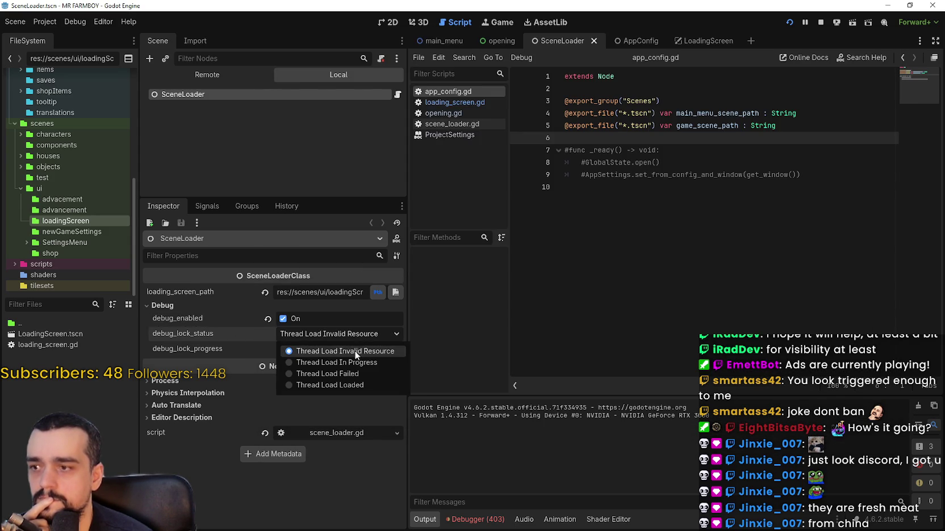
click(334, 337)
click(307, 350)
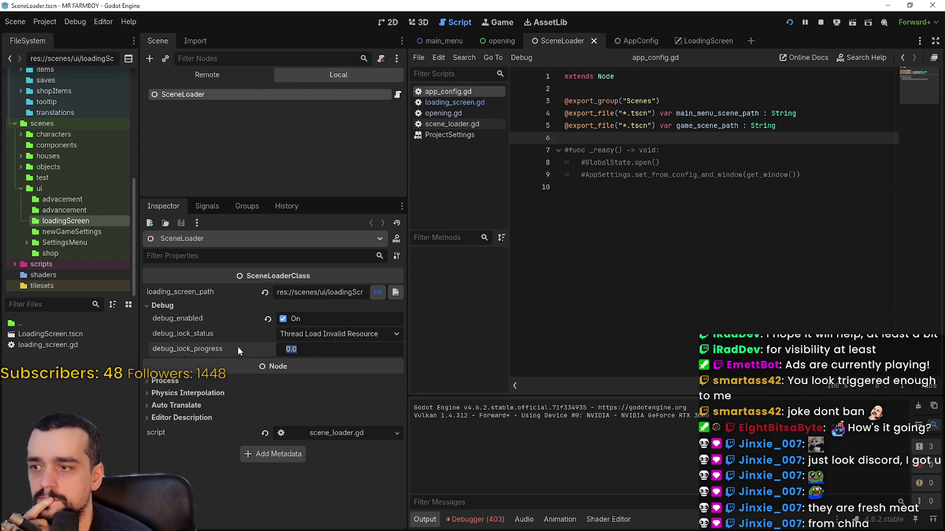
click(308, 336)
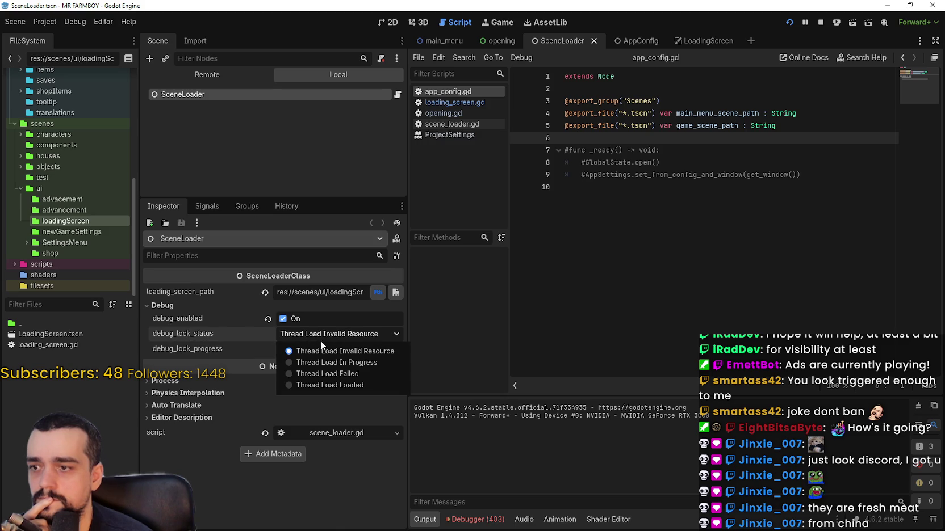
click(340, 351)
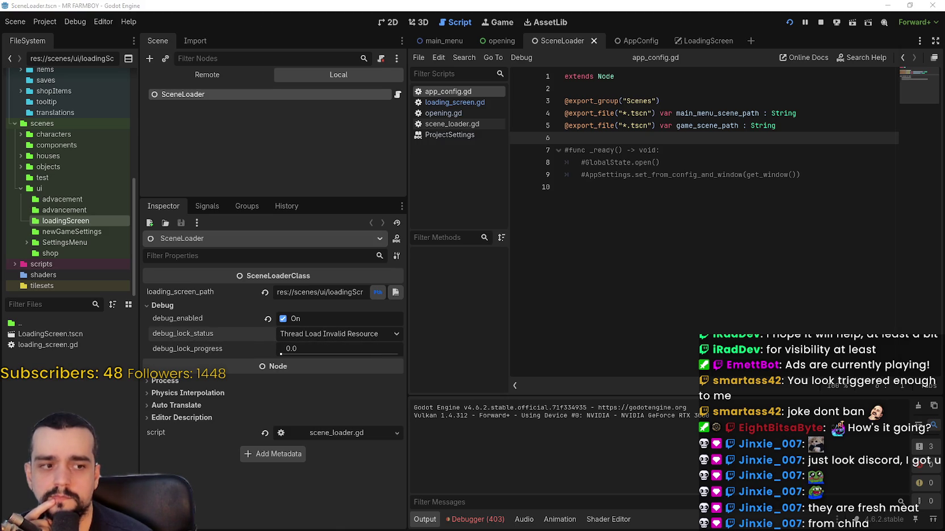
- Set debug_lock_status to Thread Load In Progress and test-run the game again
key(F5)
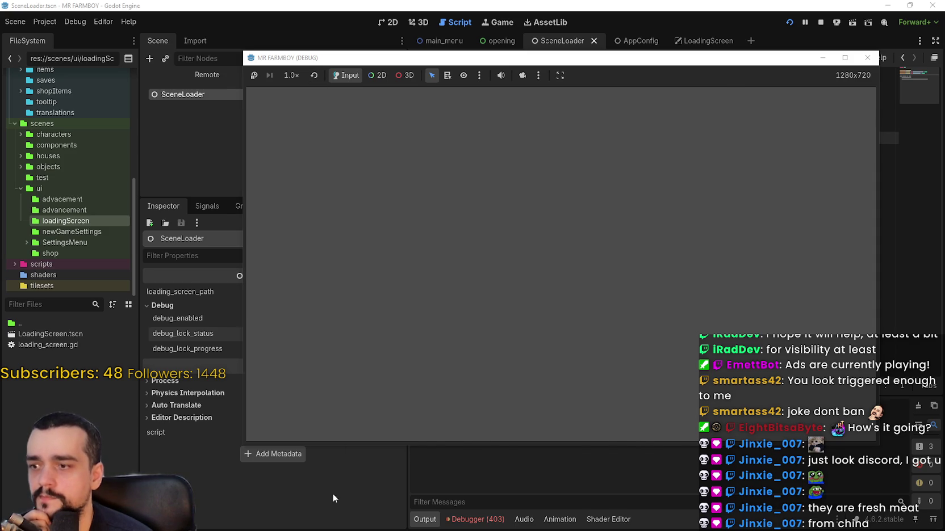
key(F8)
click(308, 337)
click(364, 363)
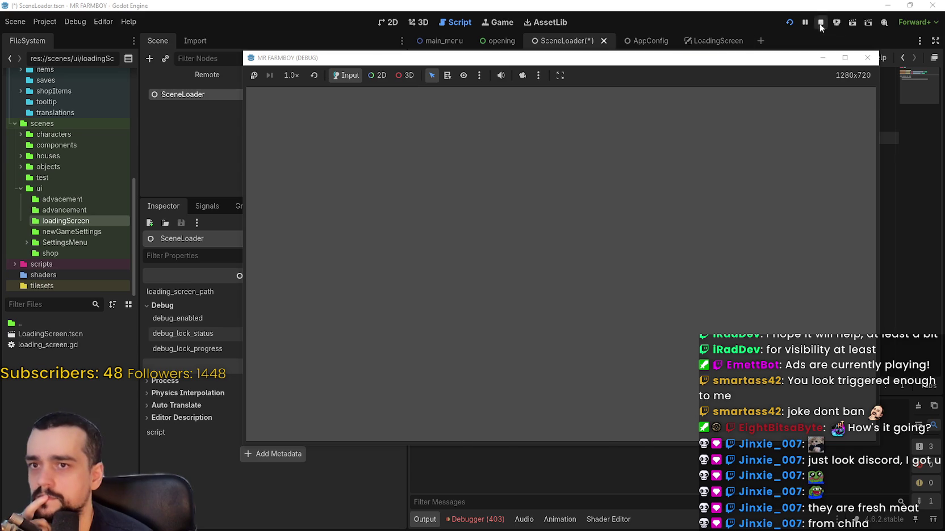
click(820, 22)
click(817, 22)
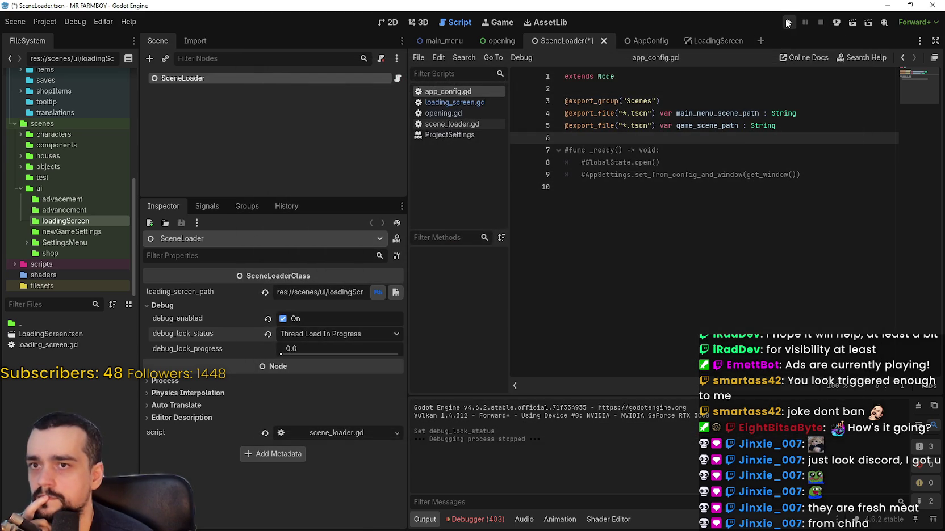
- Review get_status in scene_loader.gd, including debug_lock_status and THREAD_LOAD_INVALID_RESOURCE
click(397, 79)
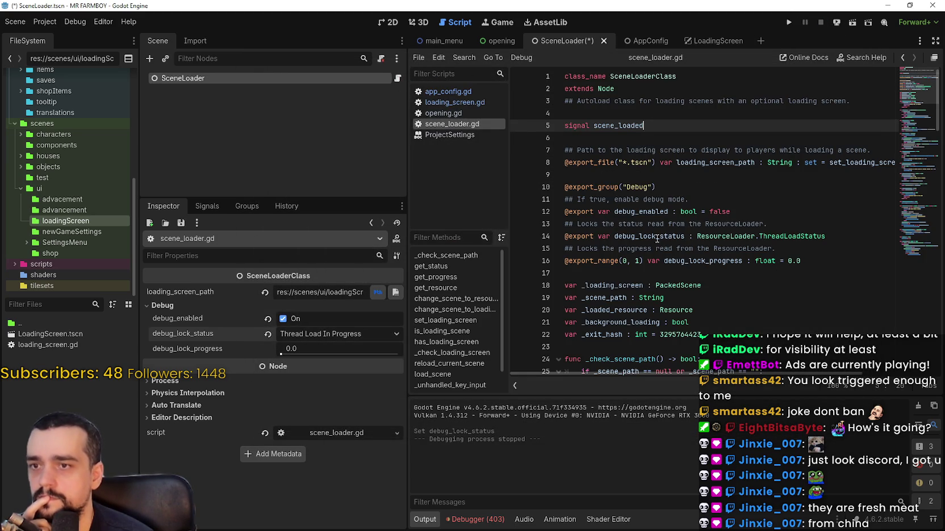
click(629, 209)
scroll(763, 305, down, 6)
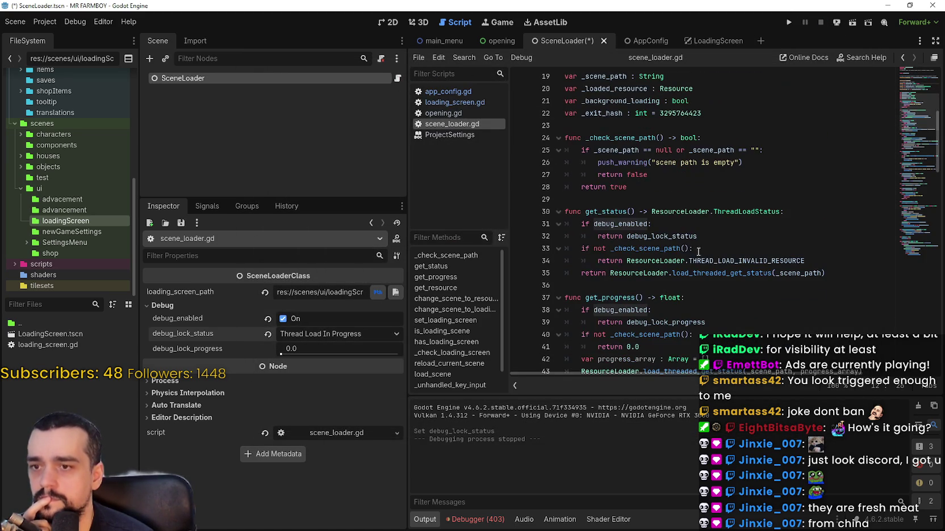
scroll(754, 296, down, 1)
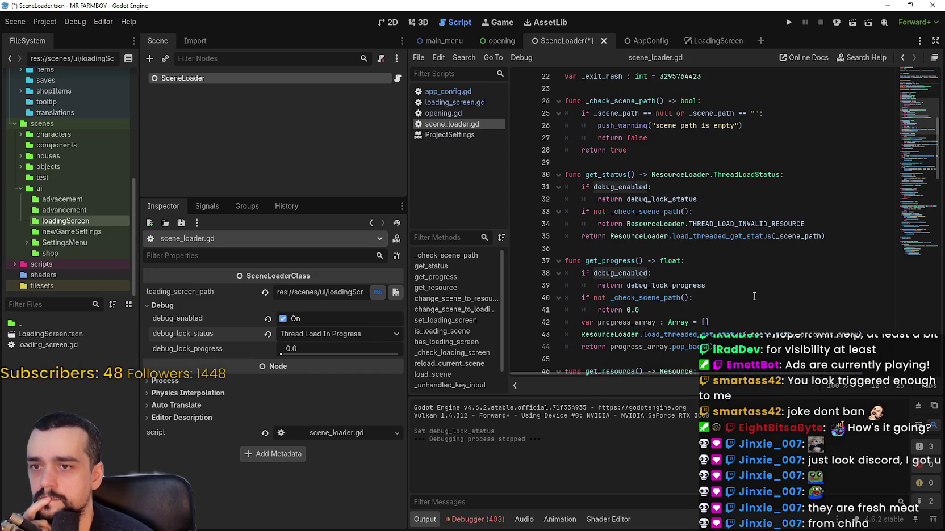
double_click(669, 199)
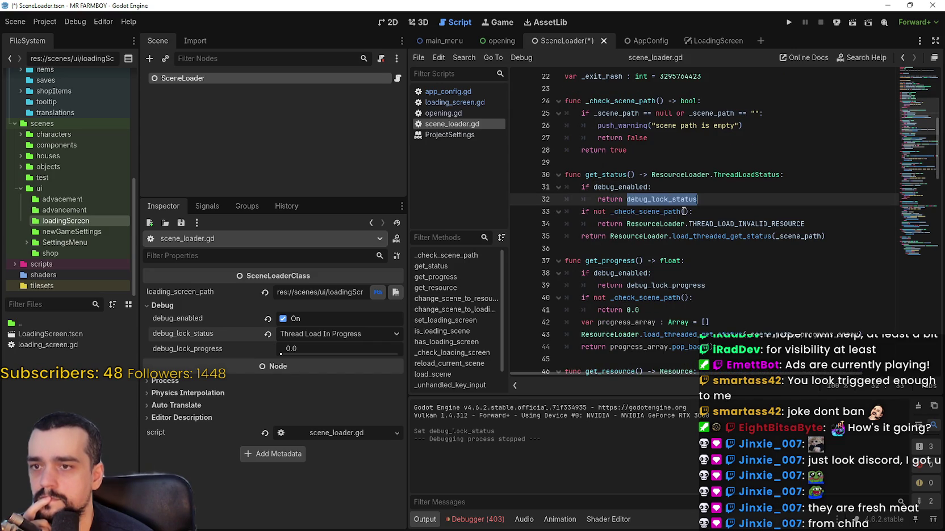
double_click(747, 223)
click(746, 247)
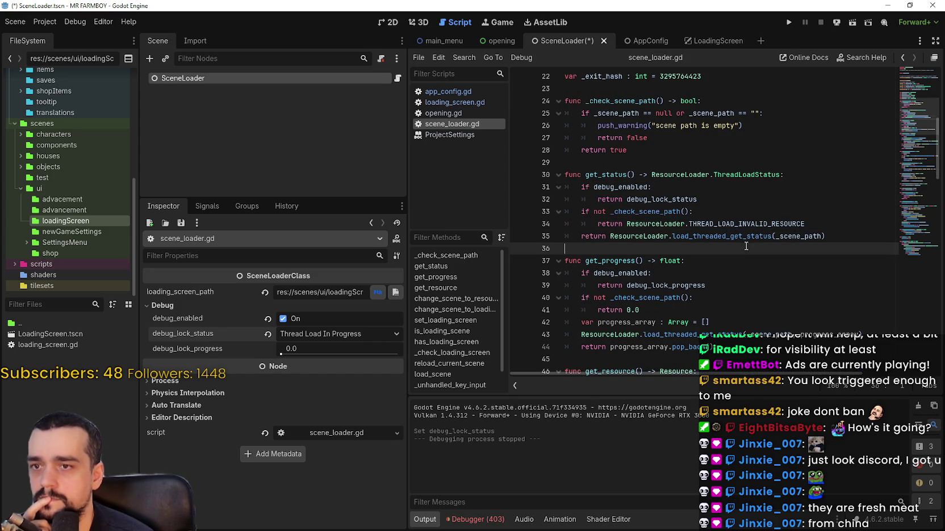
- Trace the scene-change code to _background_loading on line 67, then save and run the project
scroll(762, 215, down, 4)
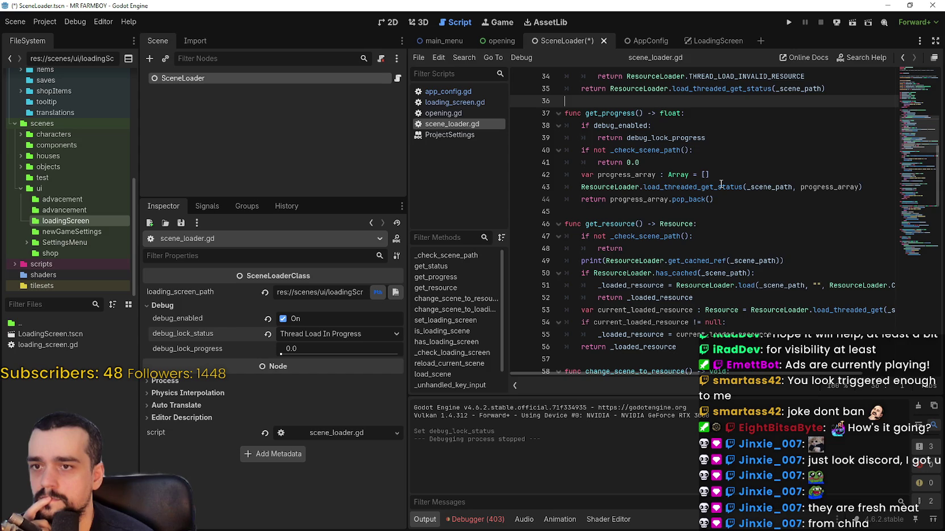
scroll(721, 184, down, 4)
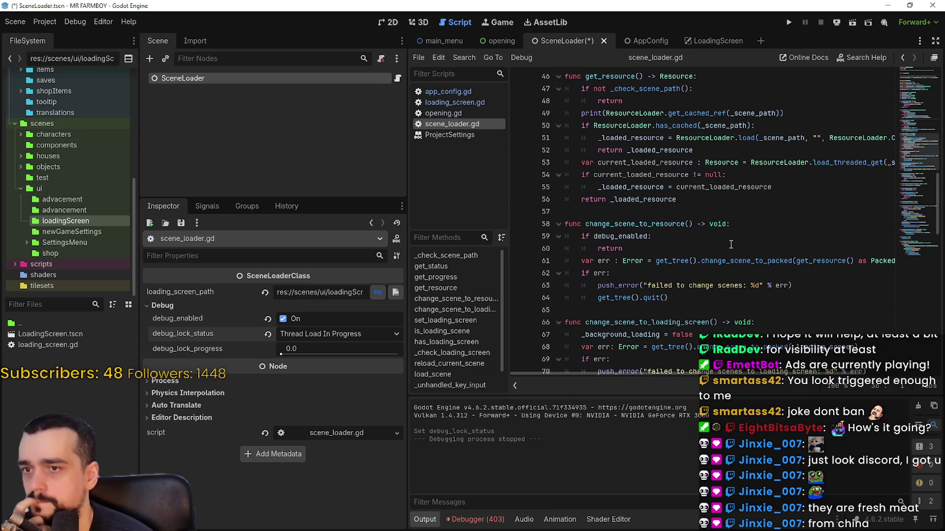
scroll(709, 224, down, 3)
click(710, 151)
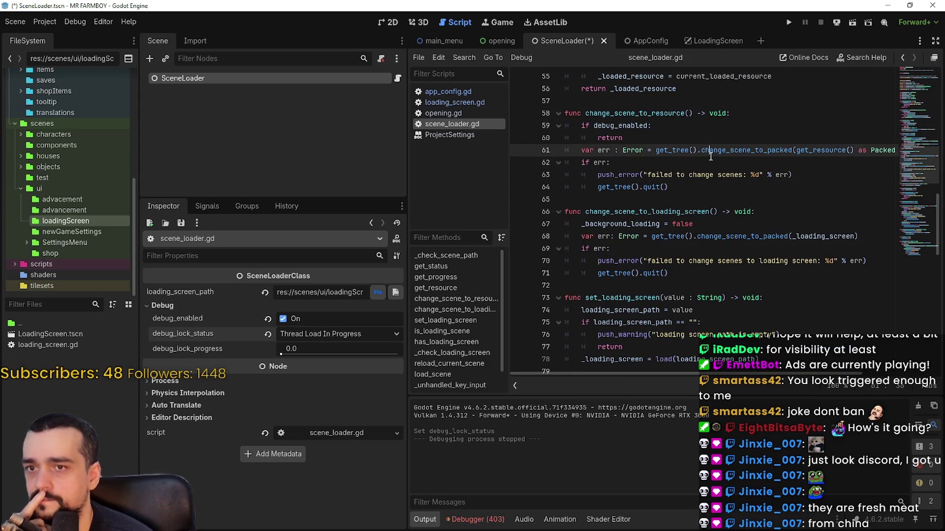
click(721, 164)
click(705, 199)
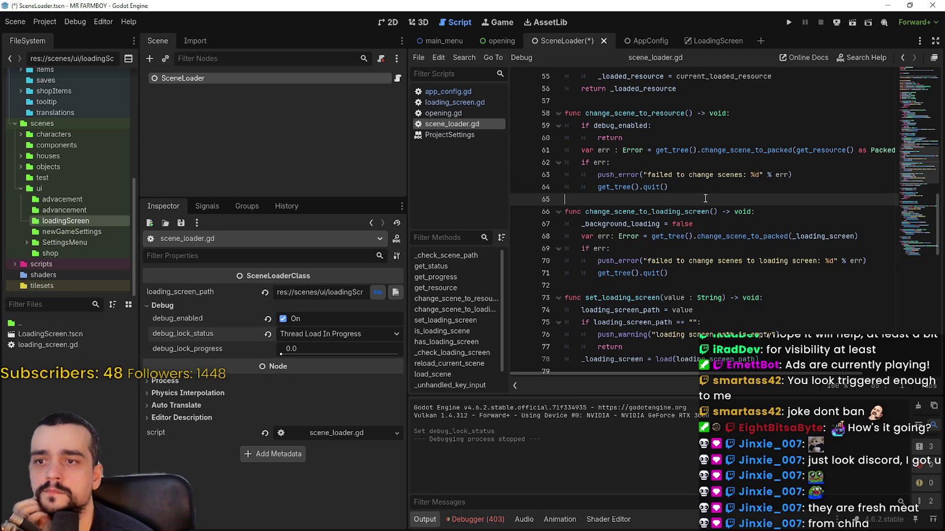
scroll(740, 253, down, 3)
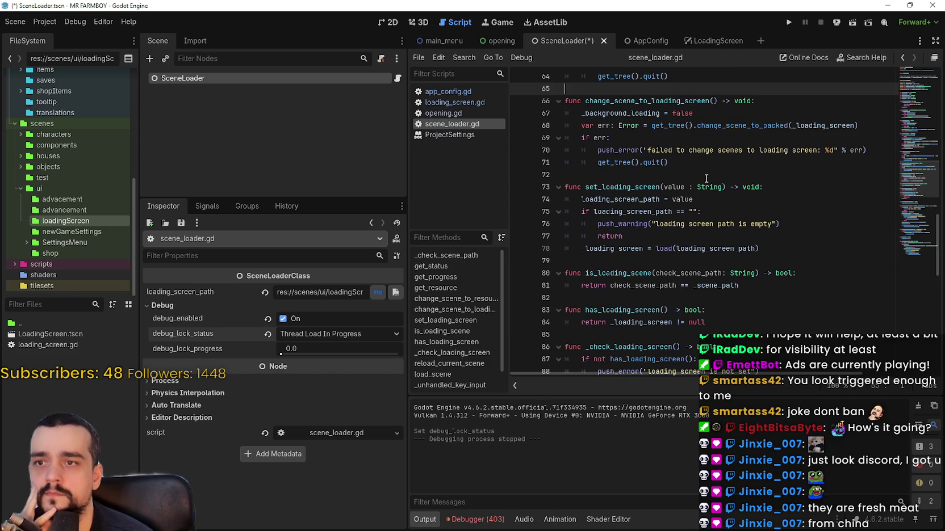
double_click(686, 100)
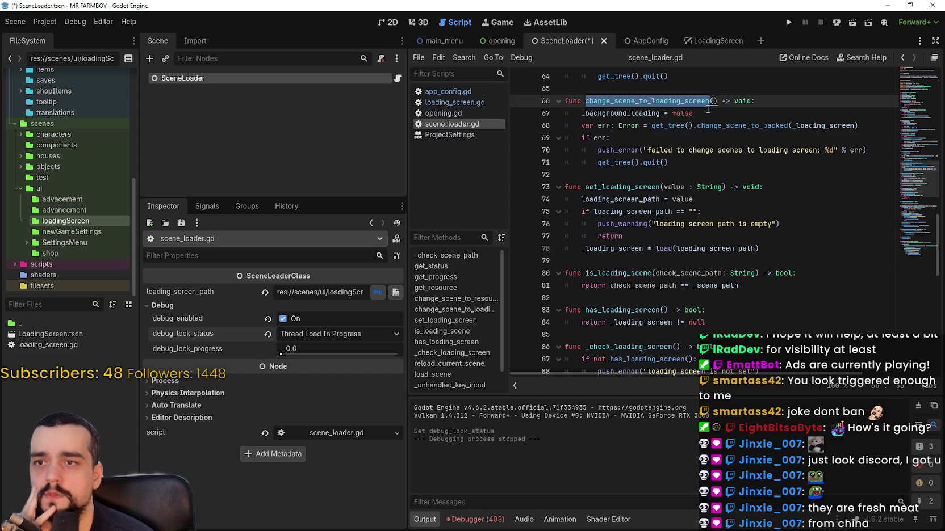
double_click(615, 113)
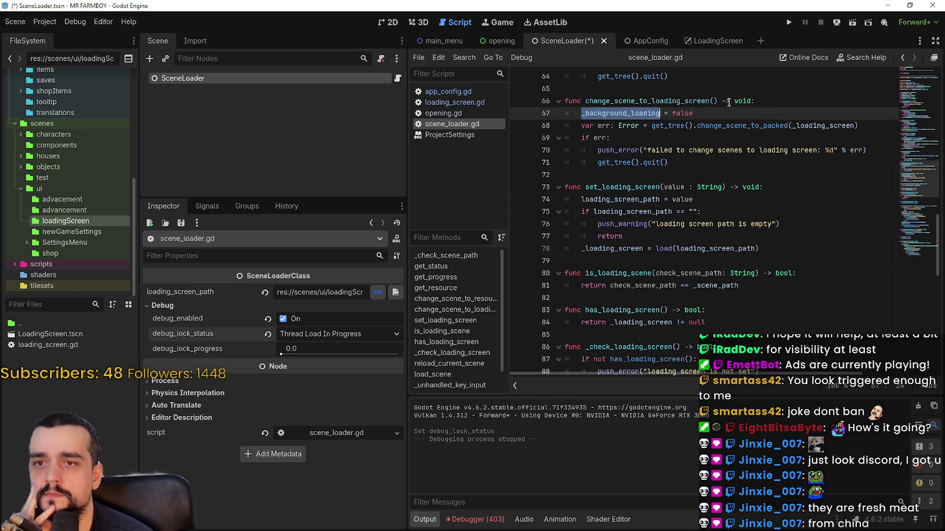
click(788, 22)
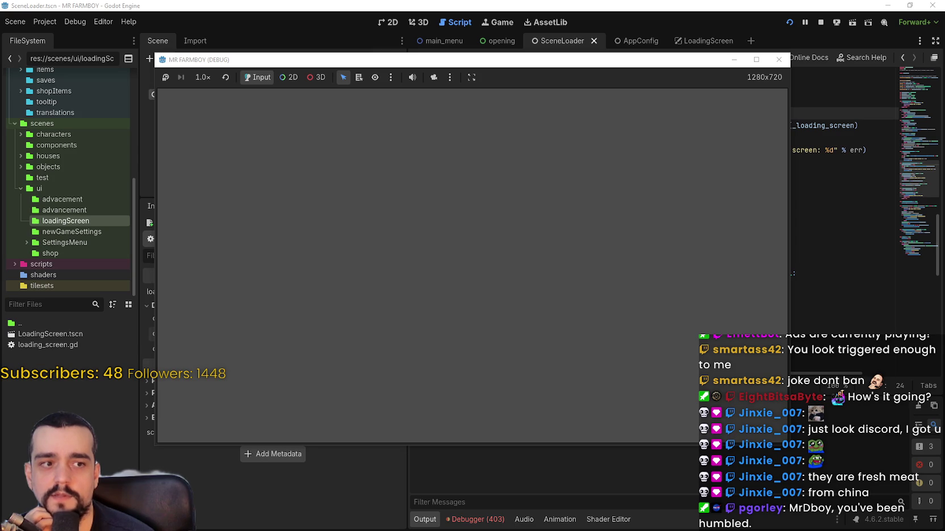
- Stop the game, turn debug_enabled off, and set a breakpoint on scene_loader.gd line 67
click(820, 22)
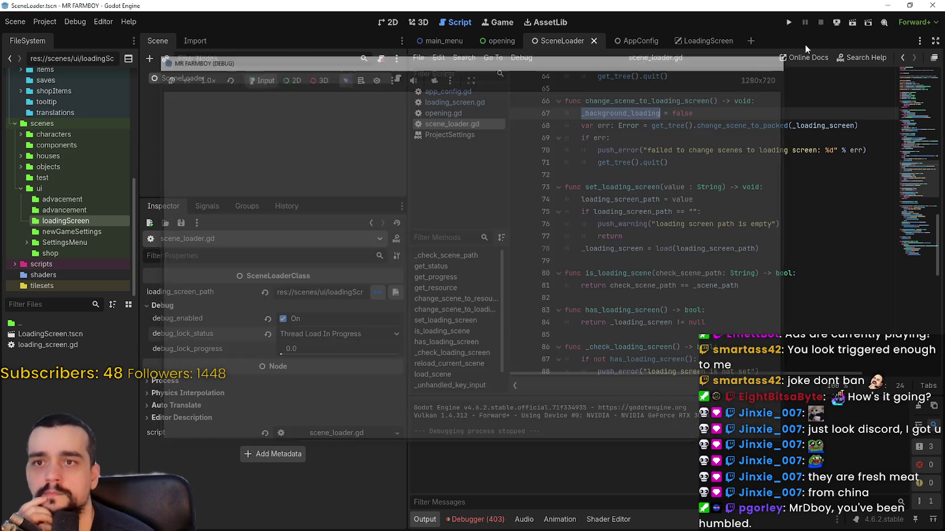
click(267, 321)
click(811, 166)
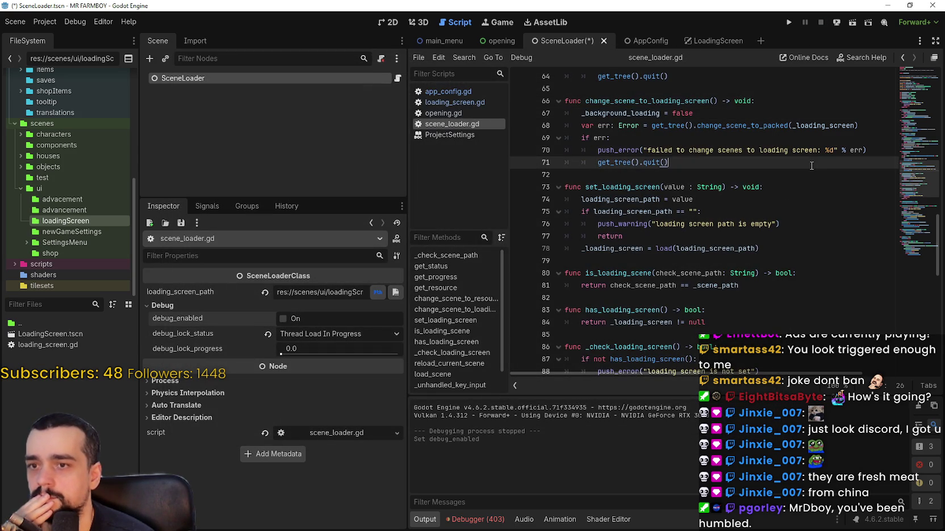
scroll(772, 168, up, 2)
click(518, 187)
- Search every use of _background_loading, from its line-21 declaration to the line-100 assignment
double_click(629, 188)
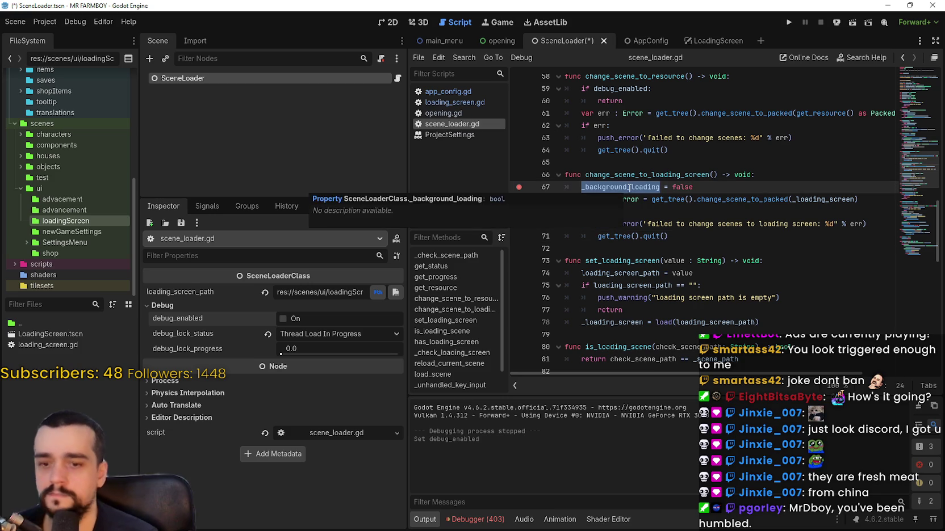
key(ctrl+f)
click(782, 385)
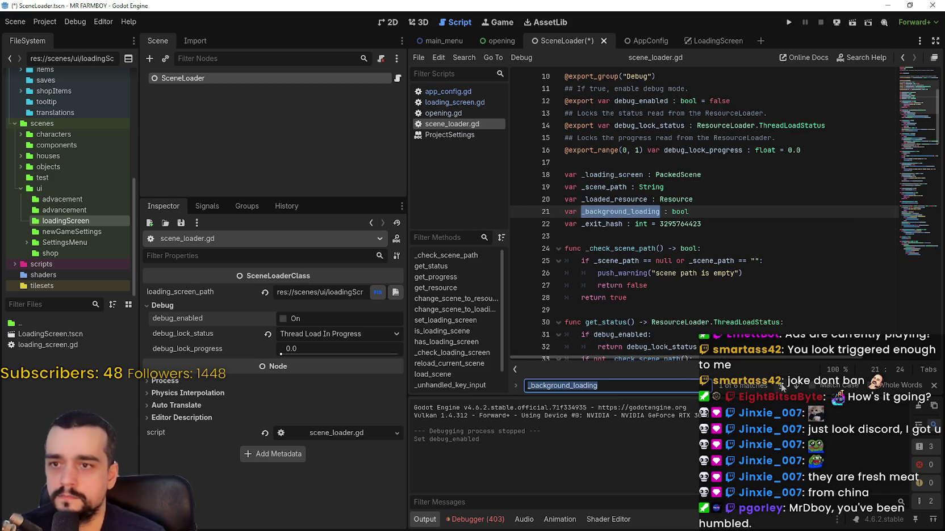
click(601, 209)
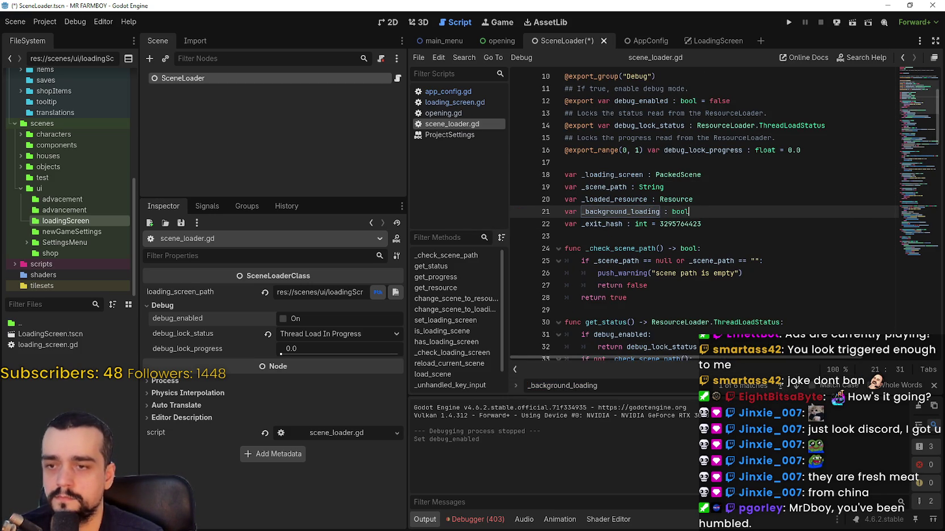
click(795, 386)
click(795, 386)
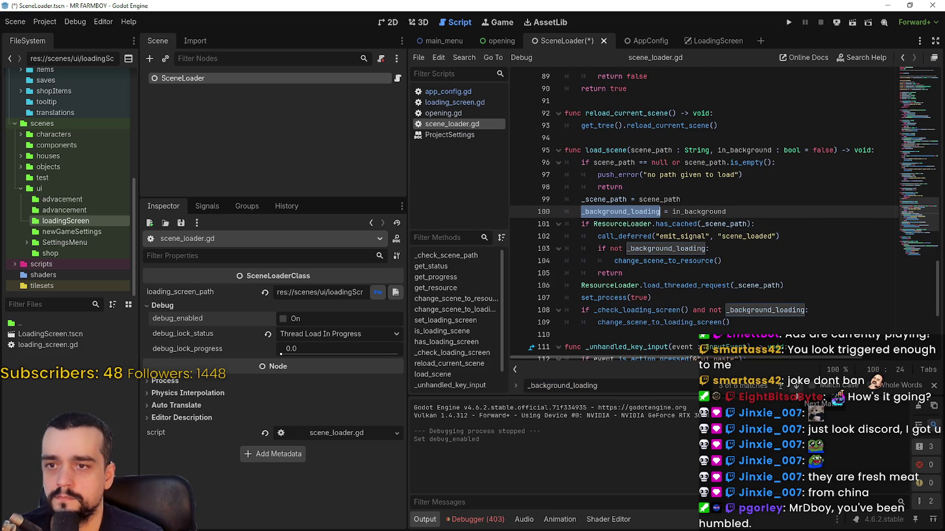
- Put a breakpoint on scene_loader.gd line 100 and run MR FARMBOY until it breaks there
click(518, 211)
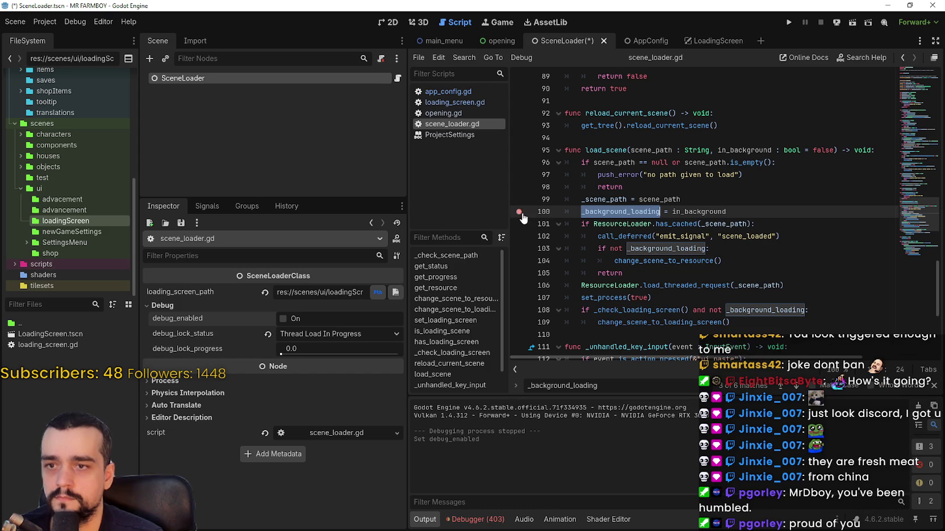
click(673, 211)
double_click(674, 211)
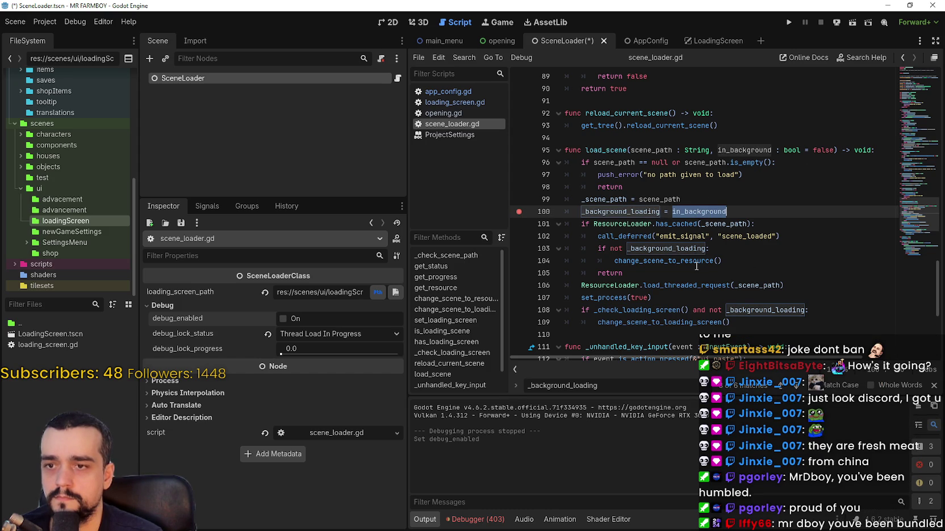
scroll(742, 259, down, 6)
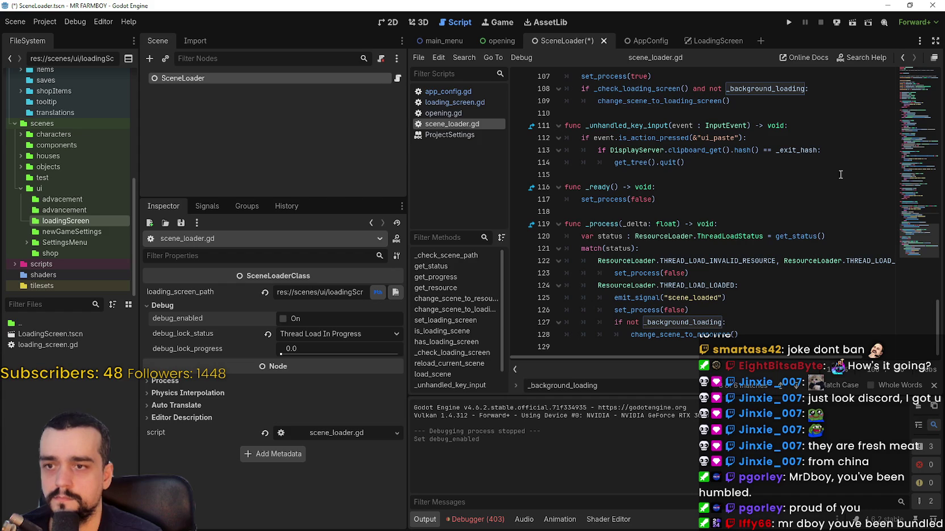
click(788, 24)
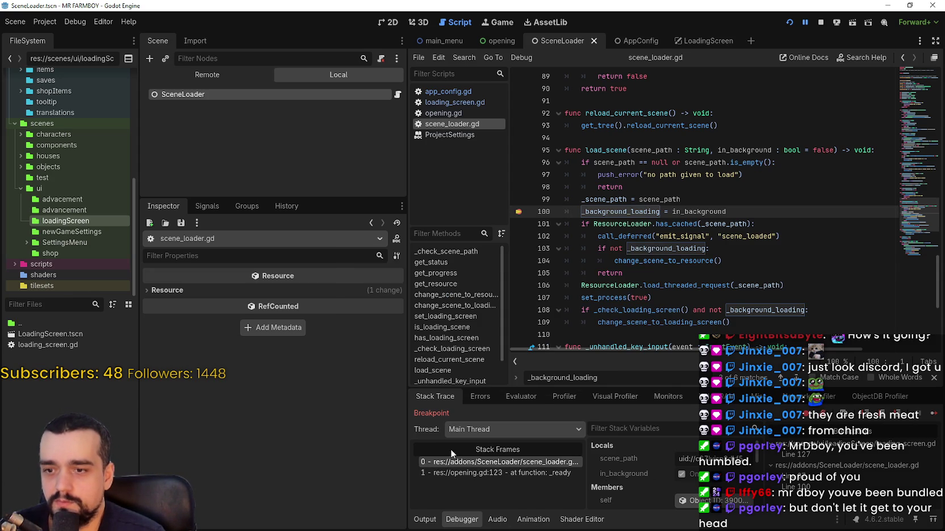
- Inspect stack frame opening.gd:123, return to the scene_loader.gd frame, then continue past the breakpoint
click(480, 474)
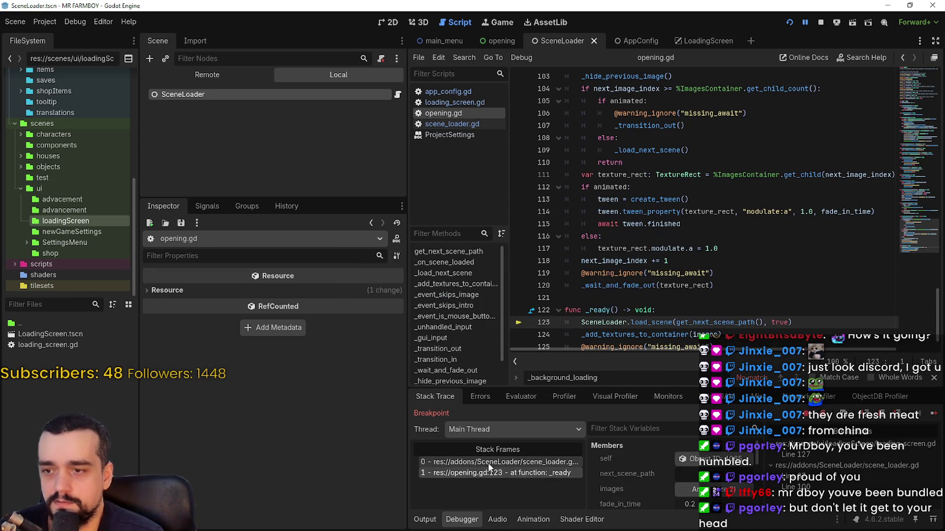
scroll(603, 290, down, 1)
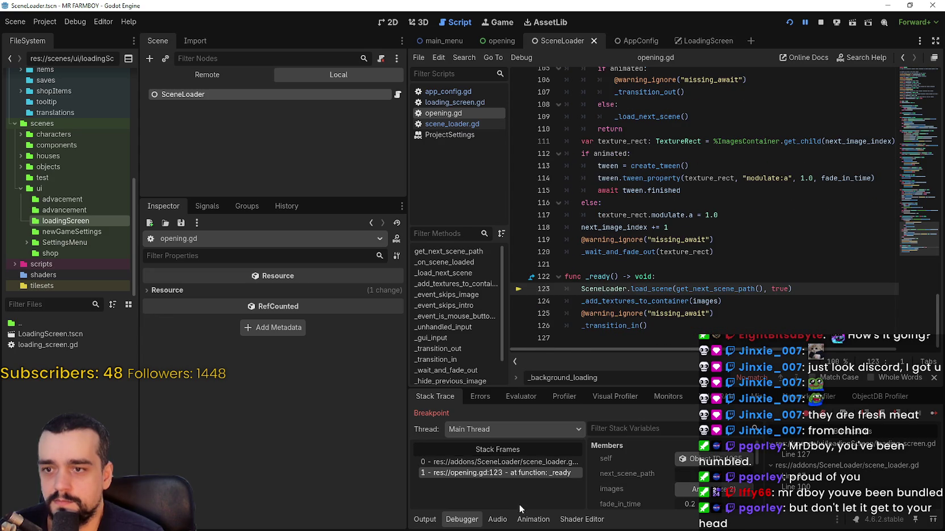
click(520, 462)
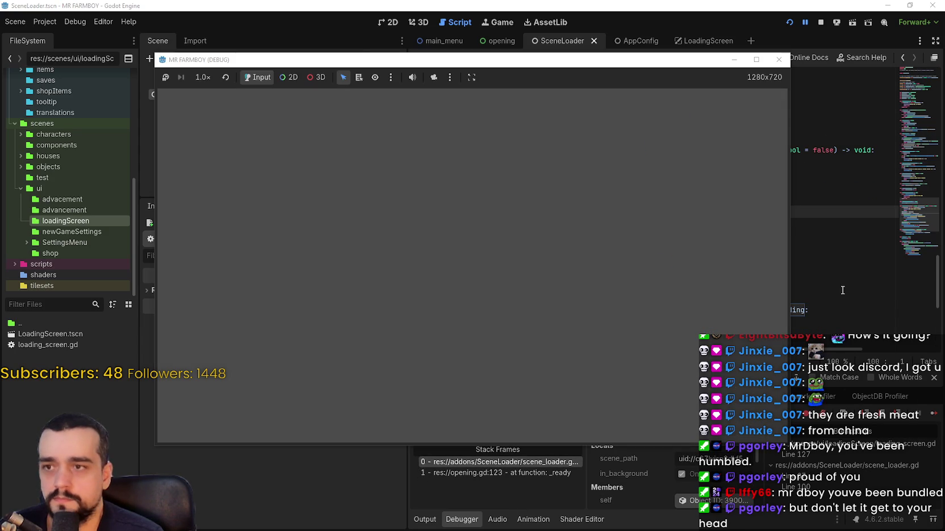
click(834, 280)
click(934, 415)
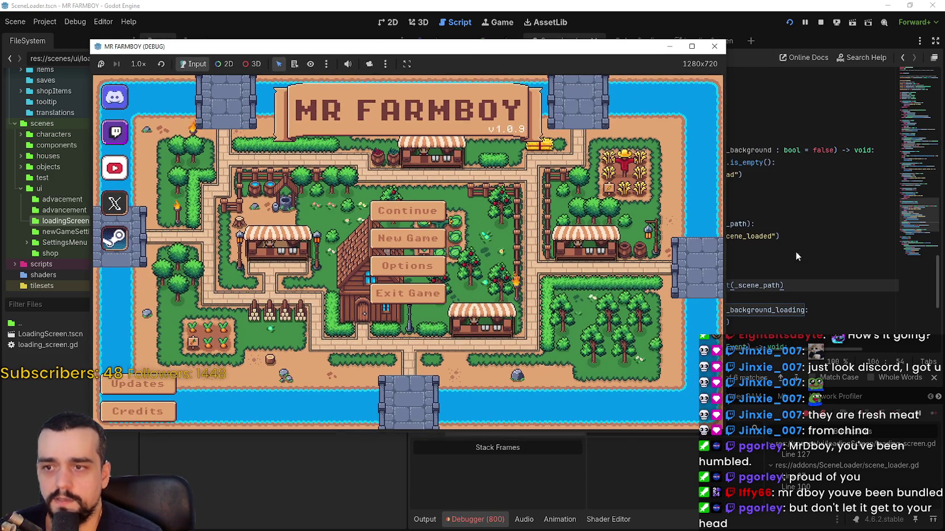
click(796, 257)
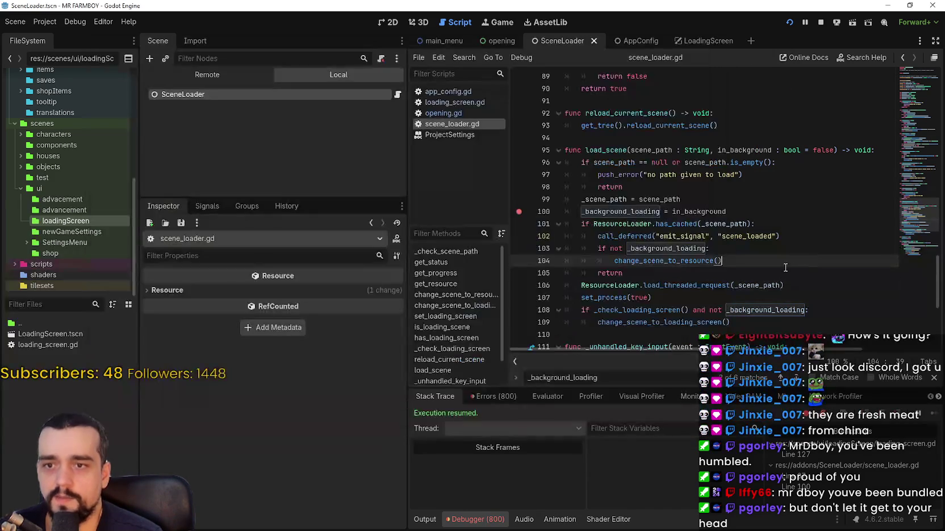
- Review load_scene's code from scene_path on line 96 to ResourceLoader on line 106
scroll(767, 270, down, 3)
scroll(767, 269, up, 3)
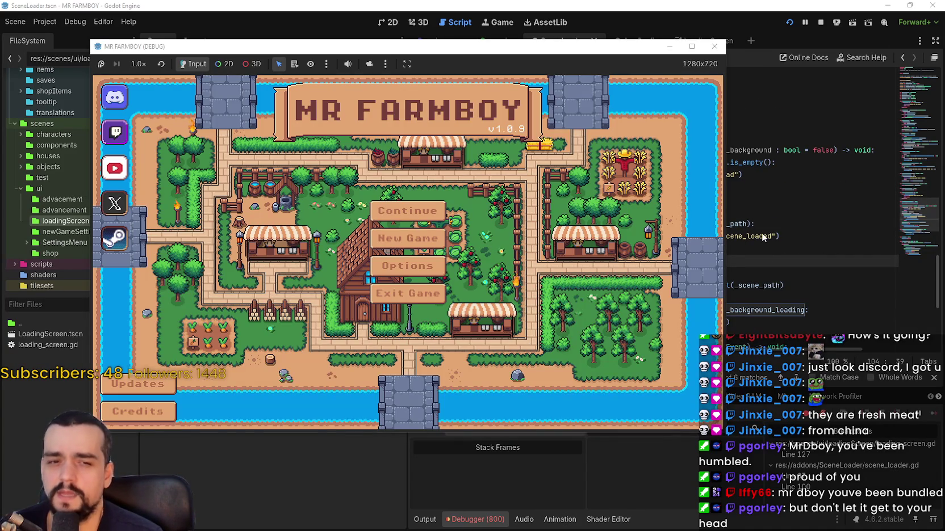
click(744, 237)
click(759, 261)
scroll(760, 274, down, 3)
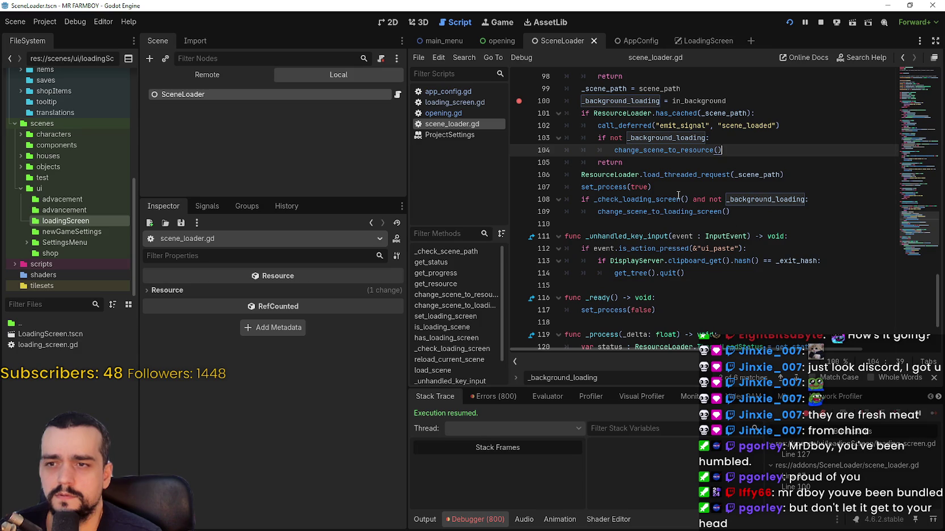
double_click(625, 174)
scroll(643, 240, up, 4)
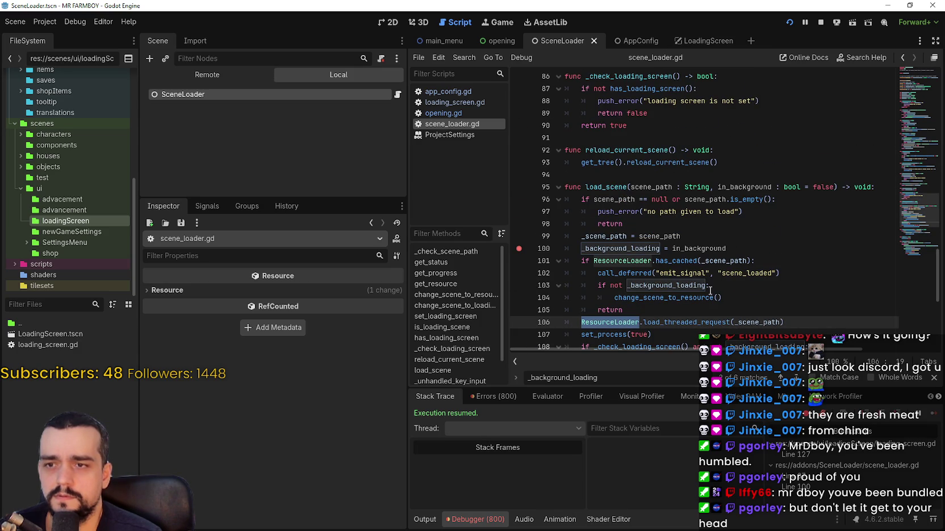
click(705, 199)
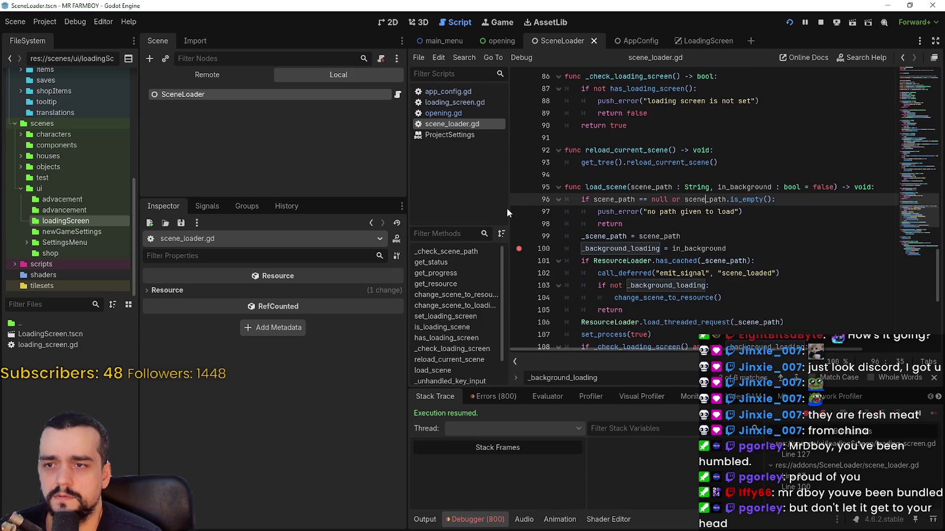
- Add a breakpoint on line 98's early return, check the Errors tab and Output log, and stop the game
click(518, 224)
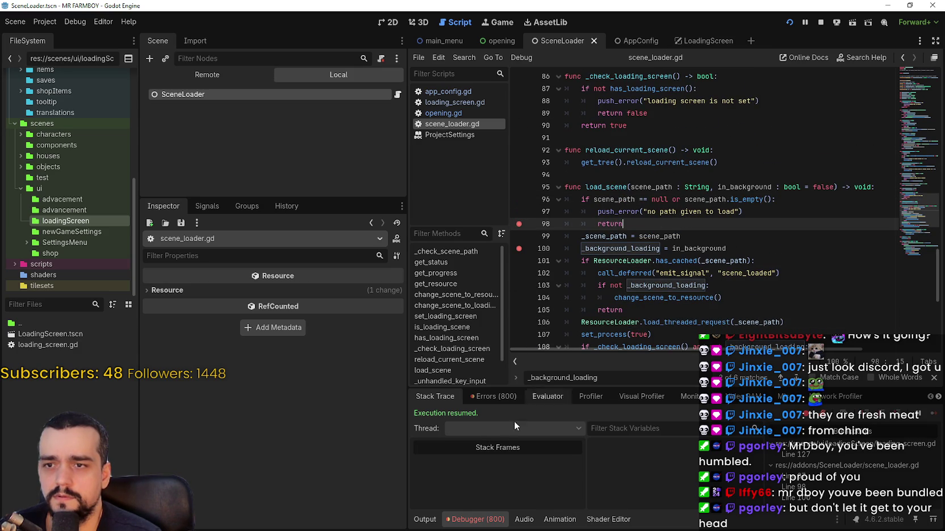
click(488, 397)
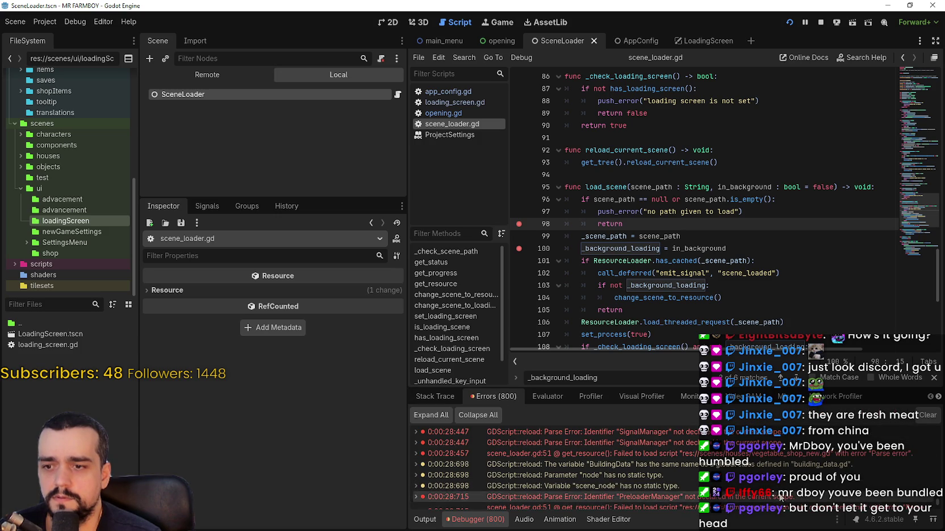
click(425, 520)
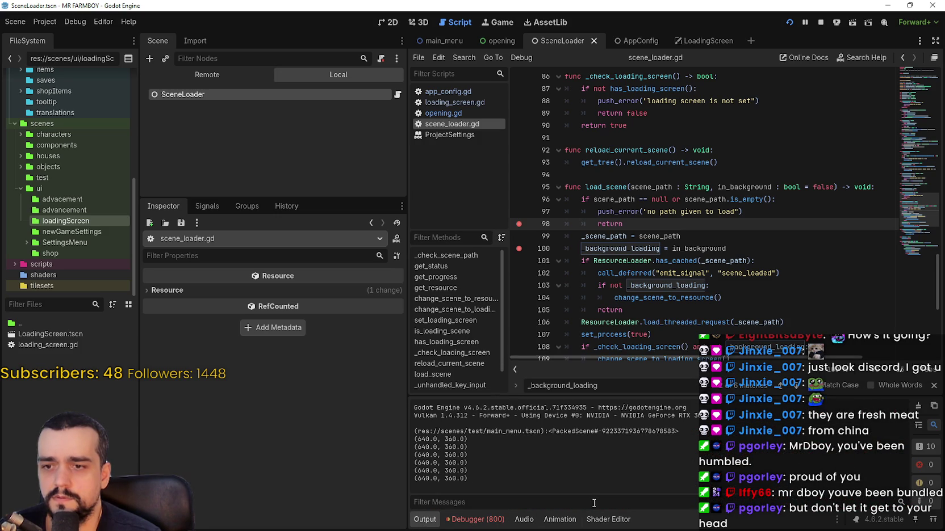
click(821, 22)
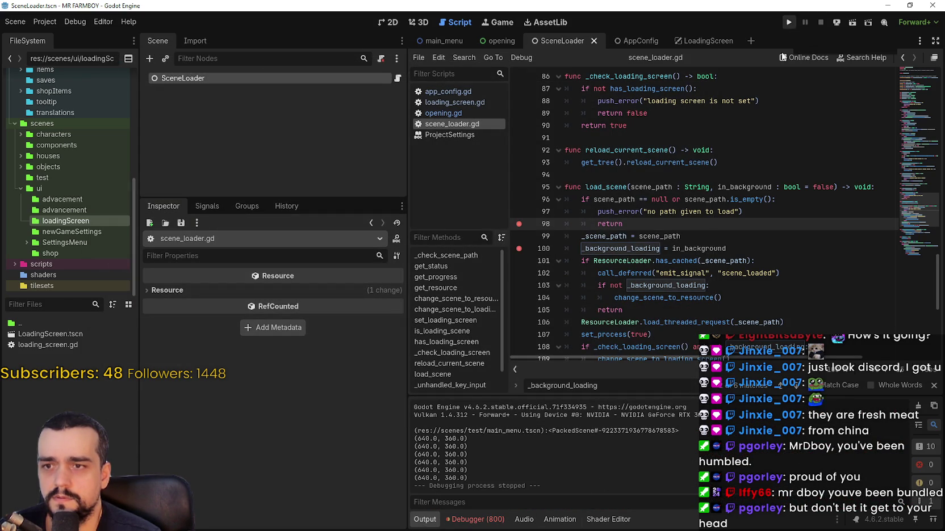
- Add breakpoints on scene_loader.gd lines 89, 90 and 84
scroll(721, 327, up, 4)
click(735, 313)
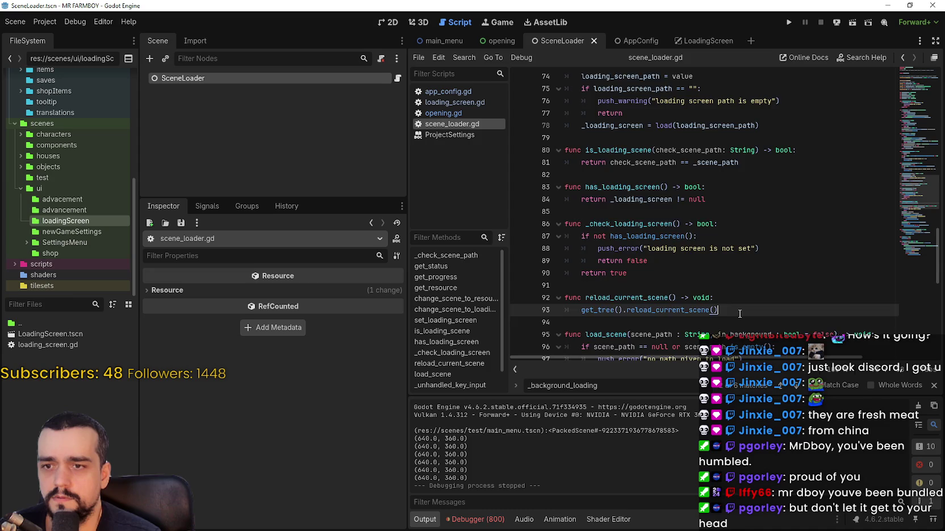
scroll(738, 314, up, 2)
scroll(737, 303, down, 2)
drag(808, 249, 593, 245)
click(618, 271)
click(519, 260)
click(518, 273)
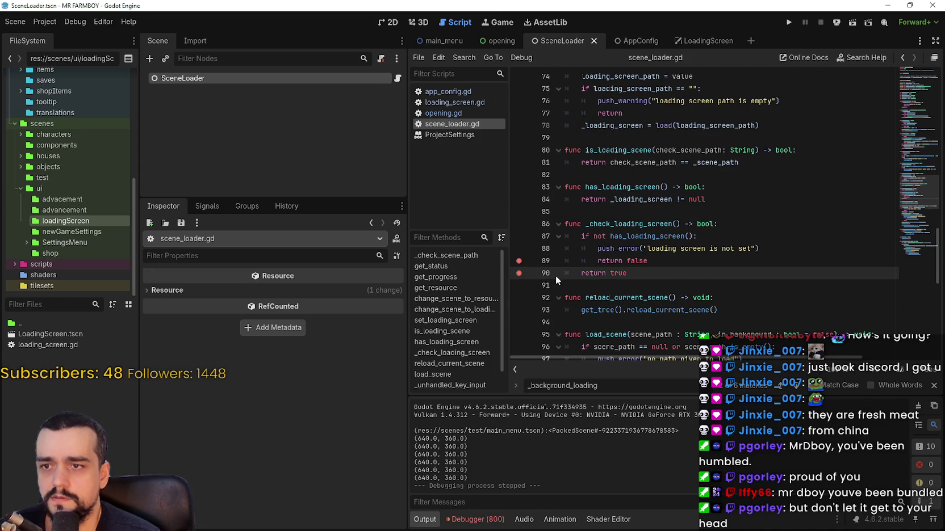
scroll(520, 277, up, 1)
click(519, 236)
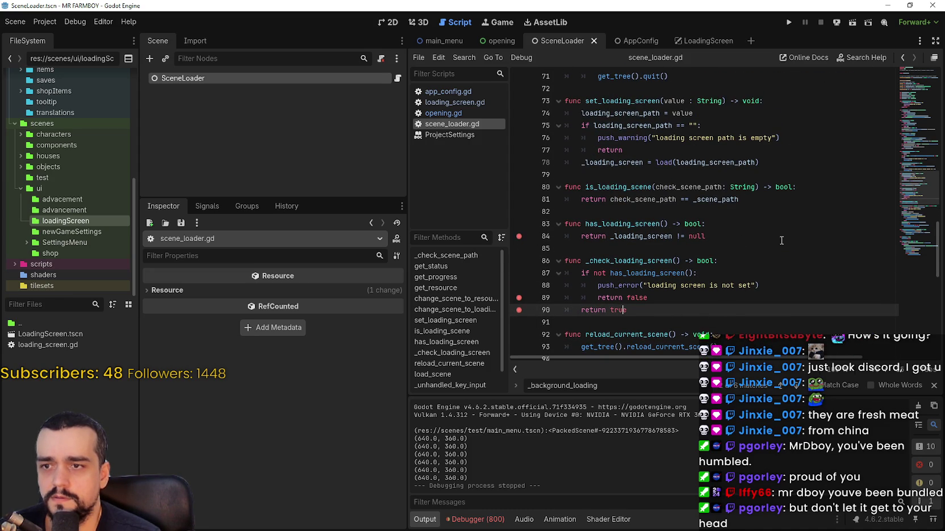
- Review the script up to the top, then run the project until it pauses at line 100
scroll(771, 253, up, 1)
click(631, 235)
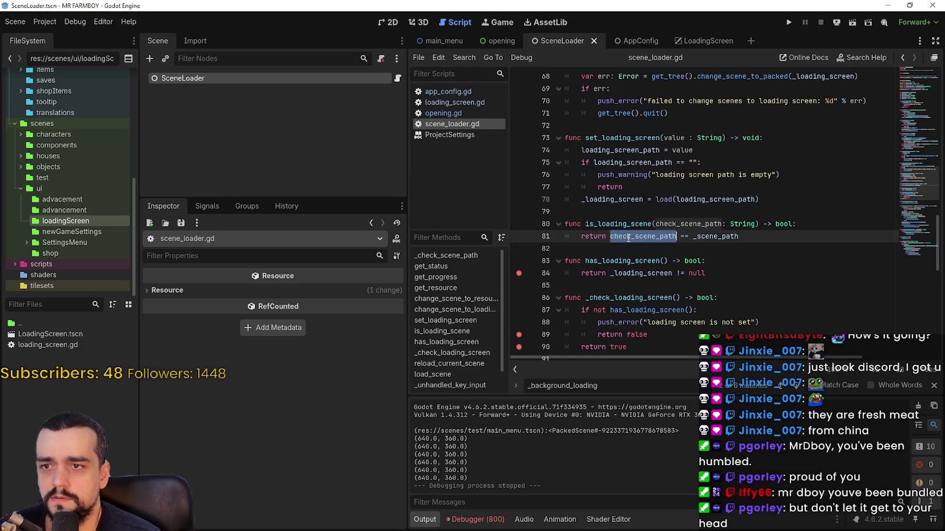
scroll(653, 233, up, 3)
click(691, 230)
scroll(691, 230, up, 3)
click(703, 255)
scroll(704, 249, up, 3)
click(702, 243)
scroll(702, 239, up, 1)
click(699, 193)
scroll(727, 187, up, 4)
scroll(745, 182, up, 2)
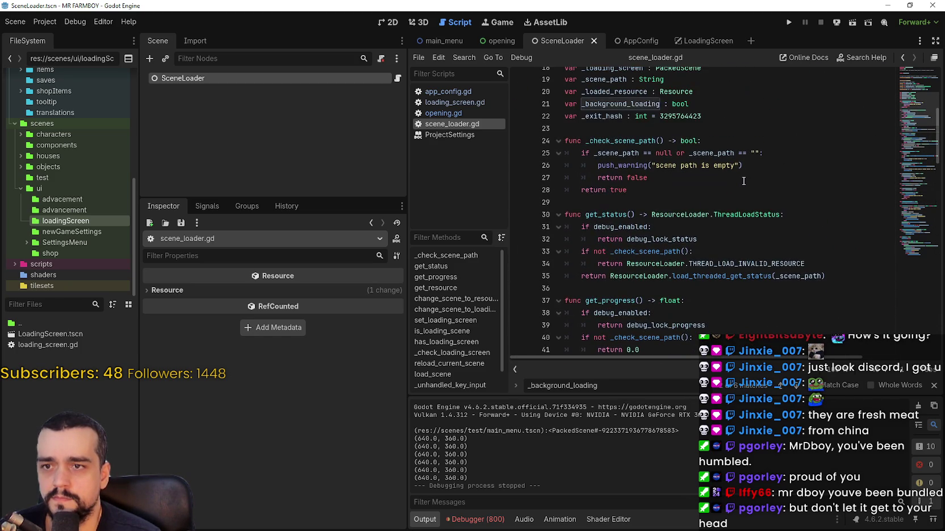
scroll(739, 243, up, 1)
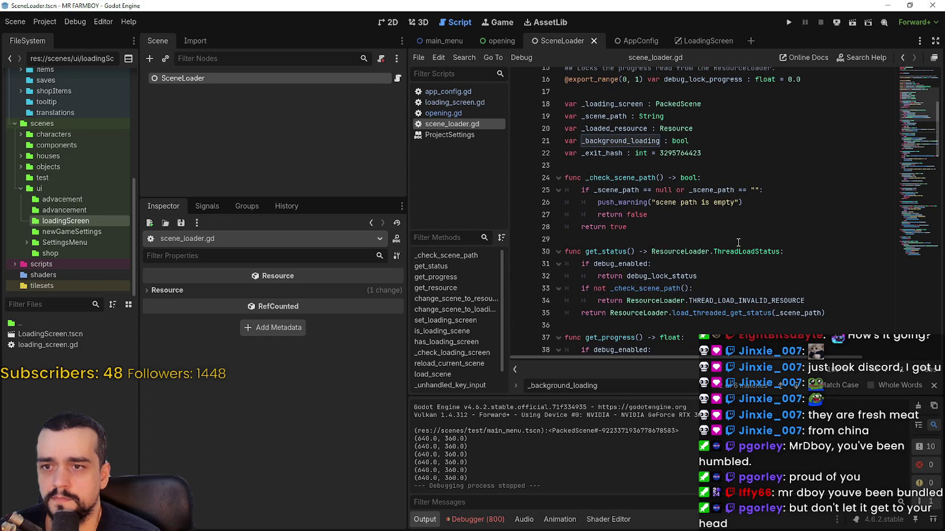
click(733, 243)
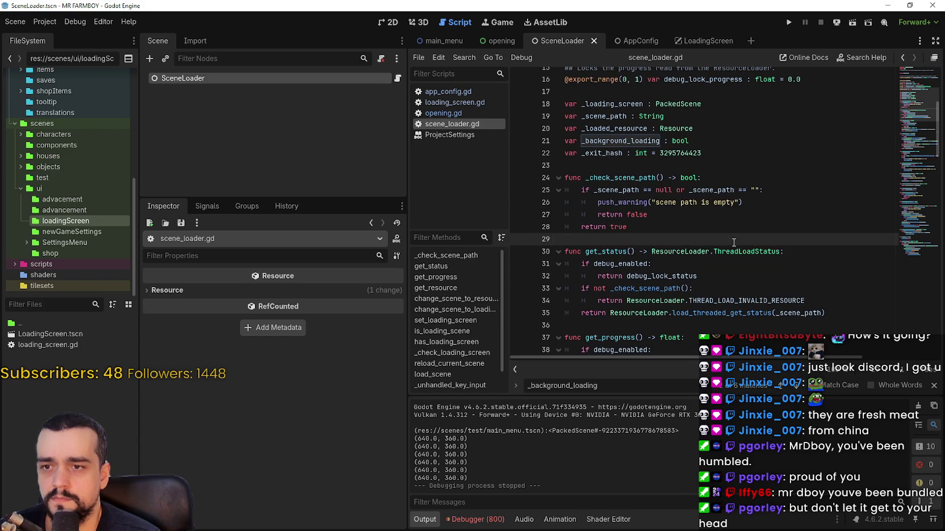
click(793, 21)
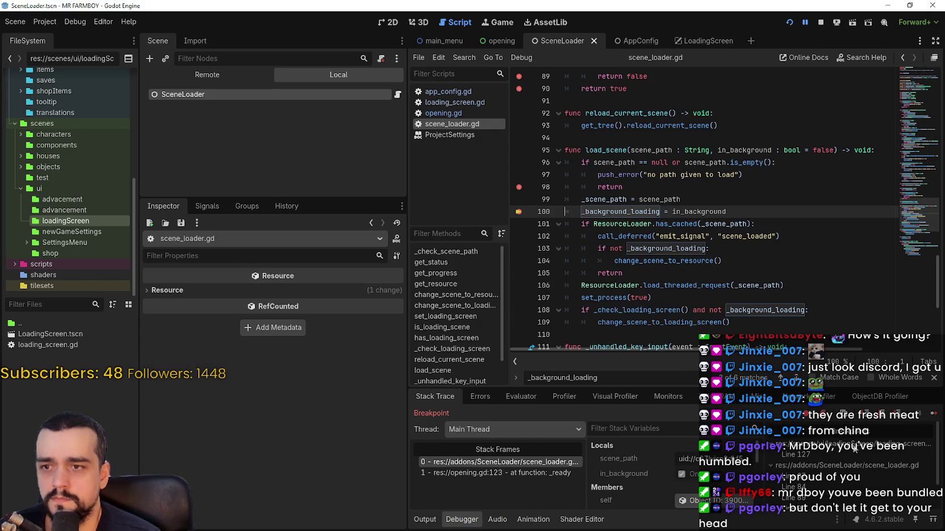
- Continue to the line 84 breakpoint, inspect _loading_screen (LoadingScreen.tscn) and the live SceneLoader node
click(932, 419)
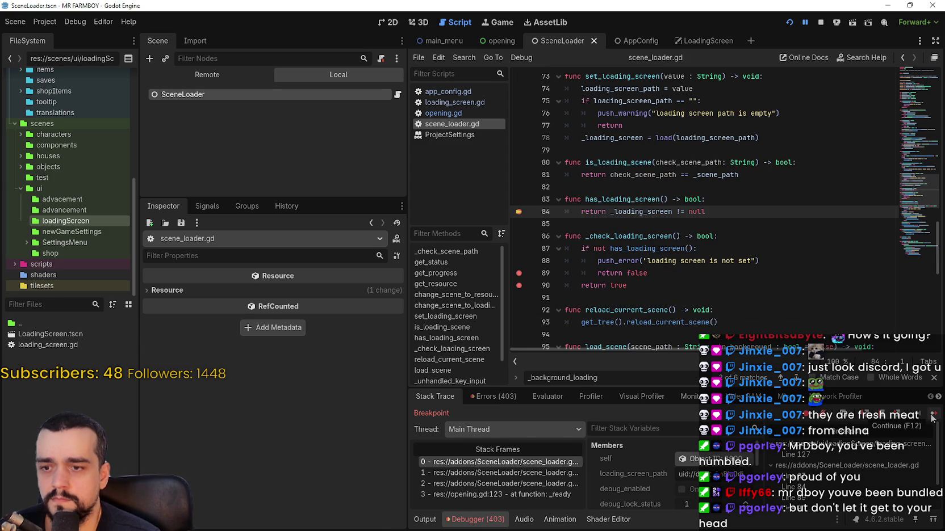
scroll(635, 499, down, 2)
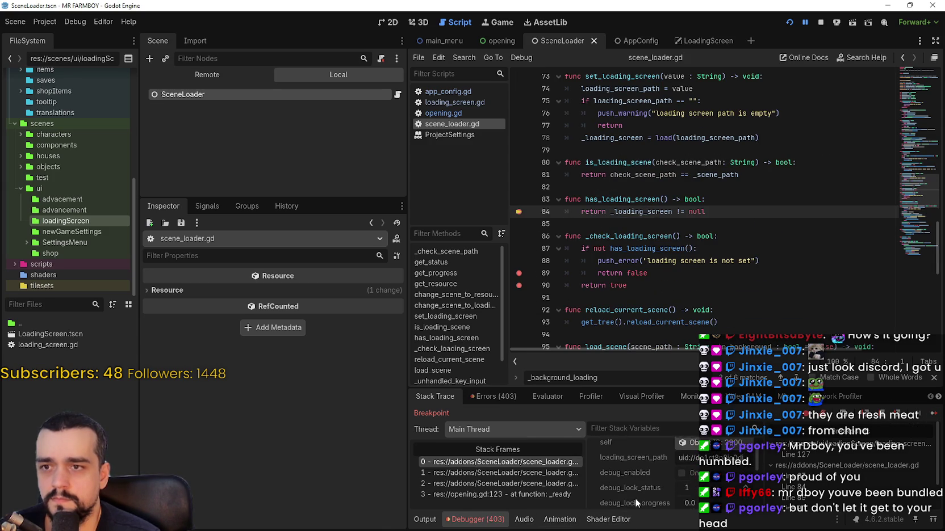
scroll(633, 492, down, 4)
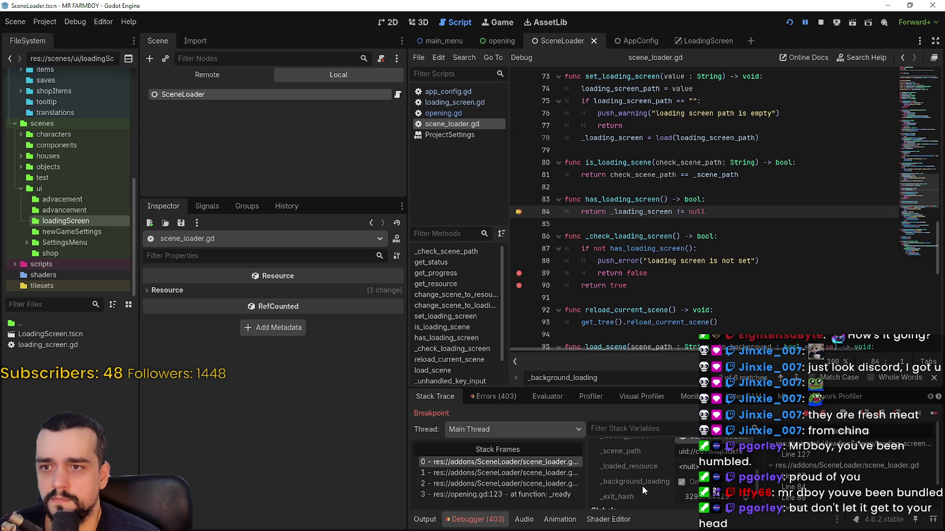
scroll(650, 491, down, 3)
scroll(649, 484, up, 5)
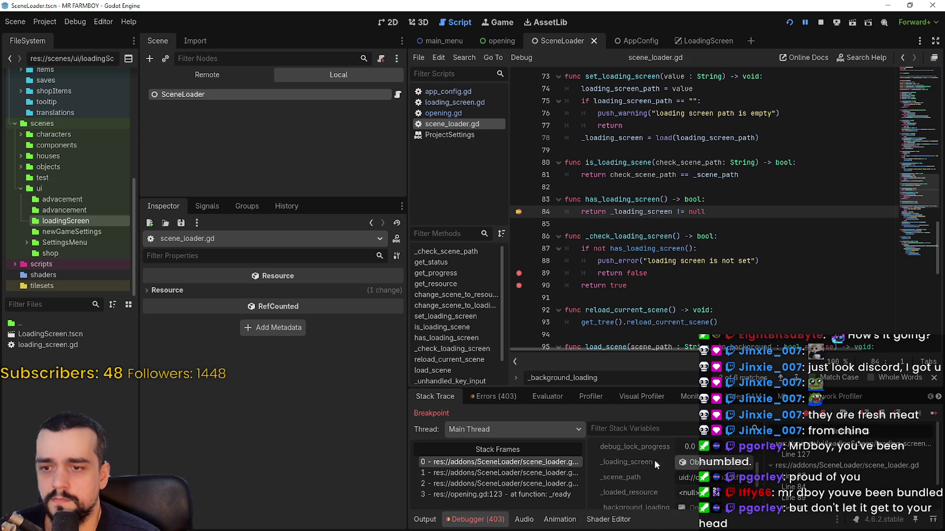
click(708, 464)
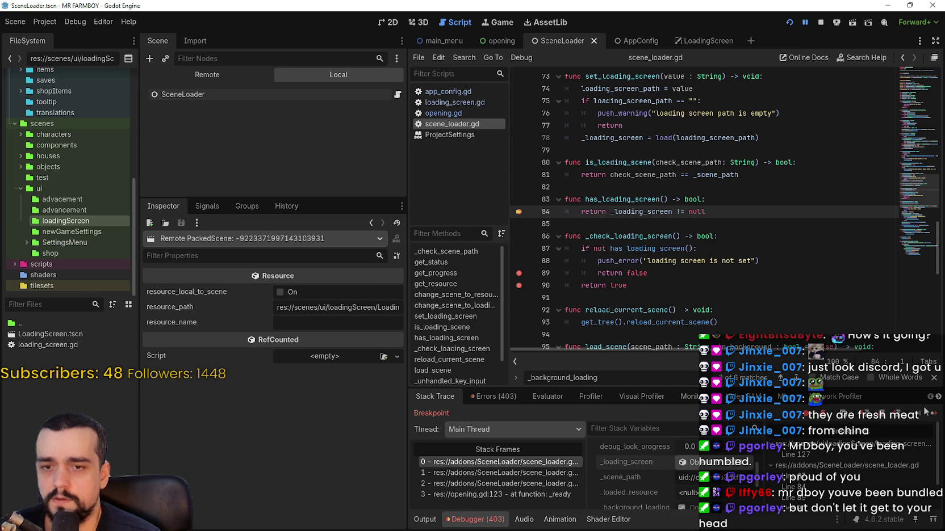
click(210, 75)
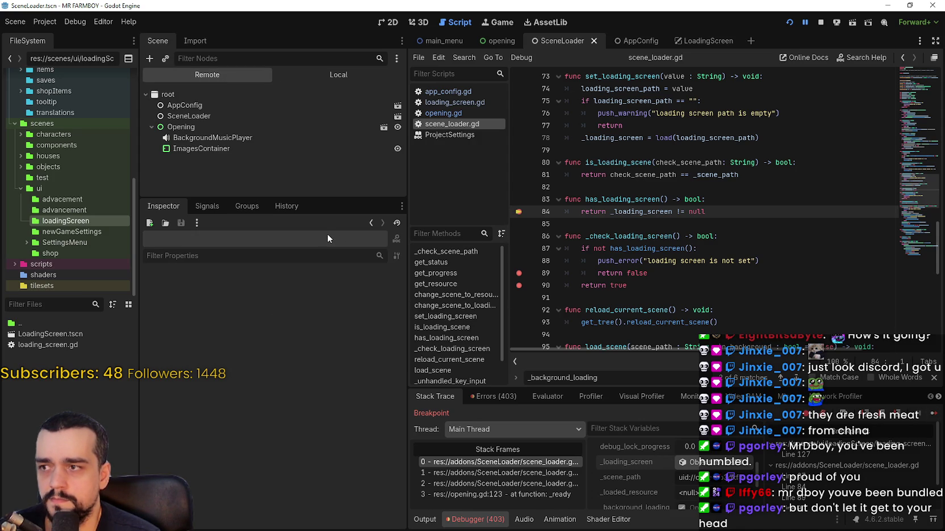
click(185, 114)
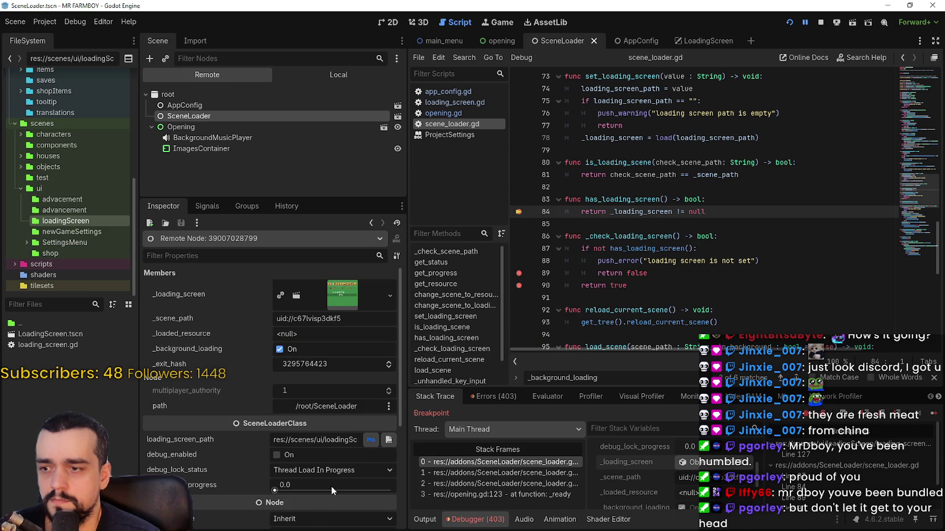
- Continue to line 90, inspect live AppConfig and SceneLoader, then view calling frame load_scene line 108
click(931, 419)
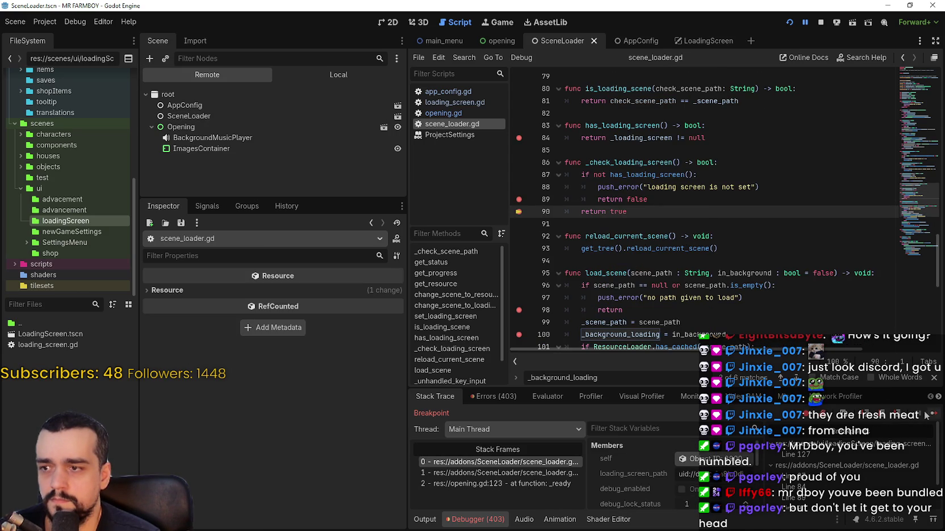
click(190, 106)
click(195, 116)
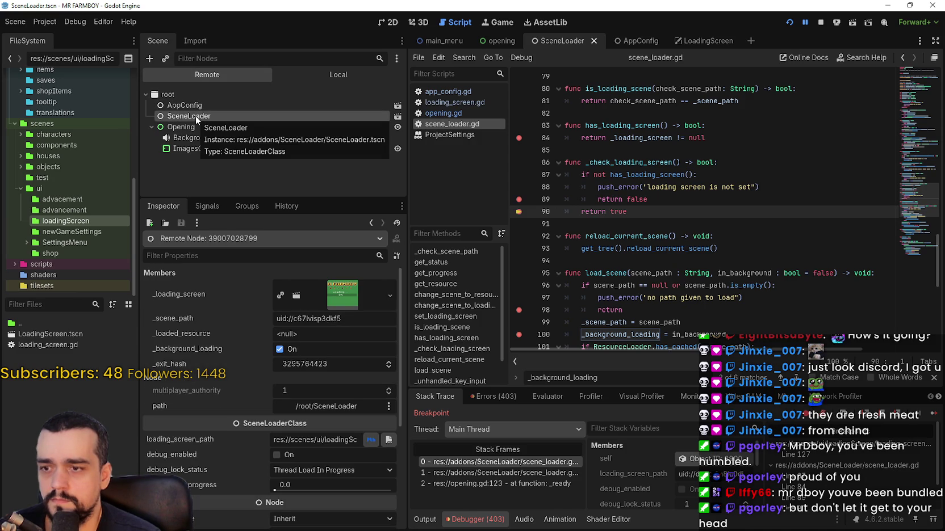
click(505, 473)
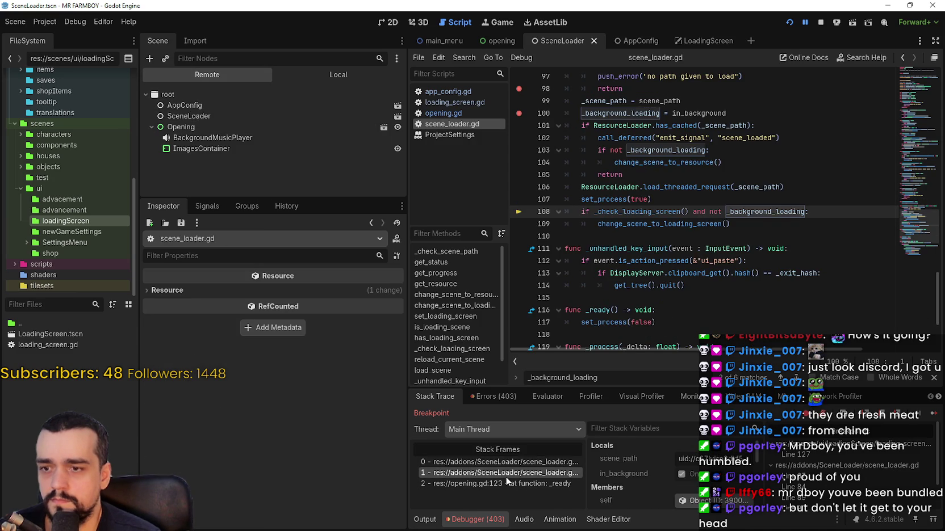
scroll(632, 253, up, 2)
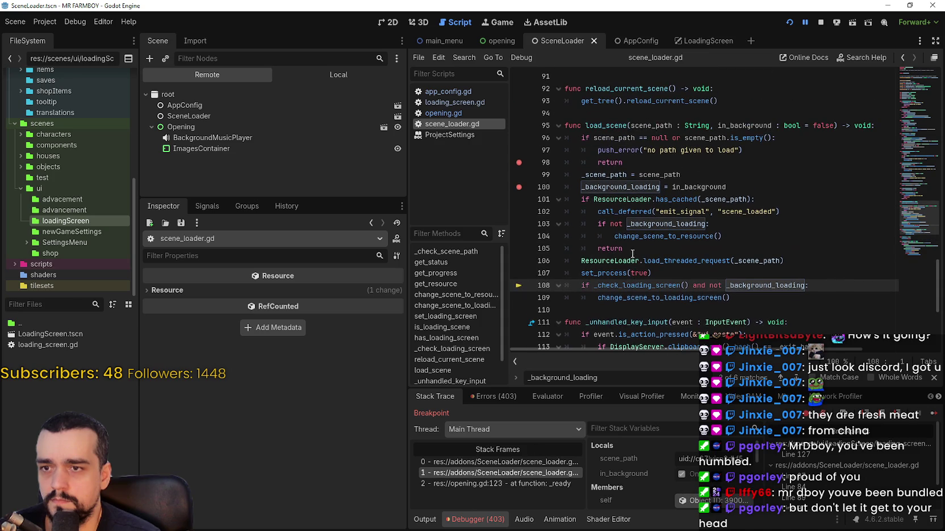
mouse_move(612, 319)
scroll(823, 281, up, 2)
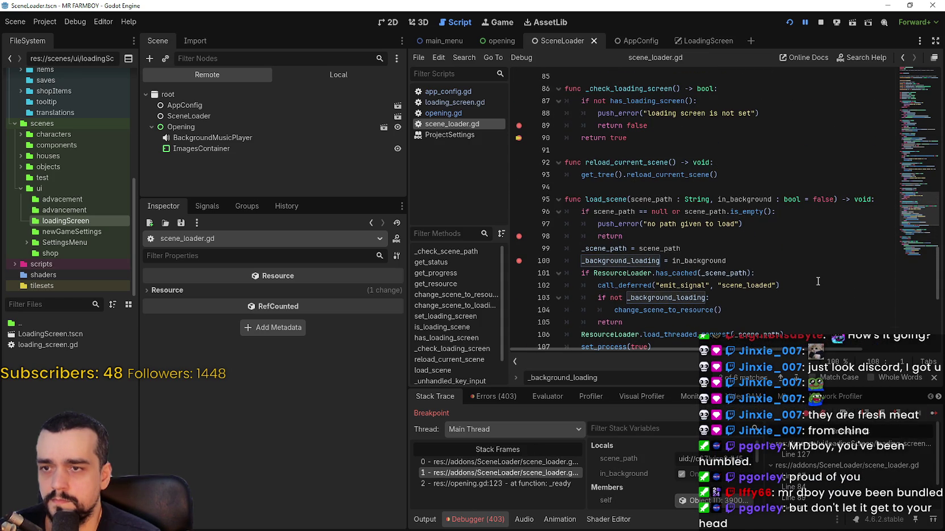
scroll(817, 281, down, 2)
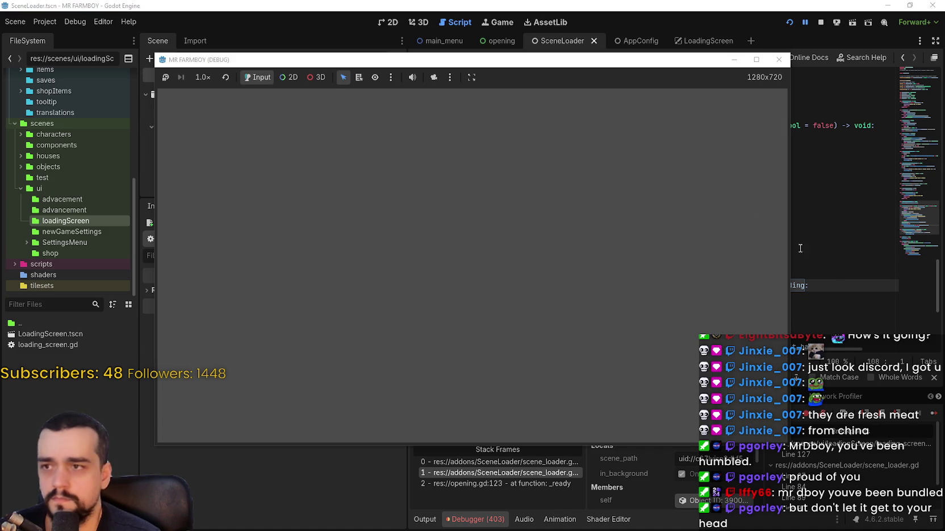
- Resume to the main menu and expand MainMenu and MainMenuMap in the Remote scene tree
click(827, 285)
click(931, 418)
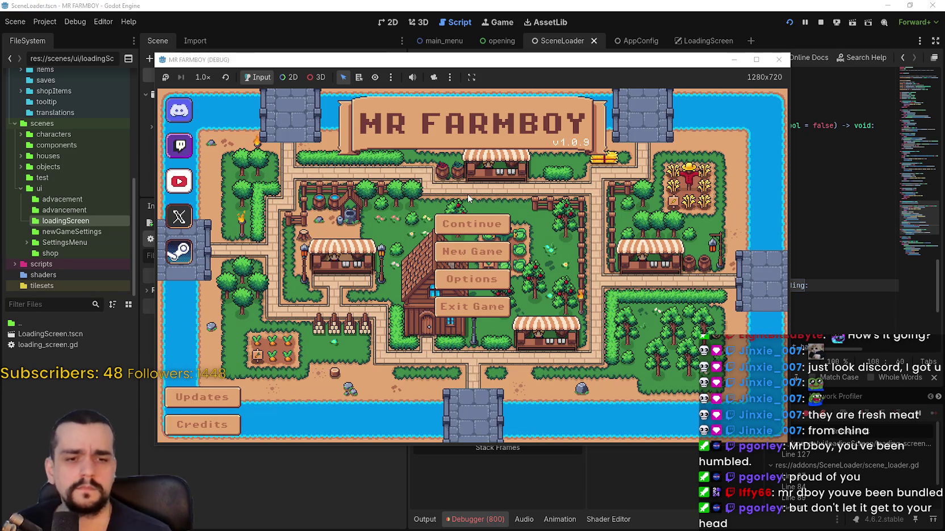
click(820, 261)
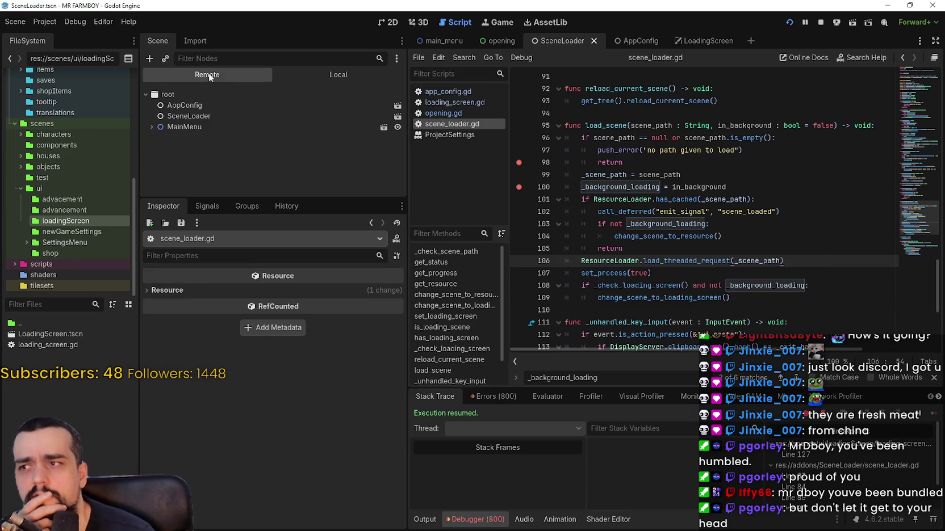
click(152, 127)
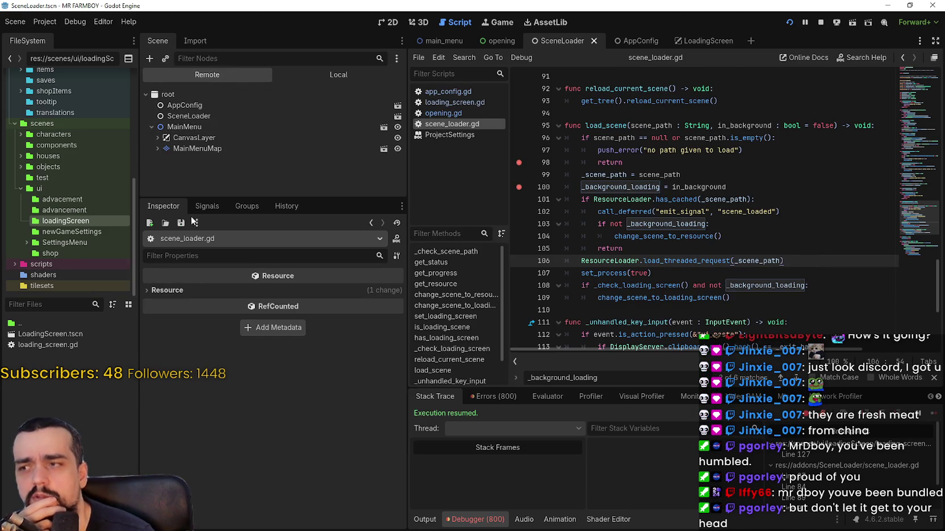
click(158, 148)
scroll(190, 192, down, 1)
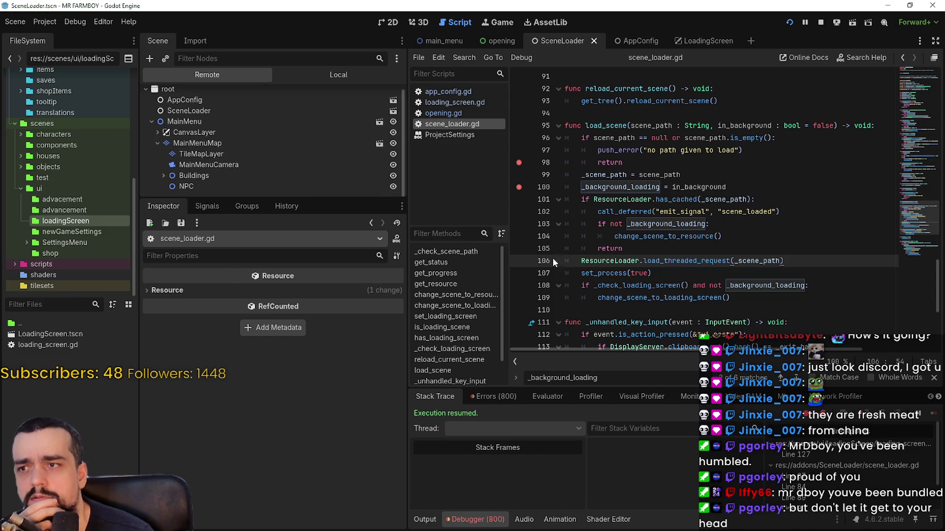
click(618, 261)
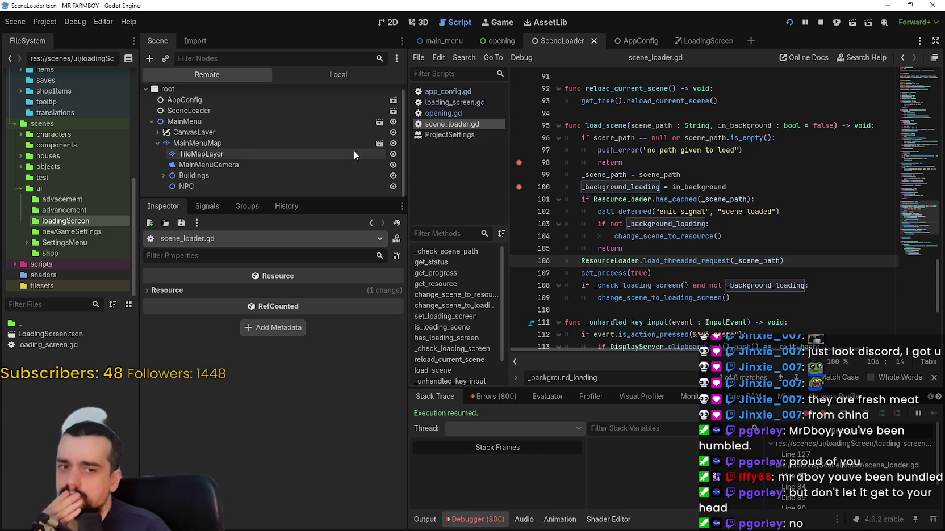
- Switch from the LoadingScreen tab to the opening scene and show its Local node tree
click(682, 42)
click(258, 93)
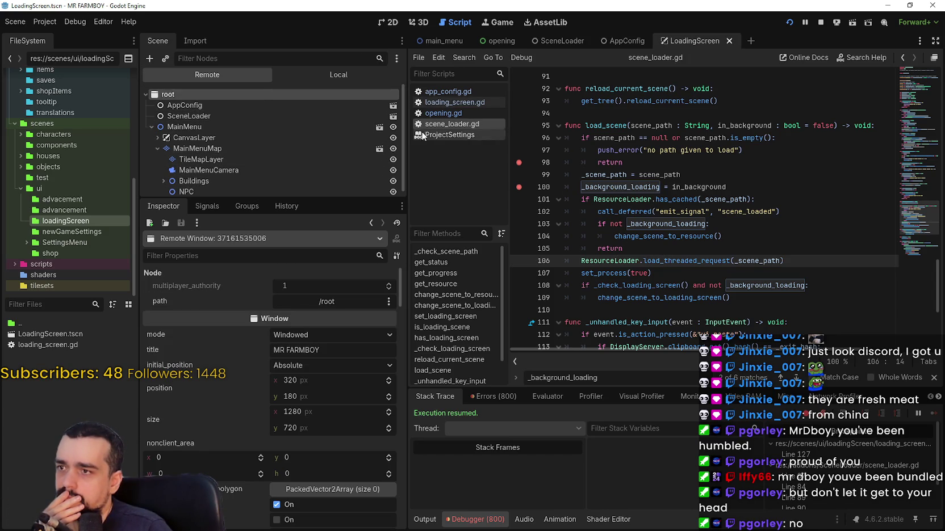
click(498, 41)
click(233, 95)
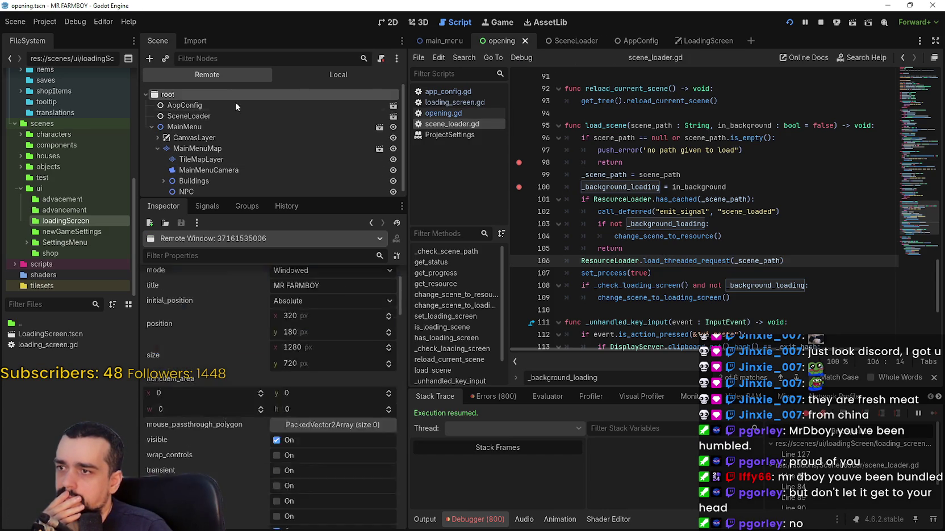
click(339, 73)
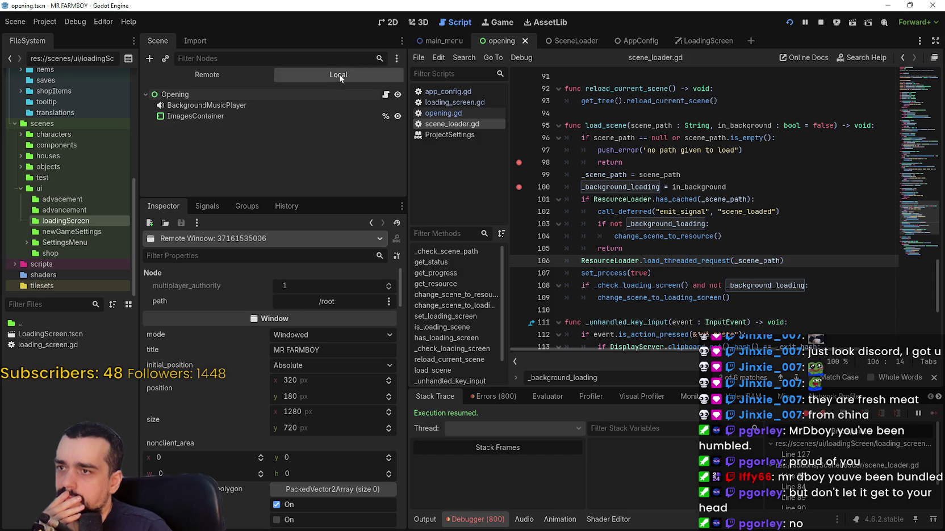
- Select the Opening root node and read through opening.gd's _ready and get_next_scene_path code
click(224, 94)
scroll(323, 380, up, 2)
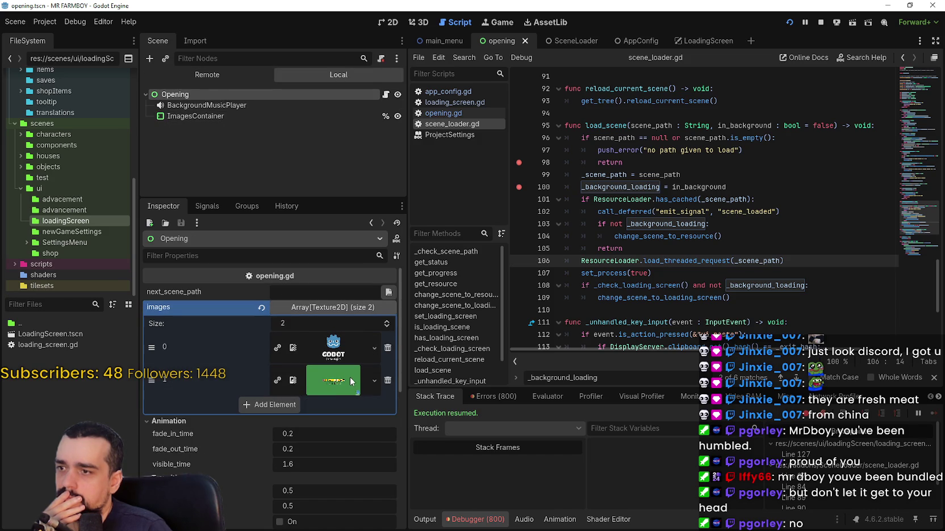
click(386, 94)
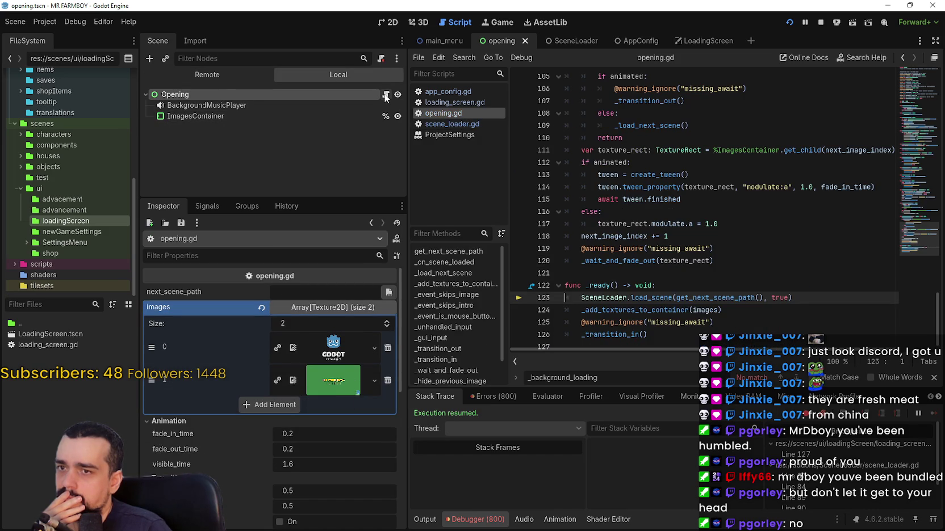
scroll(730, 278, up, 4)
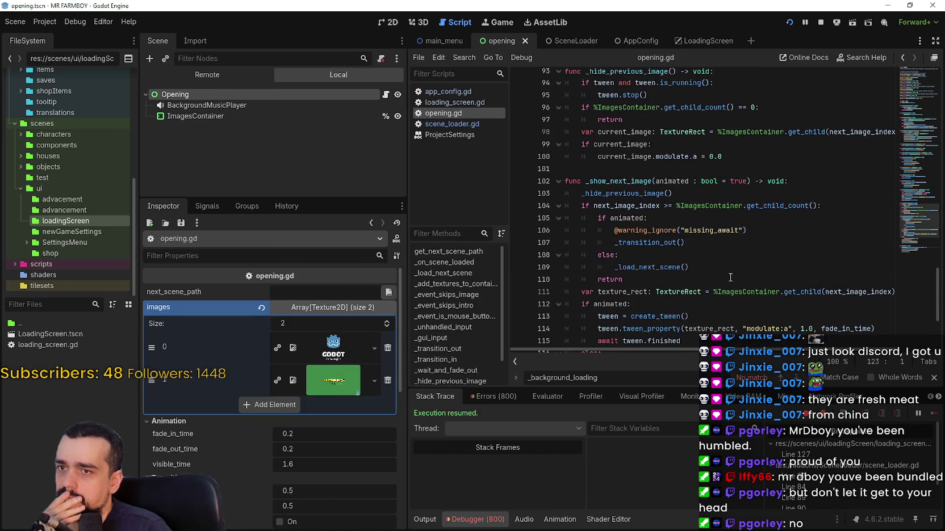
scroll(727, 272, down, 4)
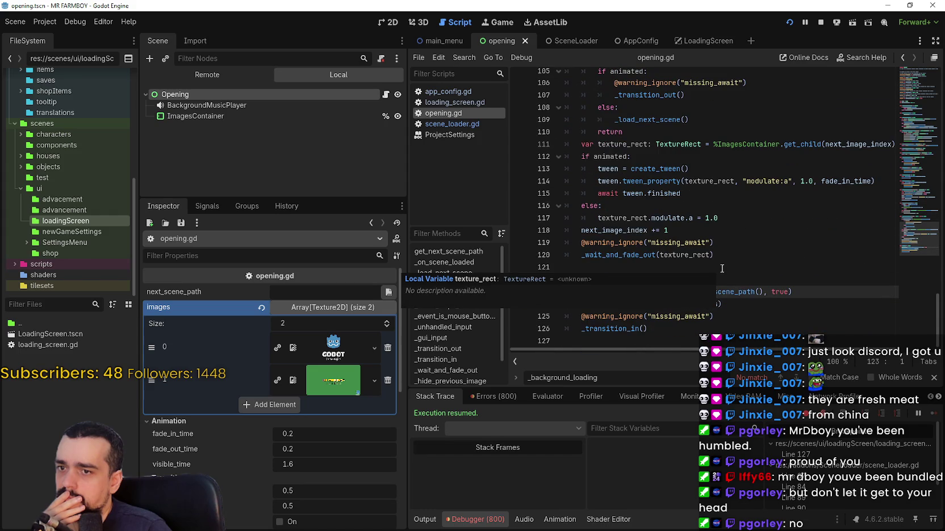
click(719, 270)
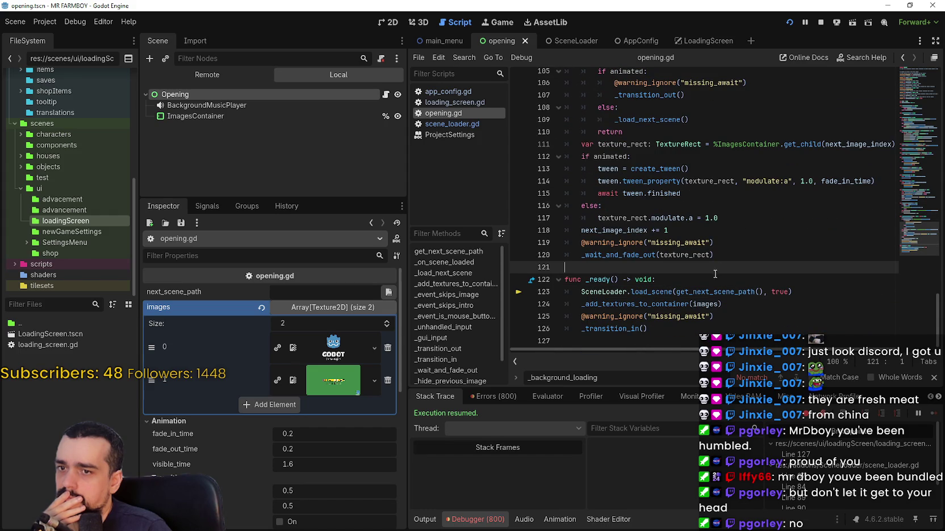
mouse_move(706, 293)
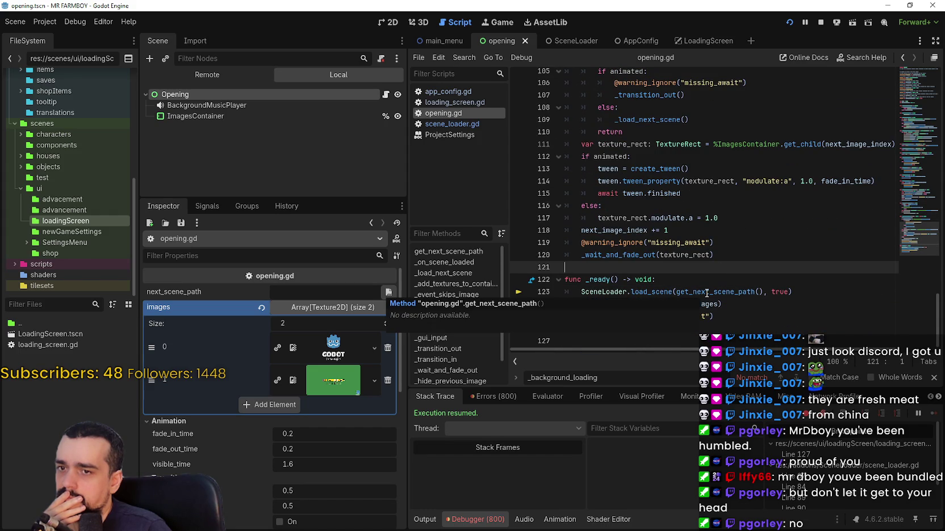
click(822, 297)
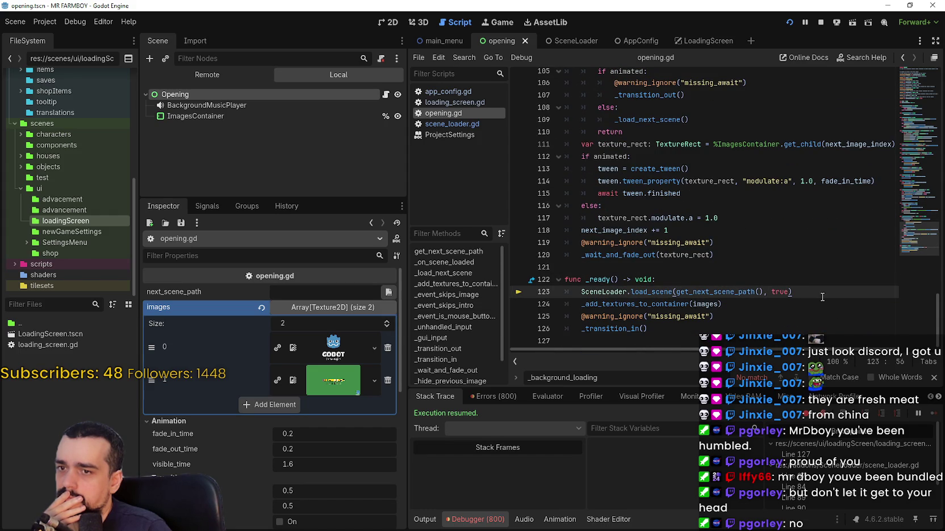
scroll(822, 297, down, 1)
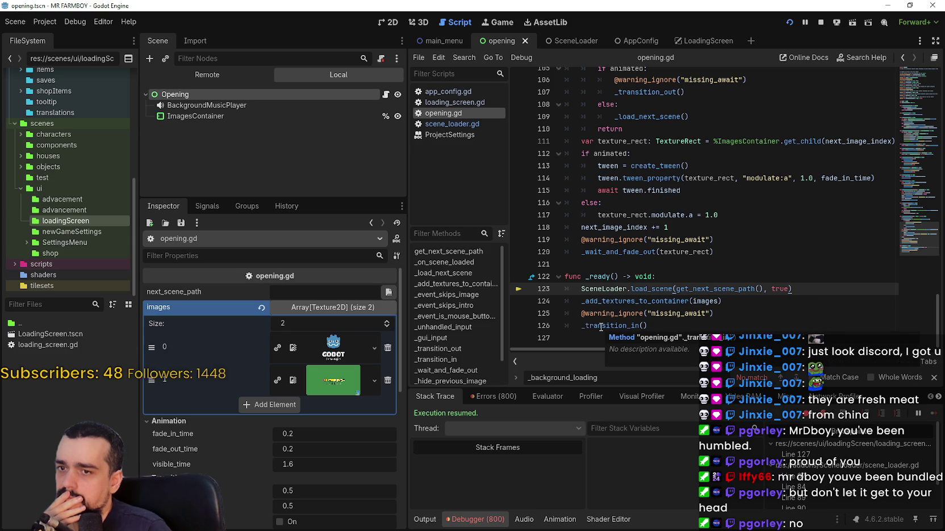
click(600, 327)
scroll(601, 321, up, 6)
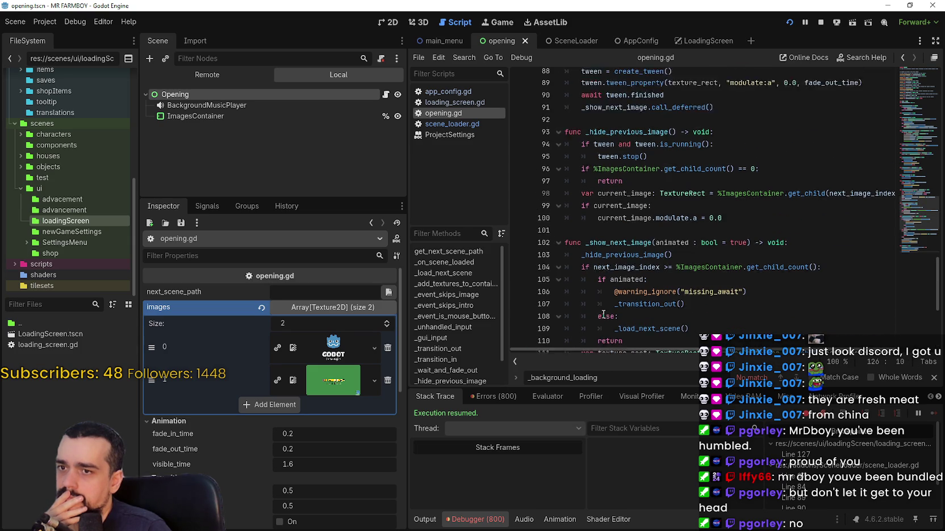
scroll(603, 314, up, 9)
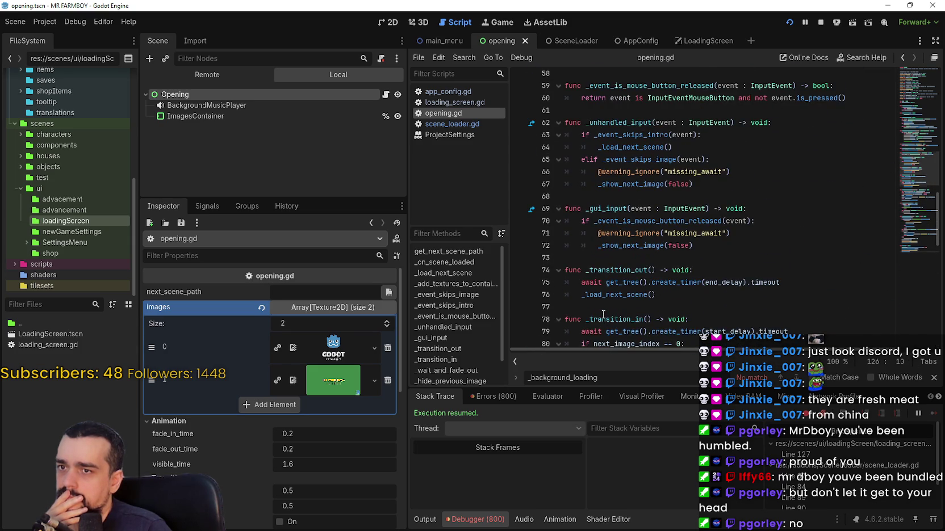
scroll(662, 278, up, 12)
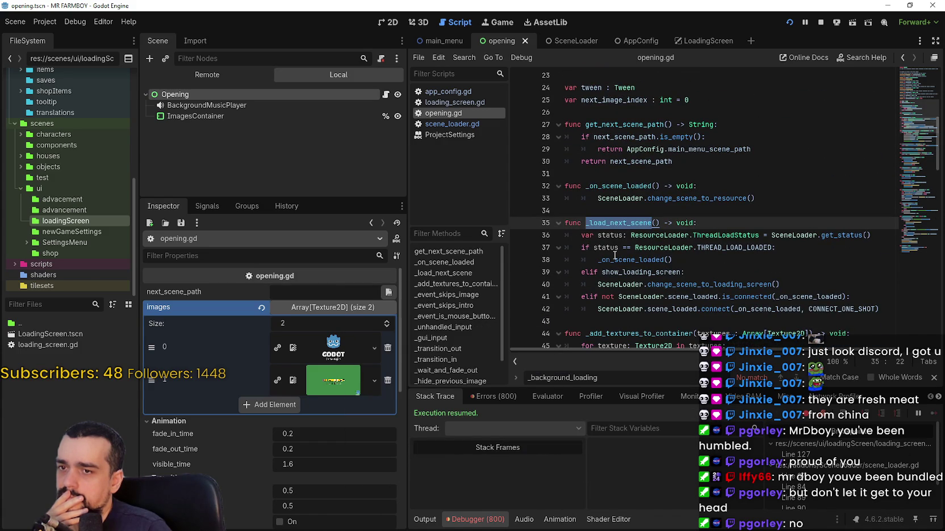
- Examine the show_loading_screen check on line 39 and the _load_next_scene function
double_click(640, 272)
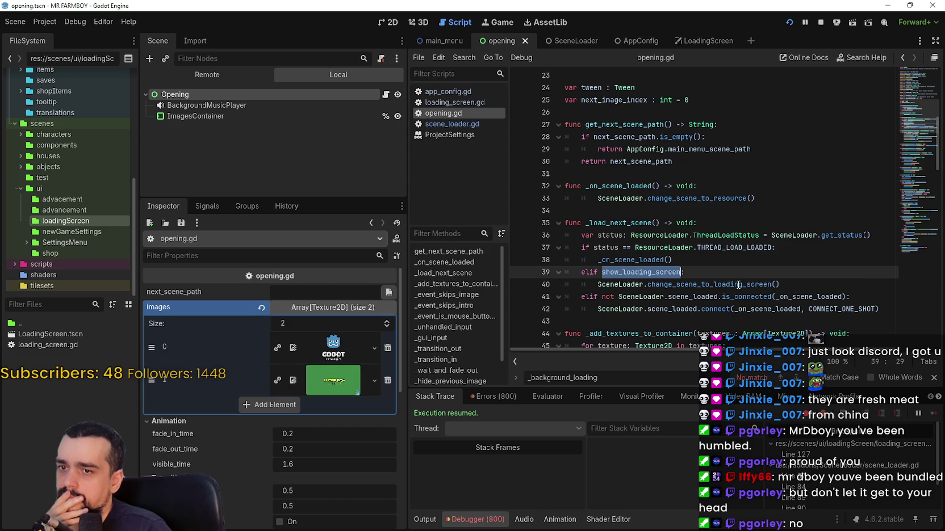
click(635, 272)
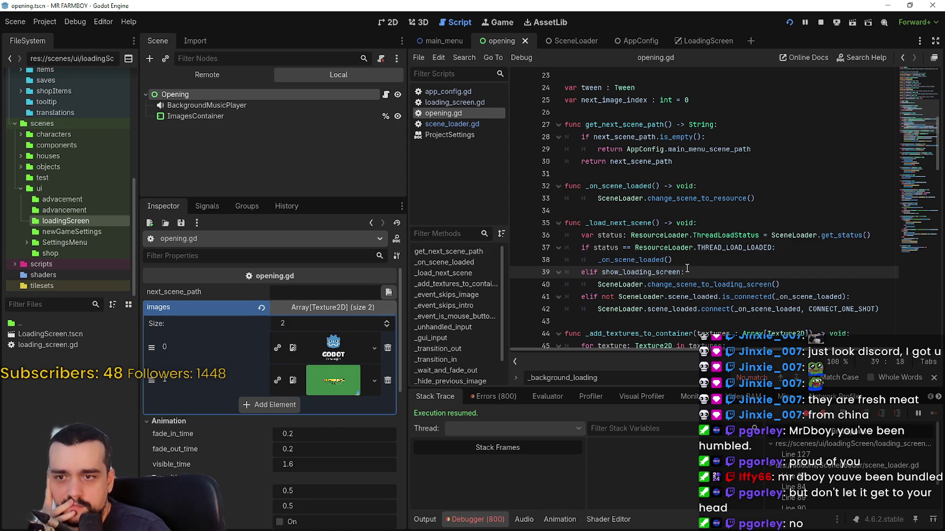
mouse_move(650, 274)
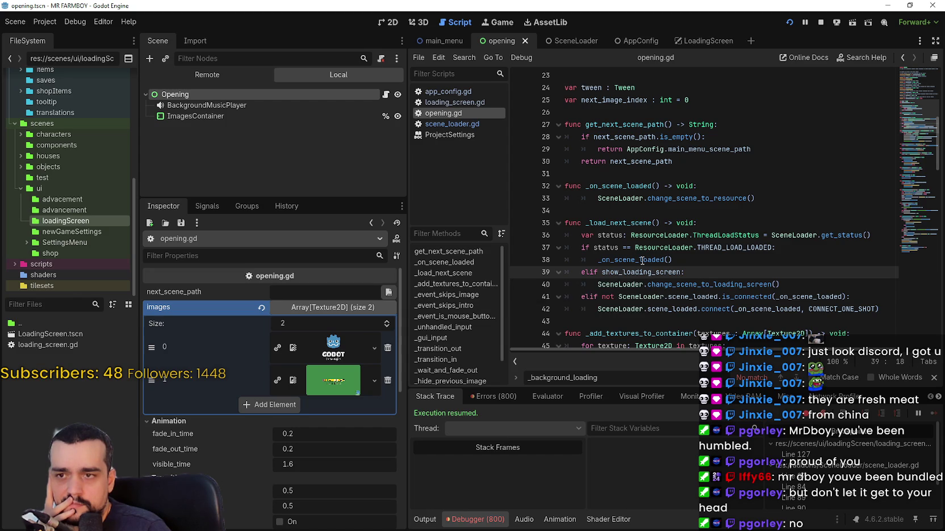
scroll(650, 275, up, 1)
click(642, 260)
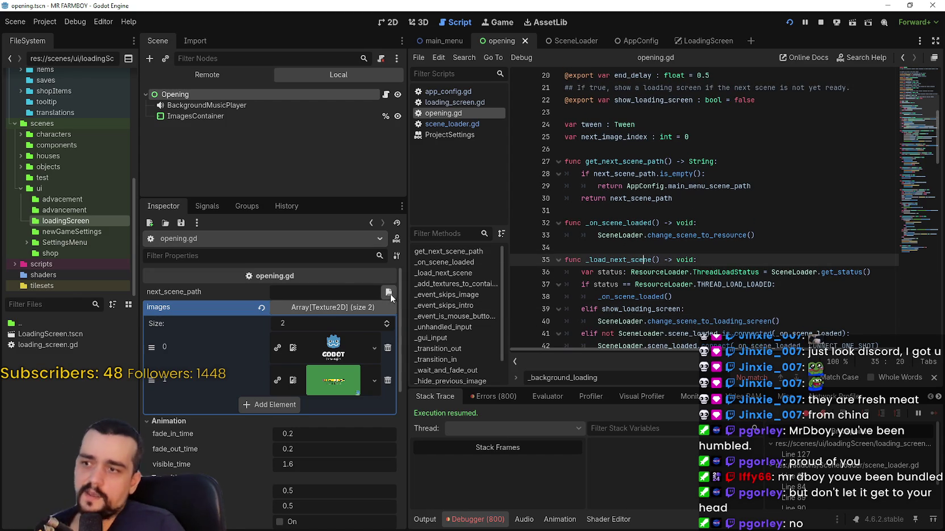
- Set next_scene_path to the main menu scene in res://scenes/test, then save and run the game
click(388, 292)
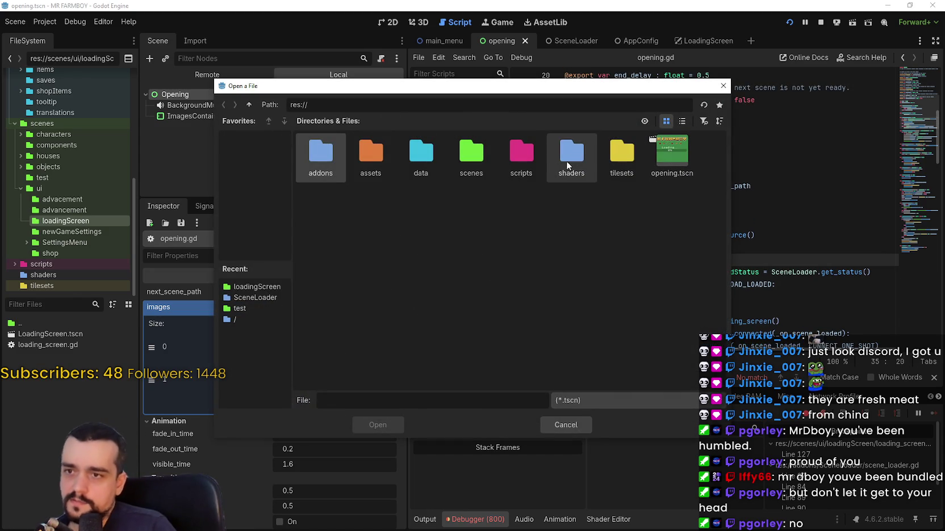
double_click(471, 153)
double_click(571, 152)
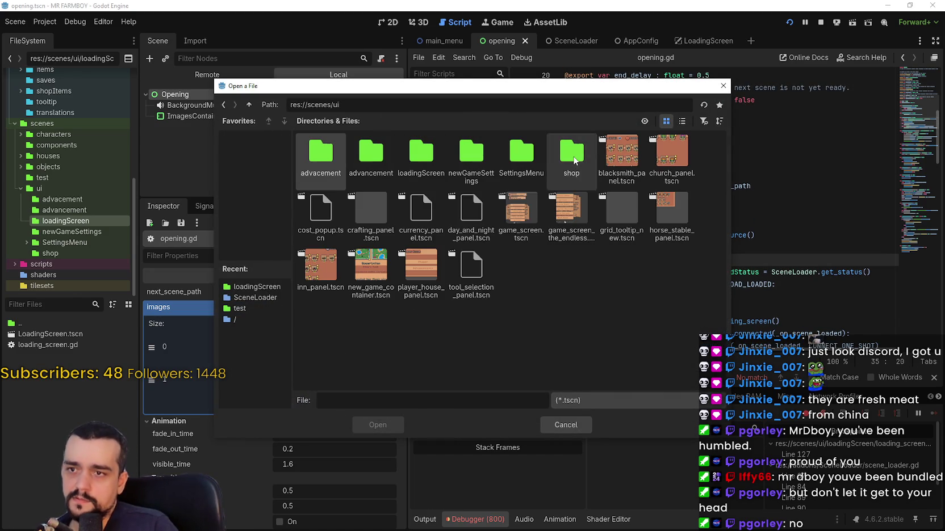
click(682, 121)
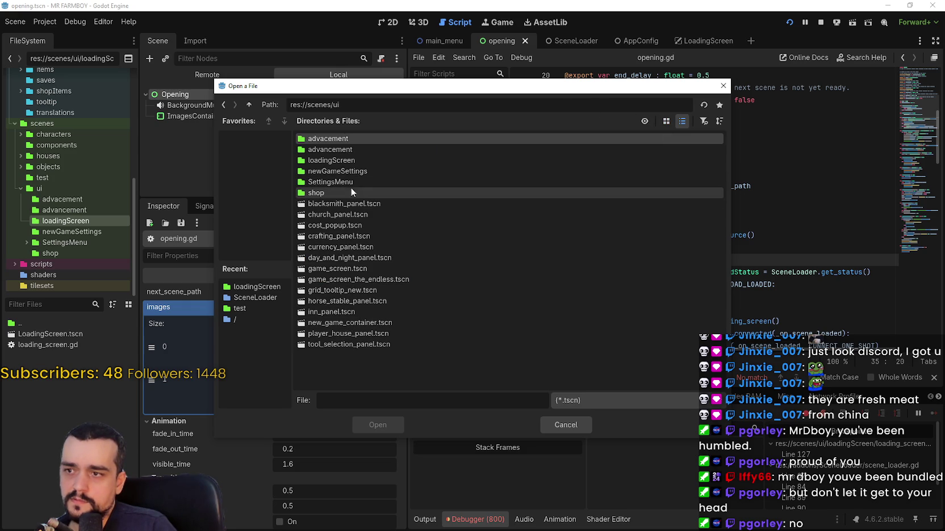
click(249, 104)
double_click(330, 193)
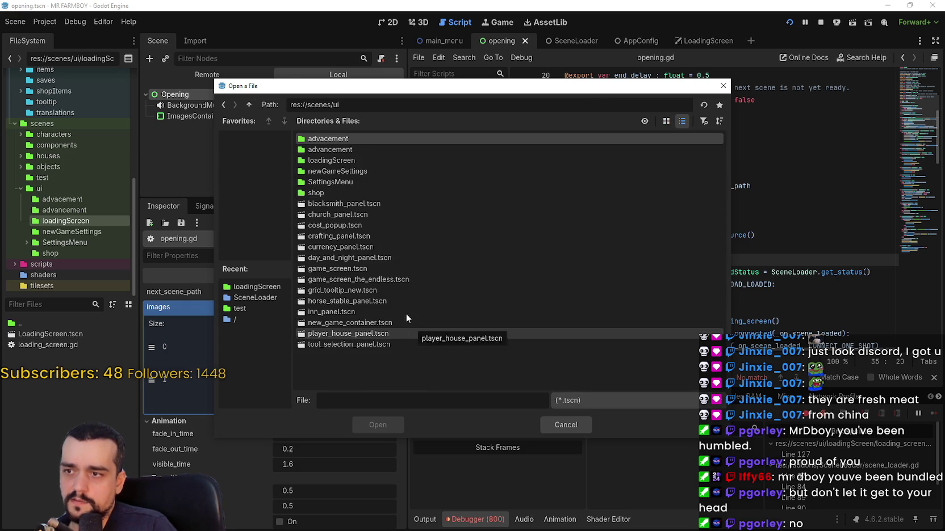
click(248, 105)
click(248, 105)
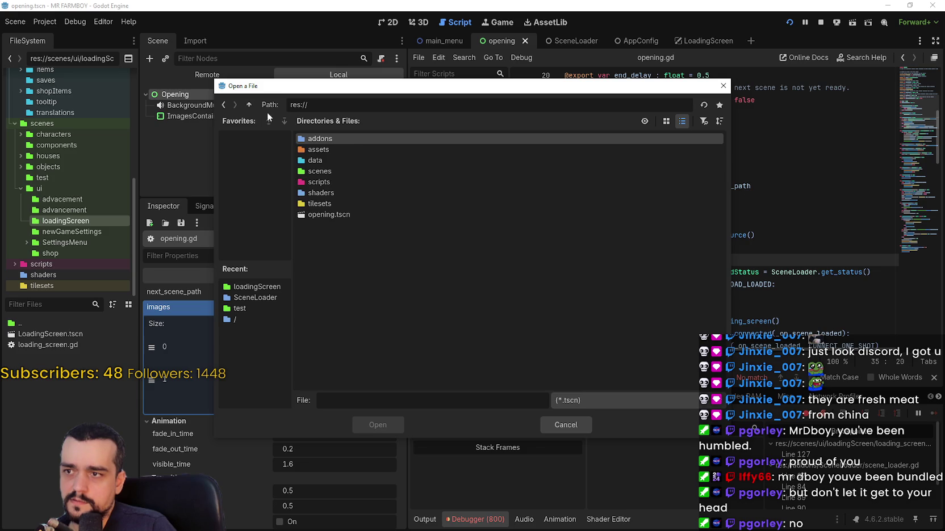
double_click(323, 172)
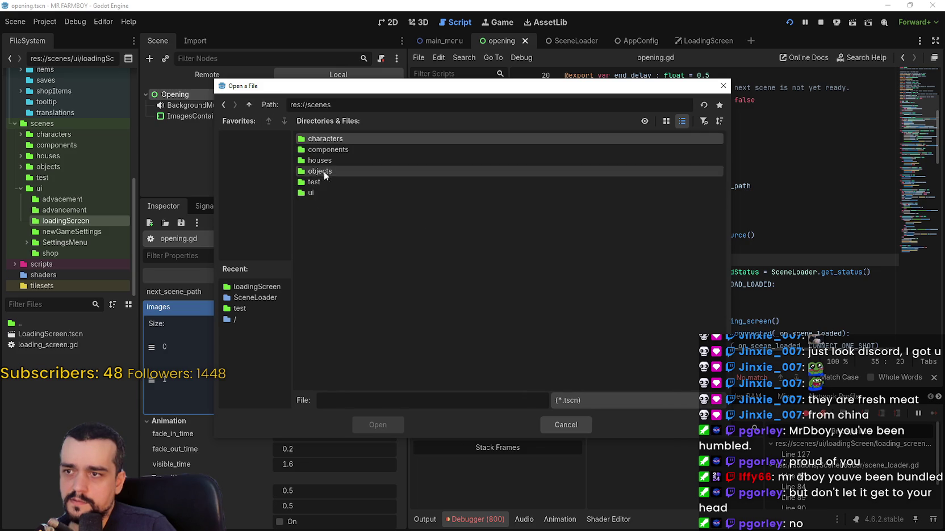
double_click(328, 182)
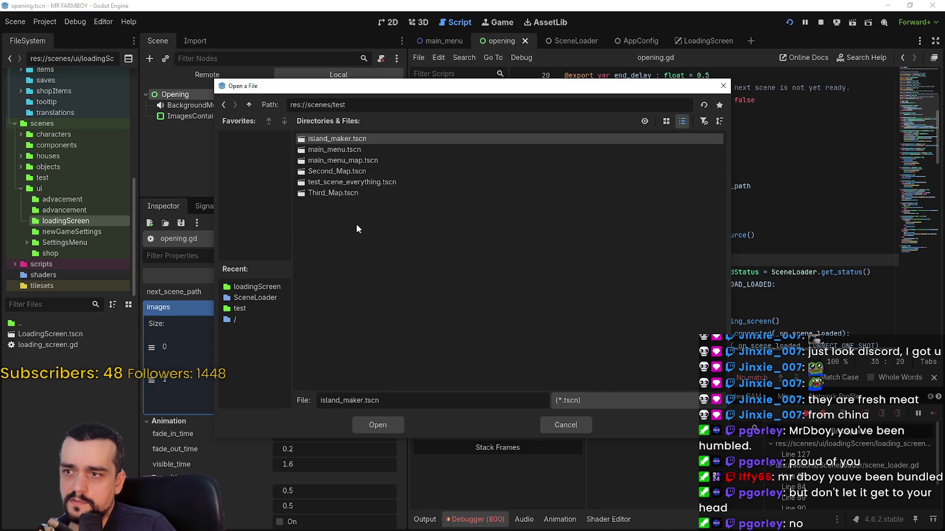
double_click(332, 149)
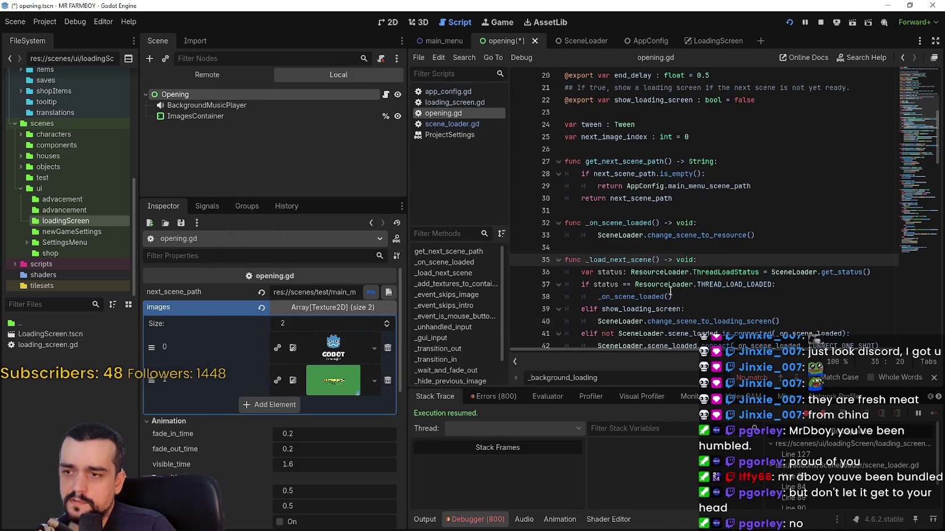
click(790, 23)
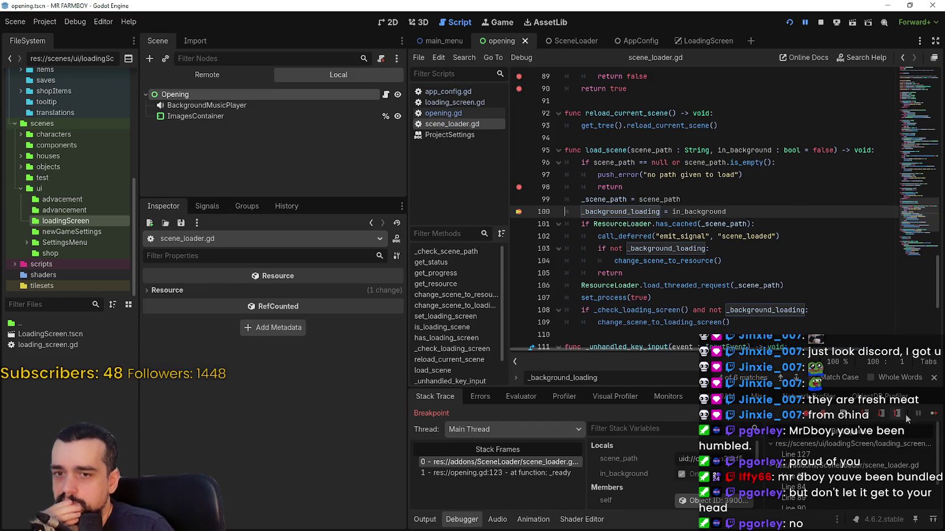
- Continue past the line 100, 84 and 90 breakpoints, then stop once the main menu loads
click(933, 414)
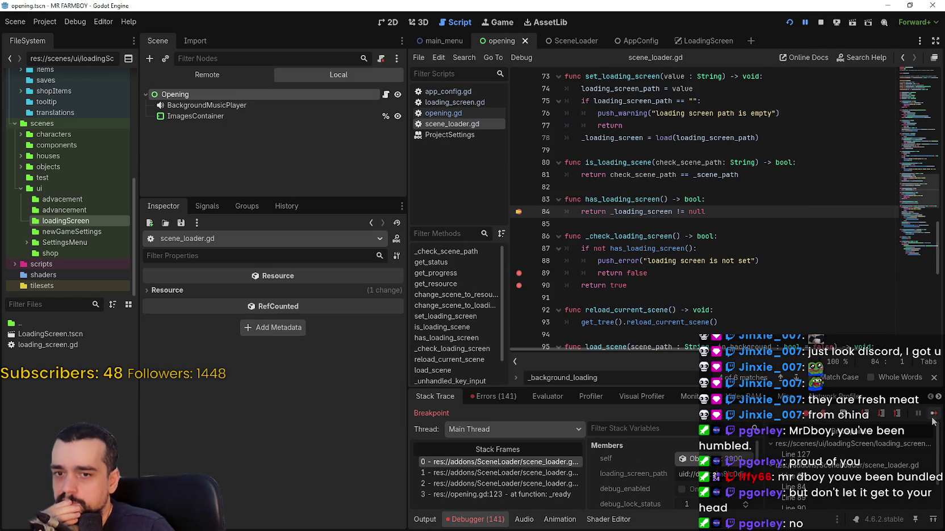
click(934, 413)
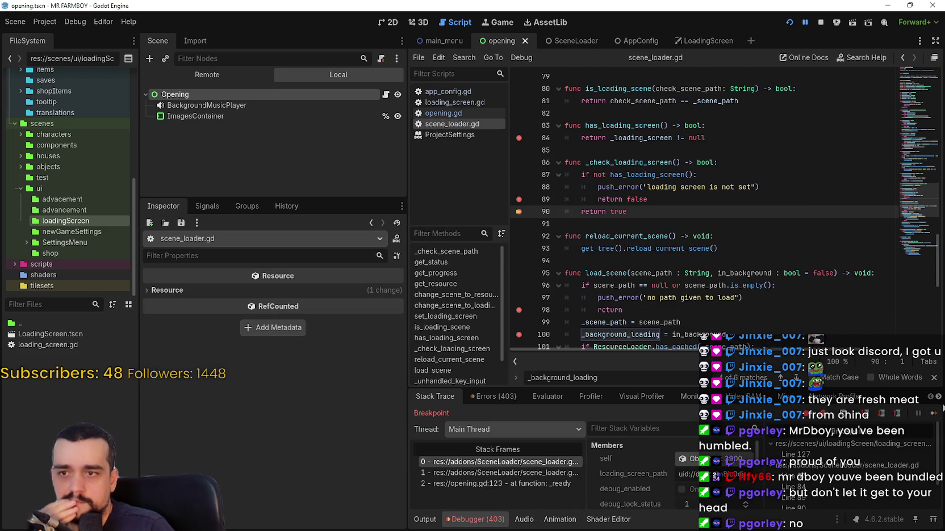
click(933, 413)
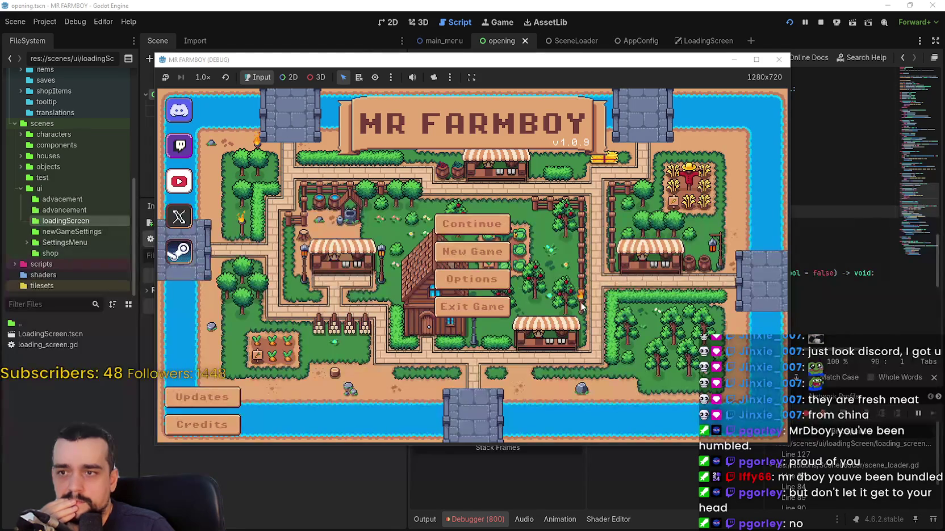
click(821, 21)
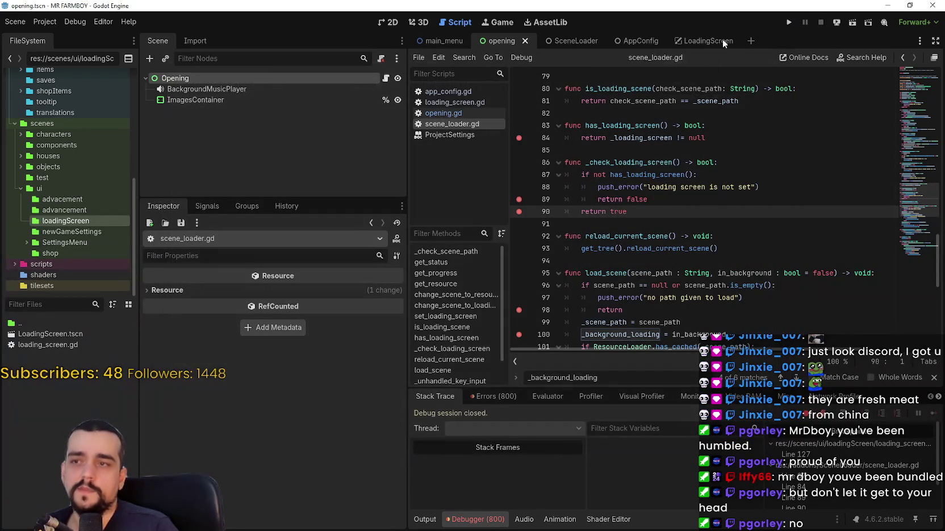
- Enable show_loading_screen on the Opening node, then save and run the game again
click(239, 76)
scroll(341, 486, down, 5)
click(282, 394)
click(789, 21)
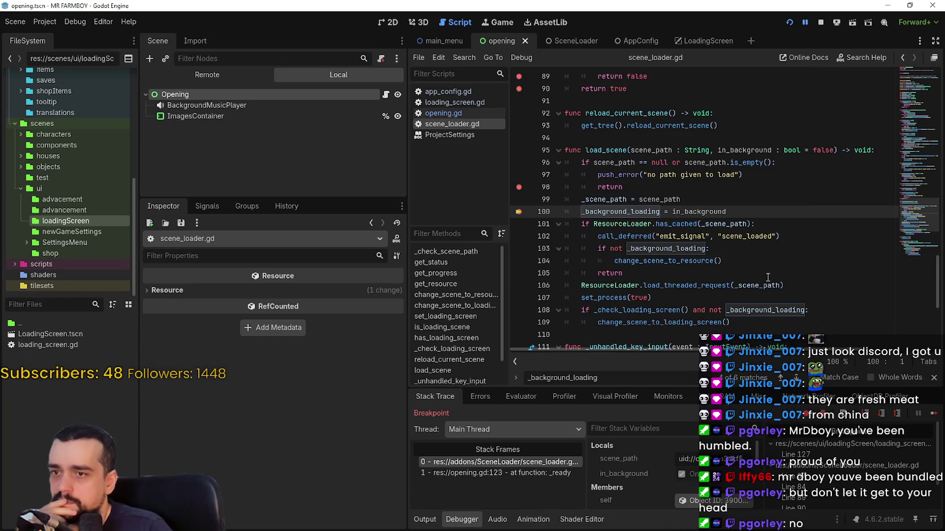
- Continue through the three breakpoints to the main menu, then return to opening.gd
click(932, 414)
click(932, 415)
click(932, 414)
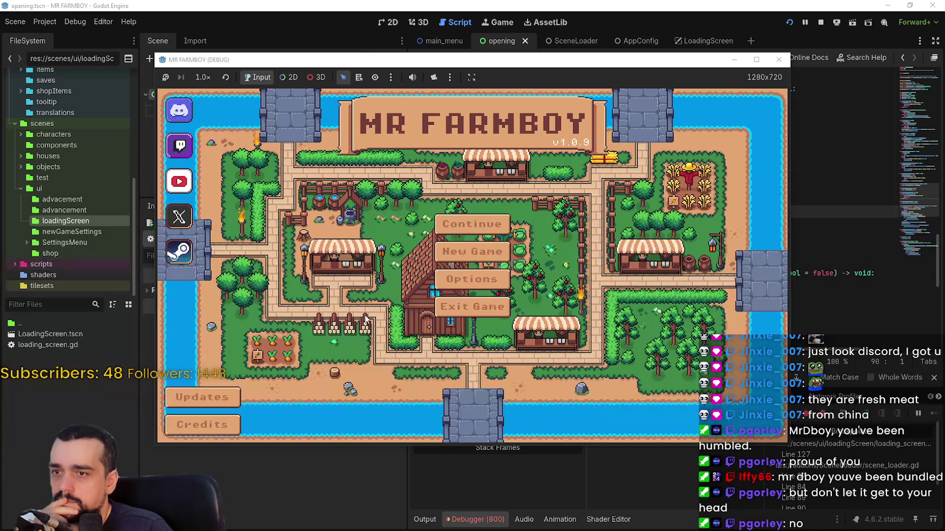
click(809, 298)
scroll(810, 298, down, 1)
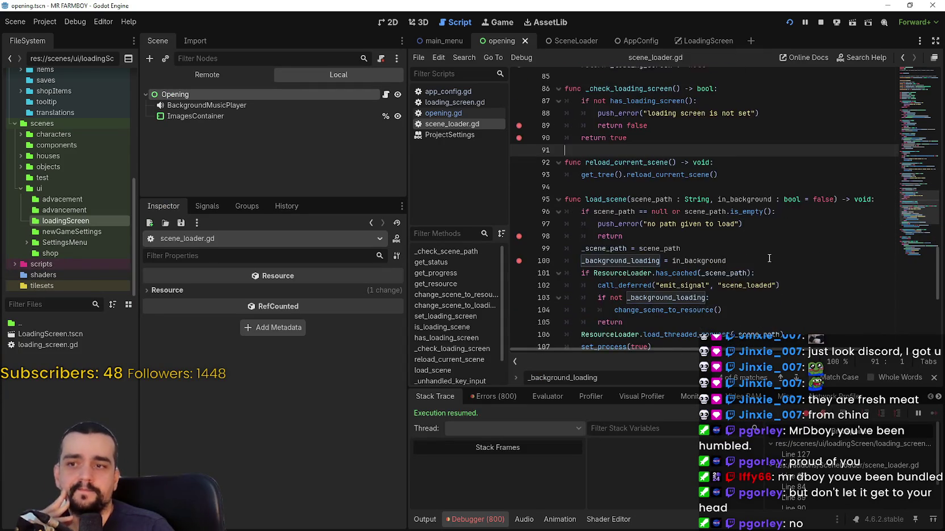
click(385, 94)
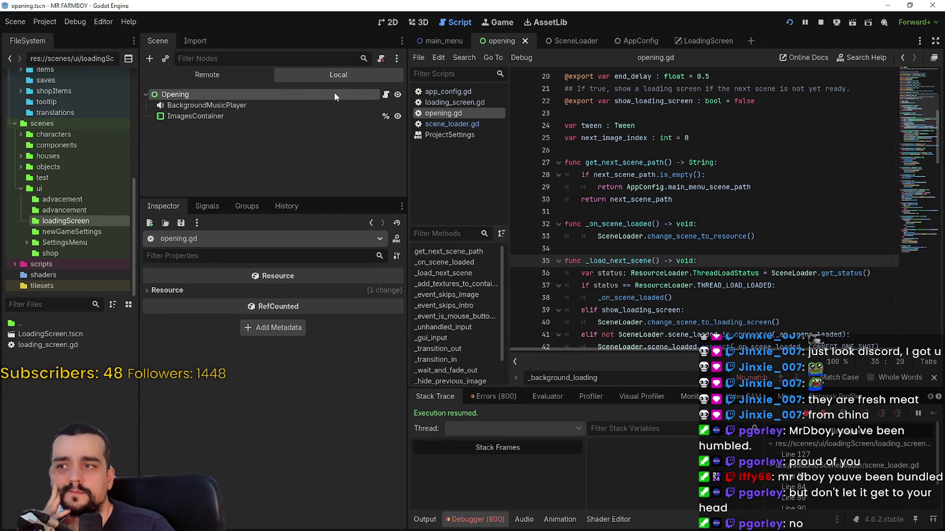
- Review _load_next_scene's lines 38–43, selecting the show_loading_screen variable on line 39
scroll(712, 303, down, 1)
click(709, 260)
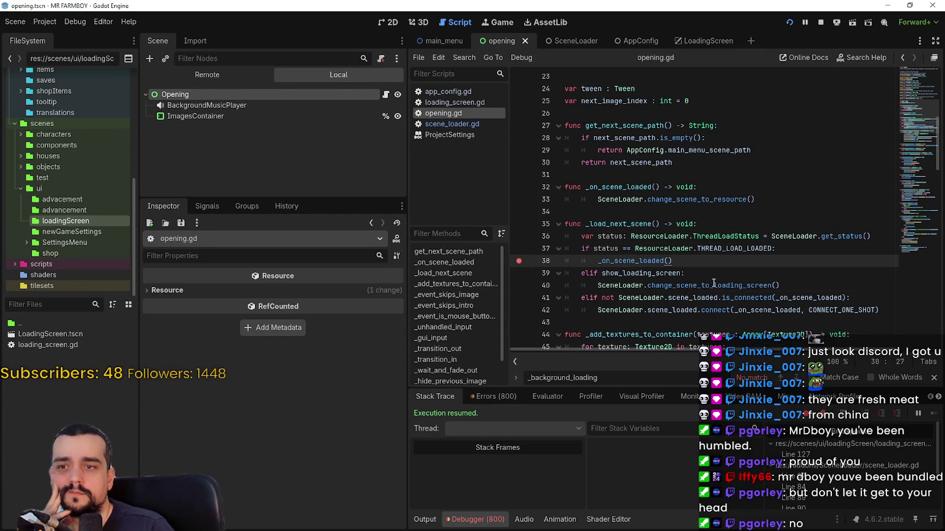
click(713, 285)
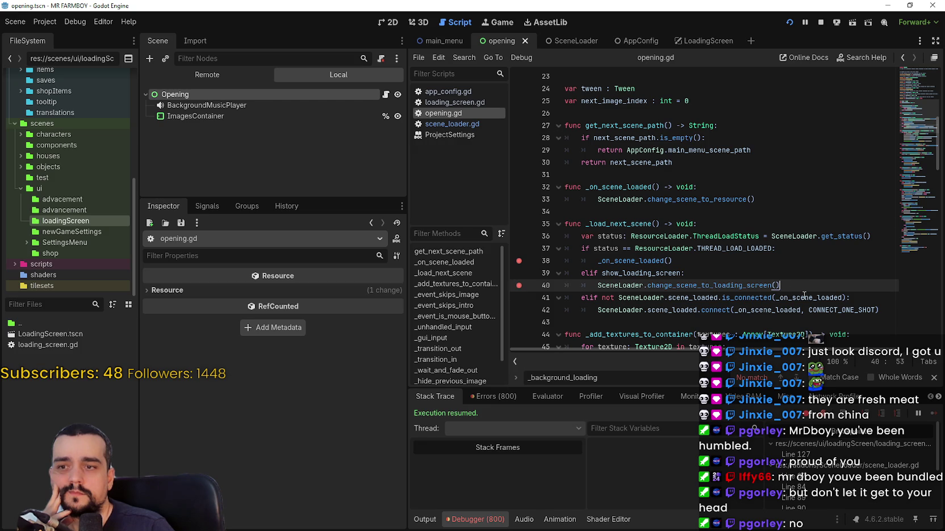
click(632, 274)
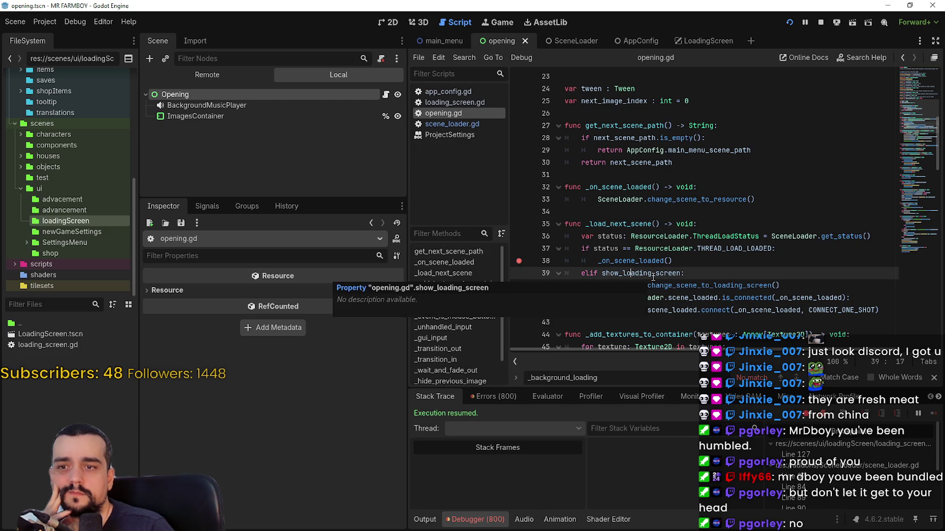
double_click(653, 274)
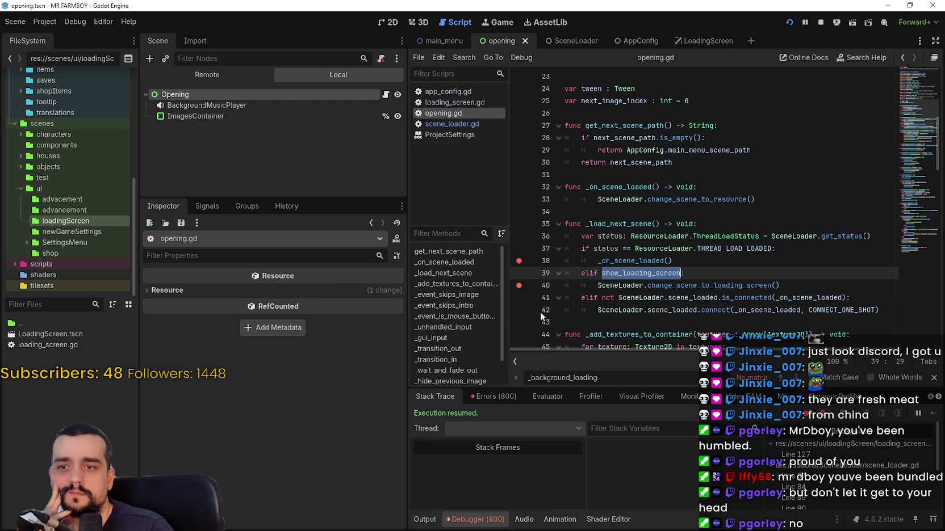
click(678, 326)
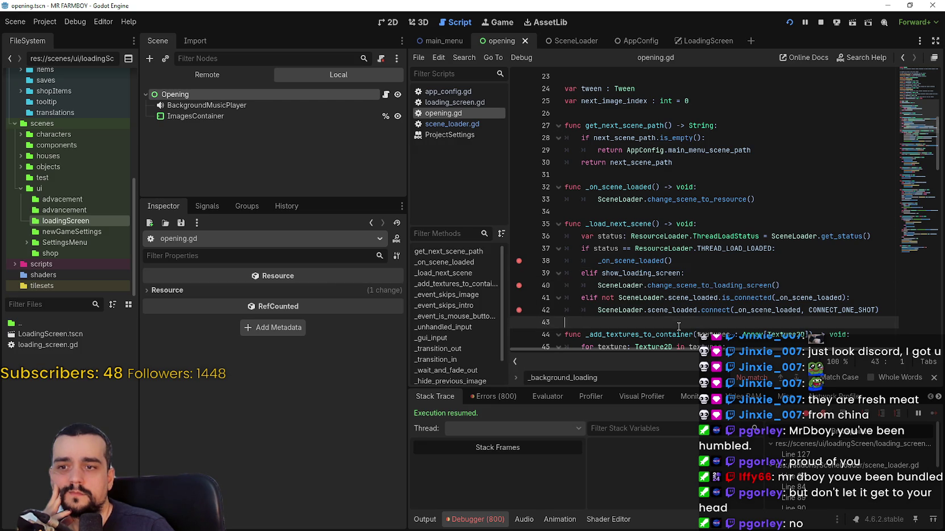
- Set breakpoints on lines 30 and 29 of opening.gd, then scroll back to the top
scroll(678, 322, down, 4)
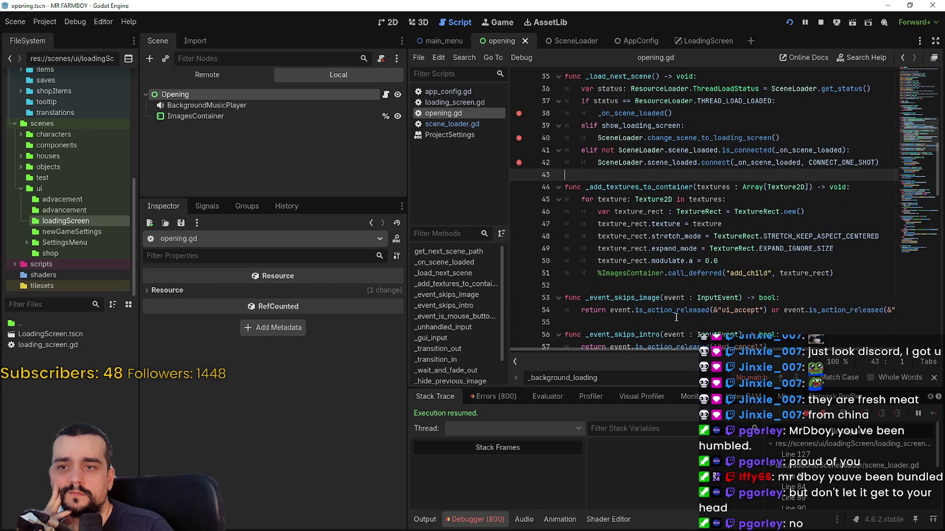
scroll(676, 318, down, 4)
drag(916, 185, 916, 106)
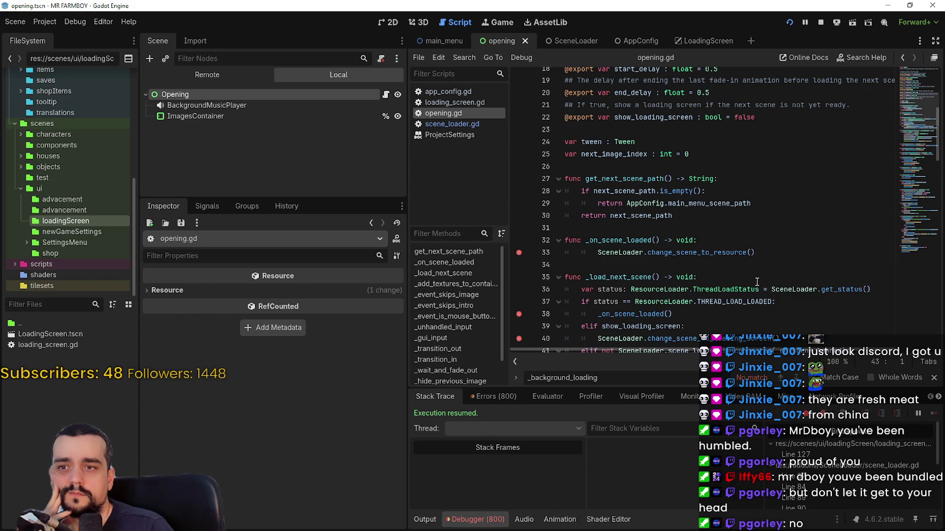
click(517, 216)
click(518, 203)
scroll(728, 279, up, 3)
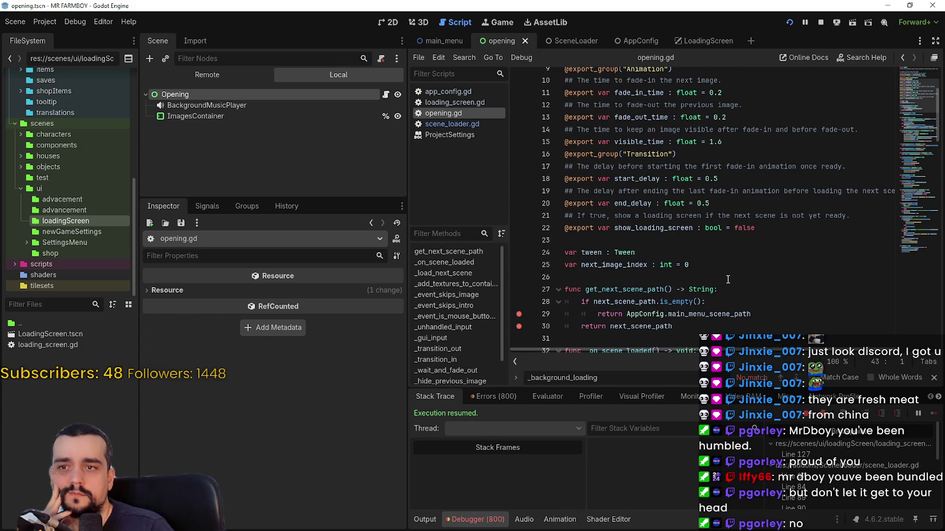
scroll(726, 277, up, 3)
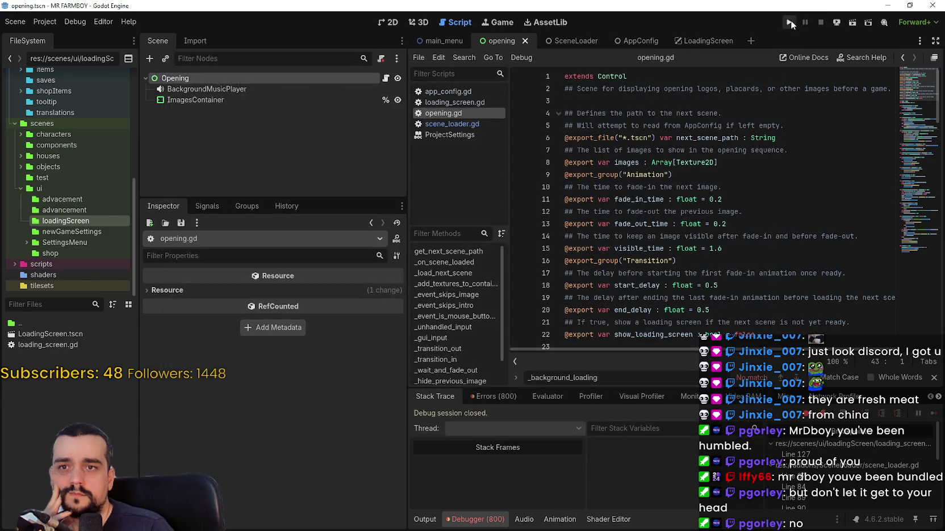
- Rerun the game and inspect the live AppConfig, SceneLoader and Opening nodes in the Remote tree
click(790, 21)
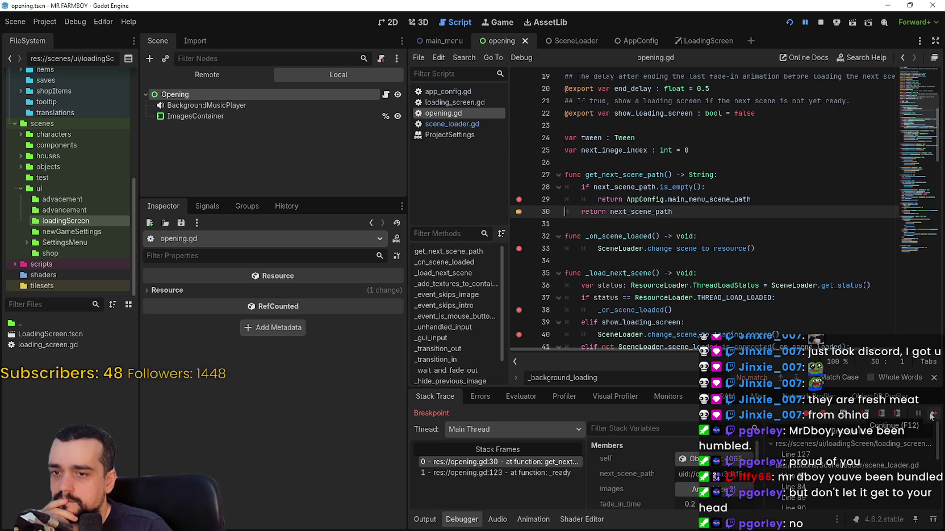
click(207, 75)
click(209, 106)
click(208, 114)
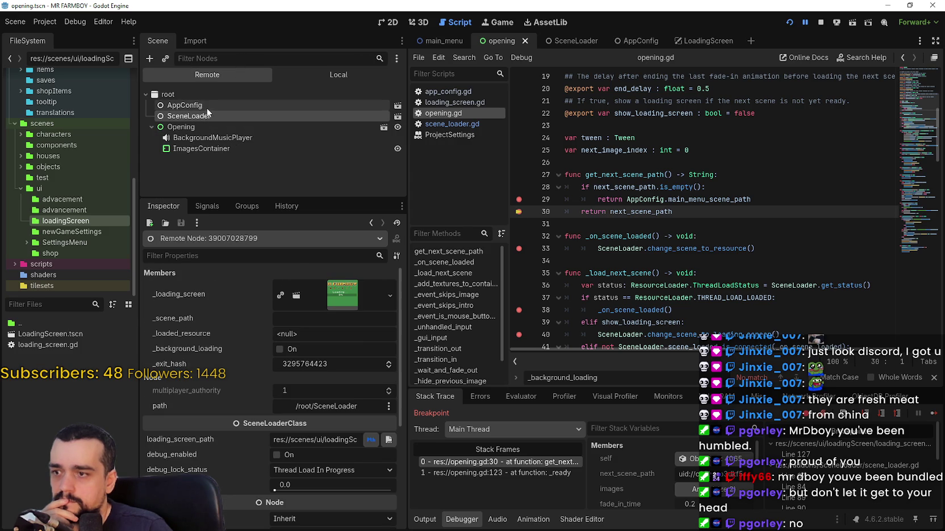
click(209, 127)
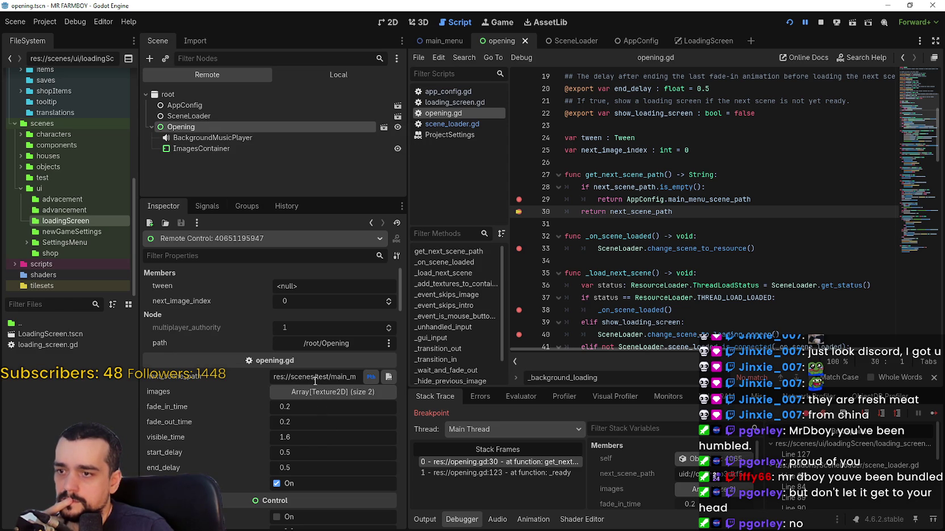
- Continue to the next breakpoint and recheck AppConfig and SceneLoader, including the _scene_path value
click(932, 414)
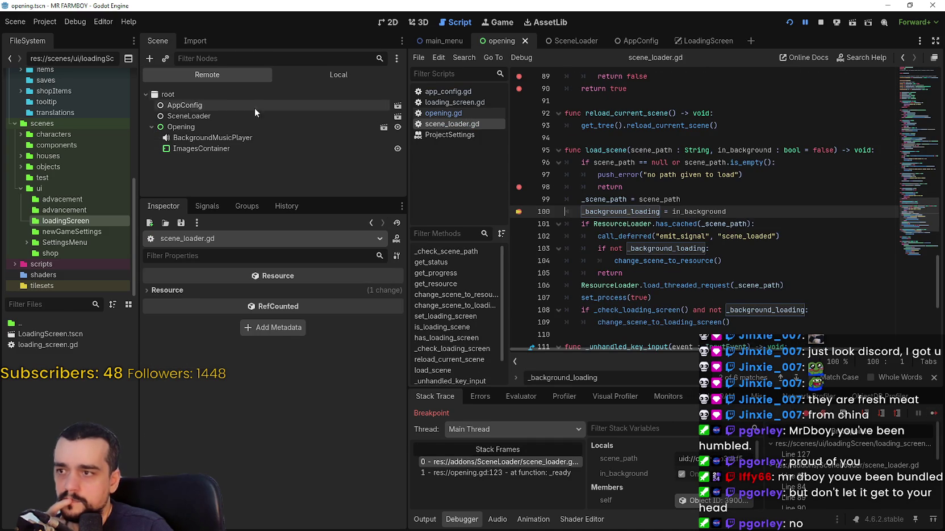
click(213, 106)
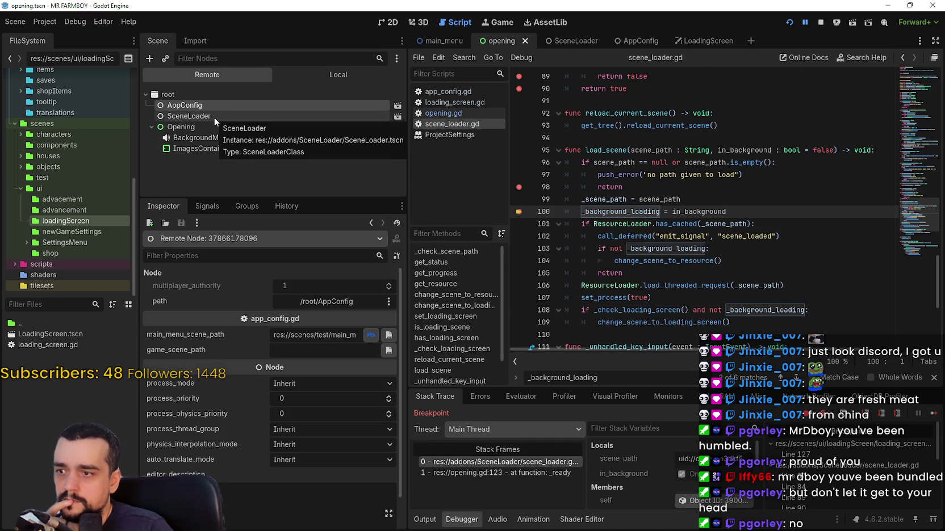
click(214, 116)
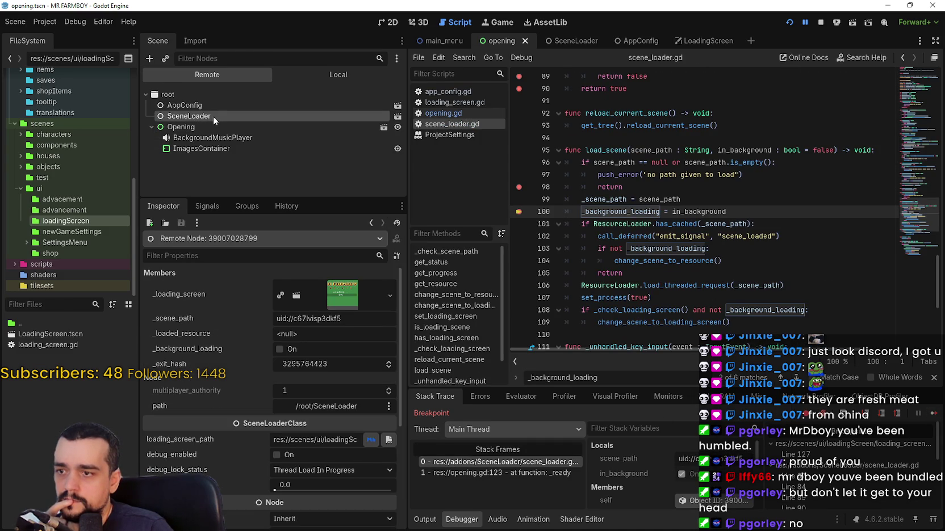
right_click(326, 316)
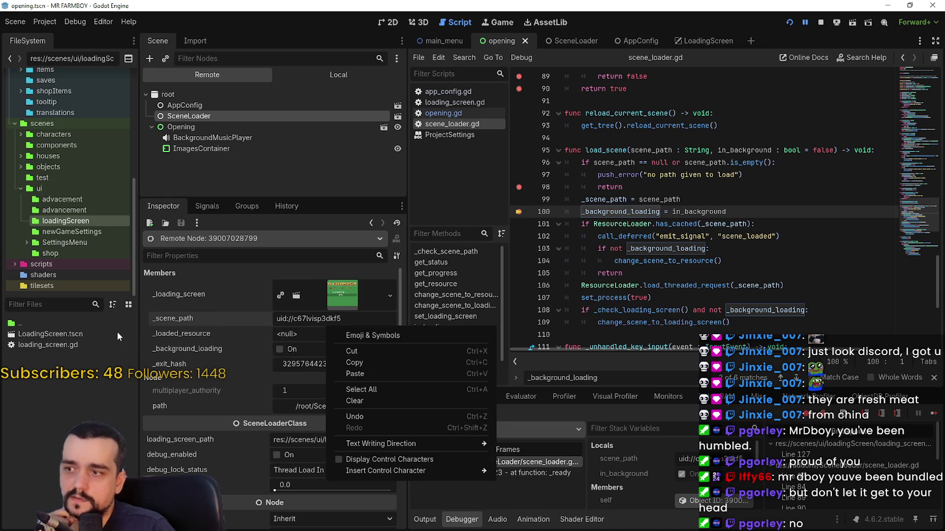
click(65, 336)
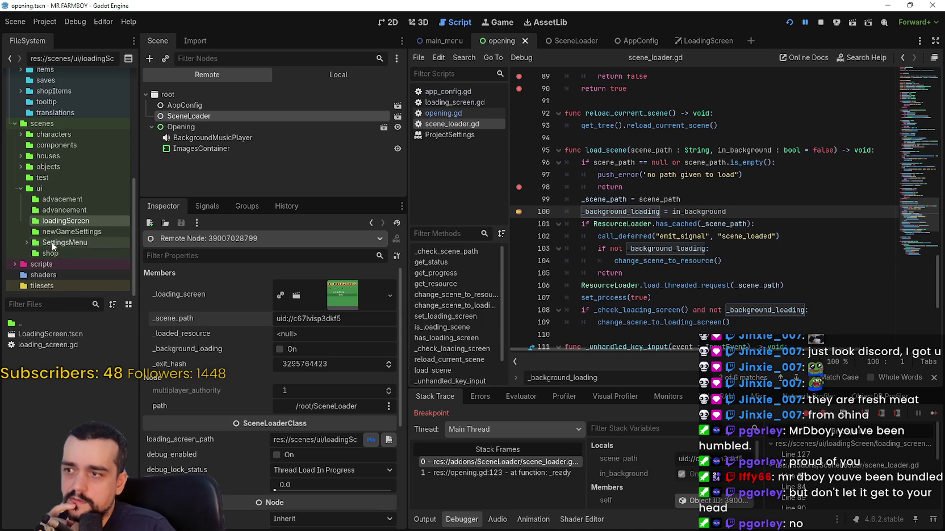
- Browse the scenes/test folder contents, then glance at the Local tree and return to Remote
click(56, 179)
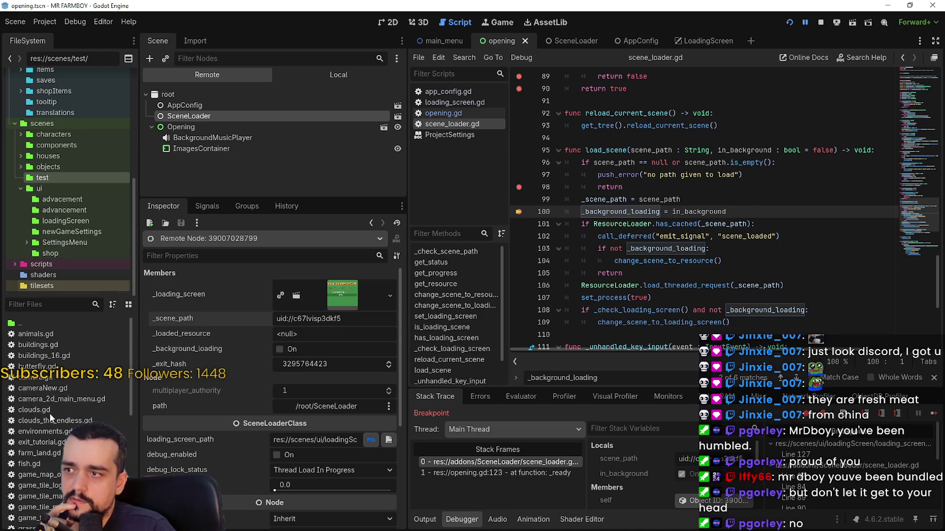
scroll(66, 414, down, 5)
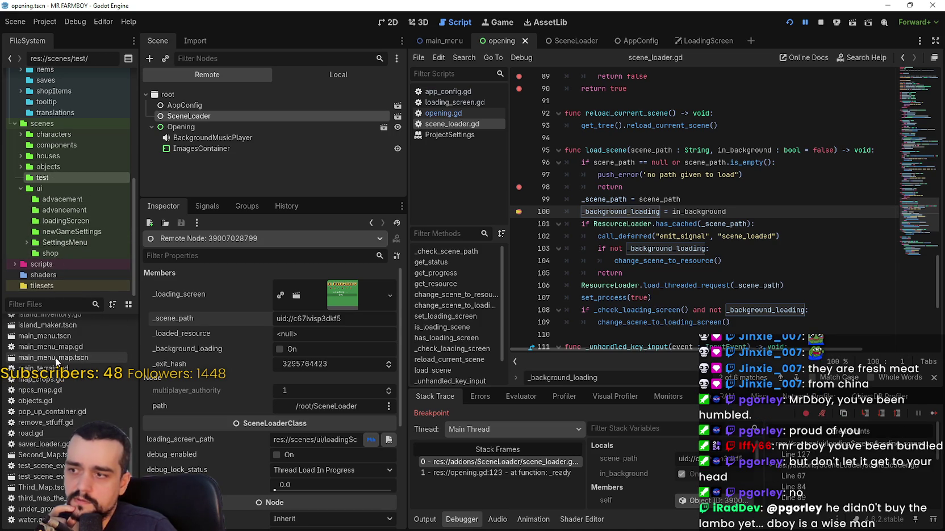
mouse_move(47, 331)
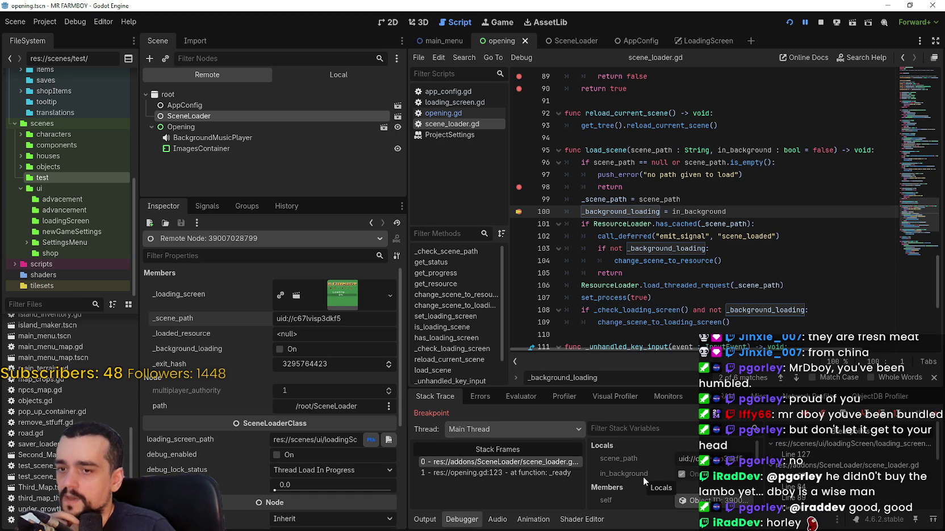
scroll(641, 475, down, 2)
scroll(661, 486, up, 1)
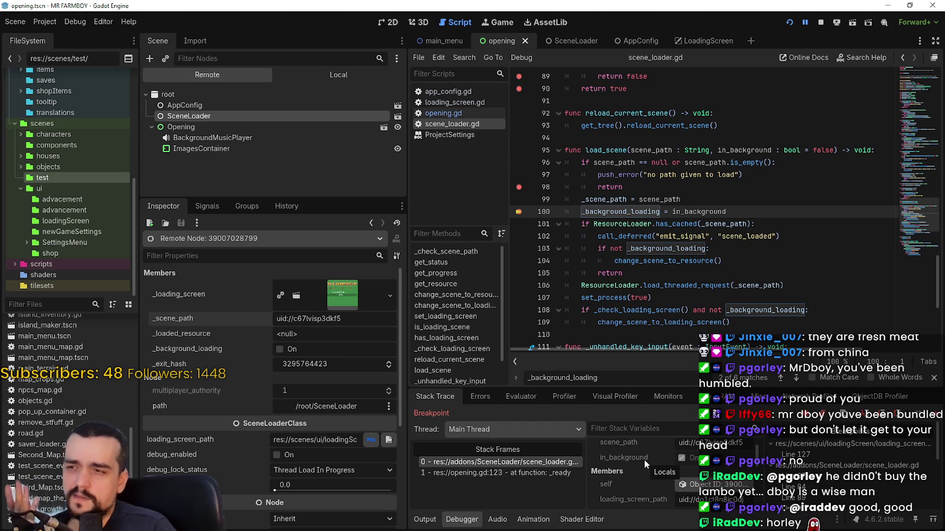
click(323, 79)
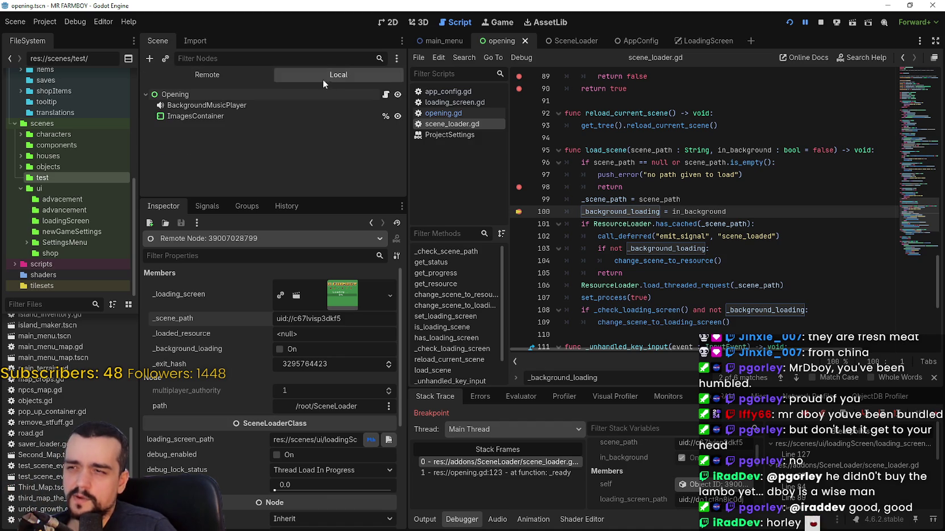
click(233, 75)
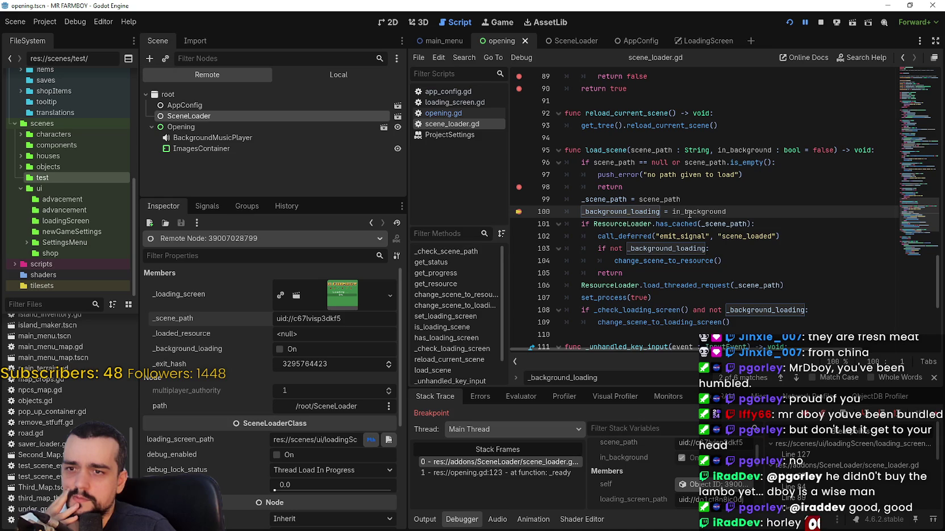
- Select the _background_loading assignment on scene_loader.gd line 100
double_click(689, 212)
drag(630, 211, 703, 208)
drag(581, 211, 726, 211)
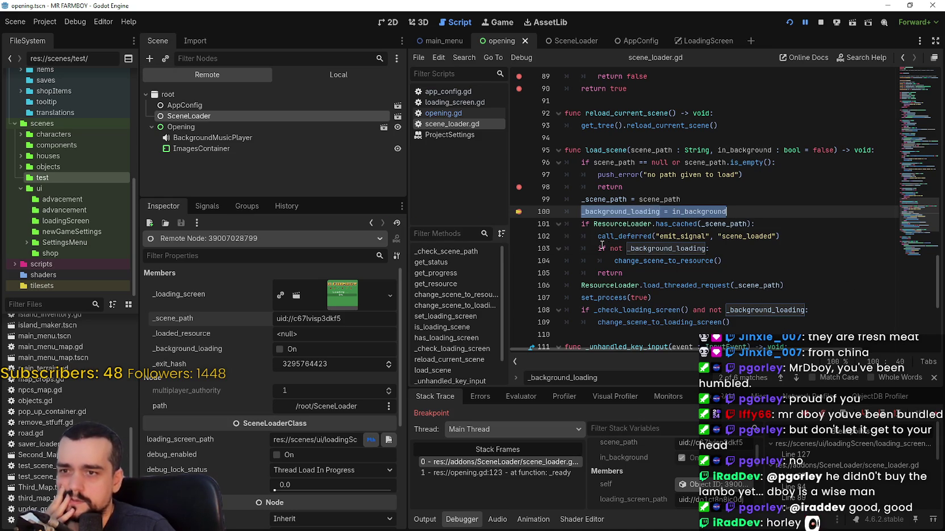
- Add breakpoints on lines 102 and 106–110, then continue execution through lines 106 and 107
click(517, 241)
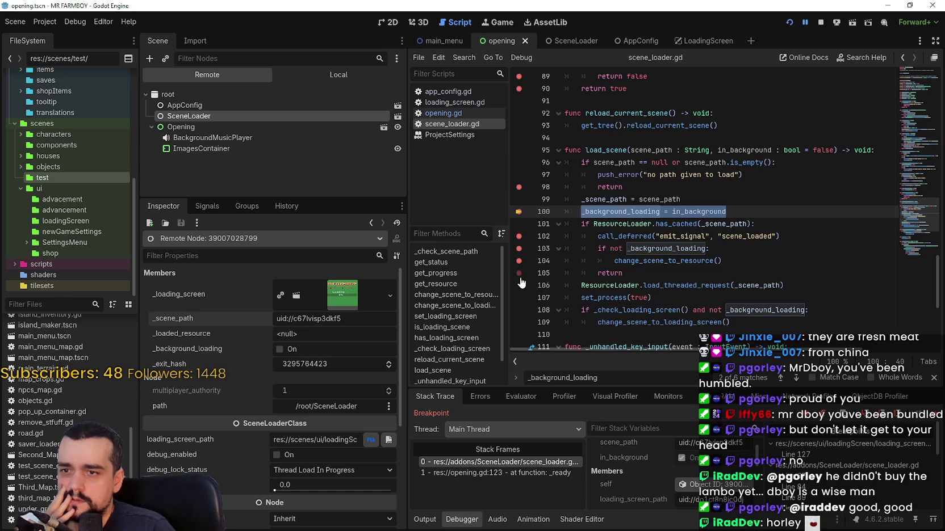
click(520, 285)
click(520, 297)
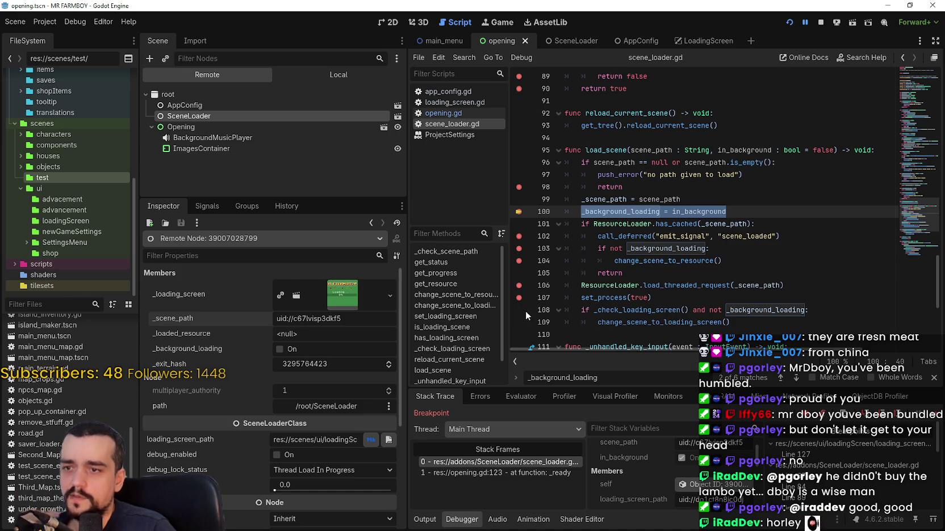
click(519, 310)
click(519, 322)
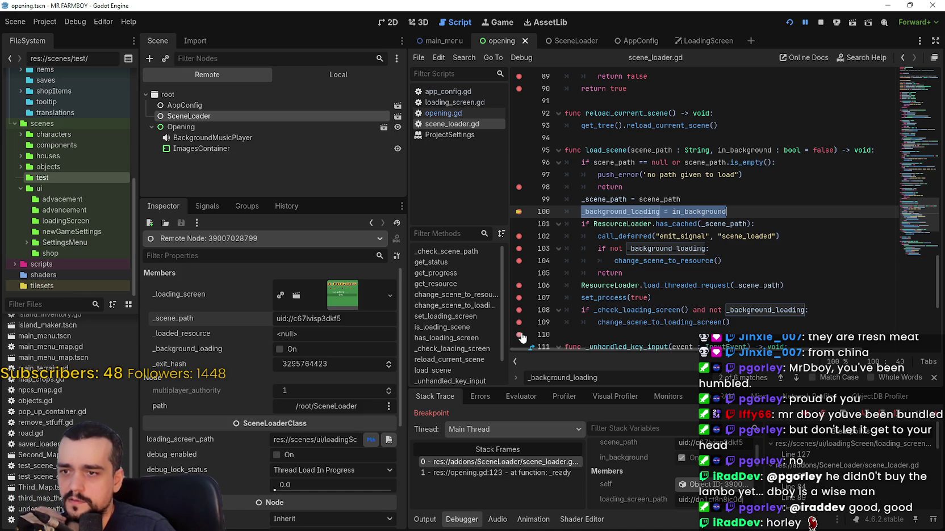
click(519, 334)
scroll(521, 337, down, 3)
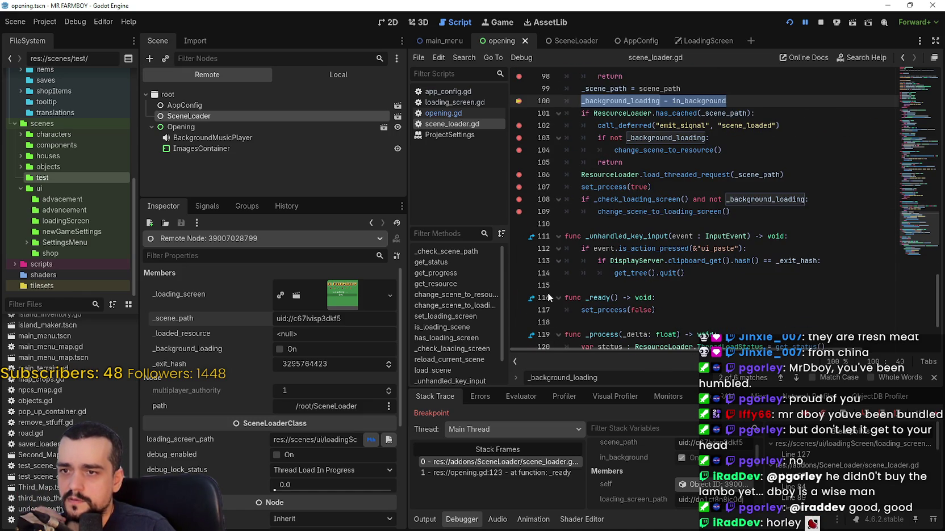
scroll(543, 291, down, 1)
scroll(544, 290, up, 3)
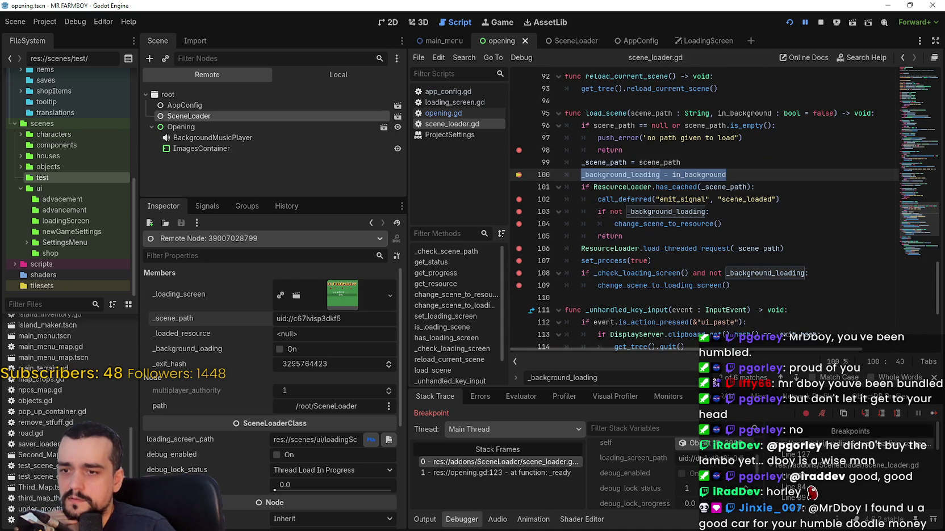
click(932, 415)
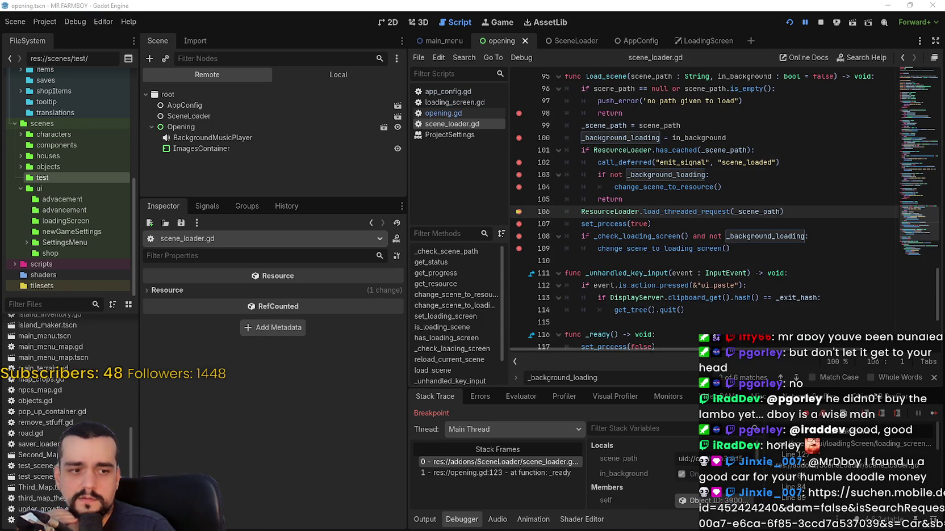
click(934, 414)
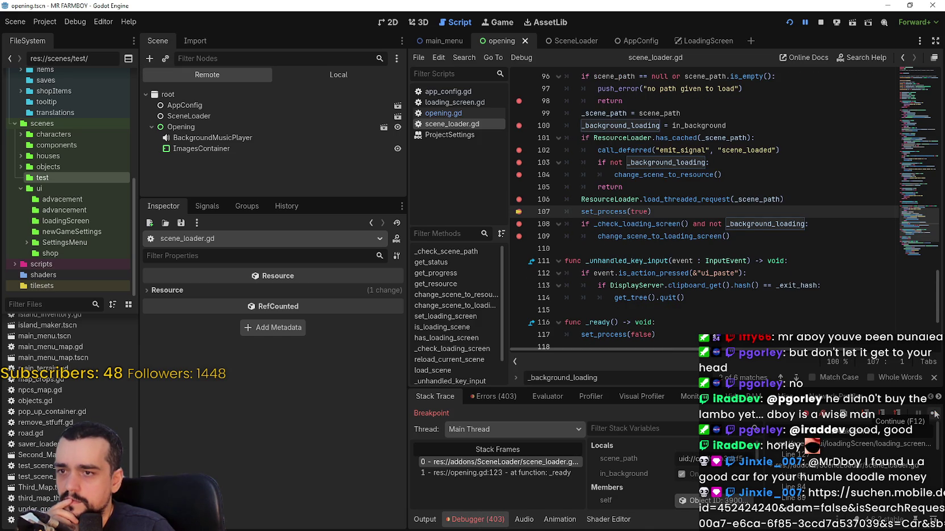
- Continue past line 108, has_loading_screen and line 90, checking SceneLoader, until opening.gd line 38
click(934, 414)
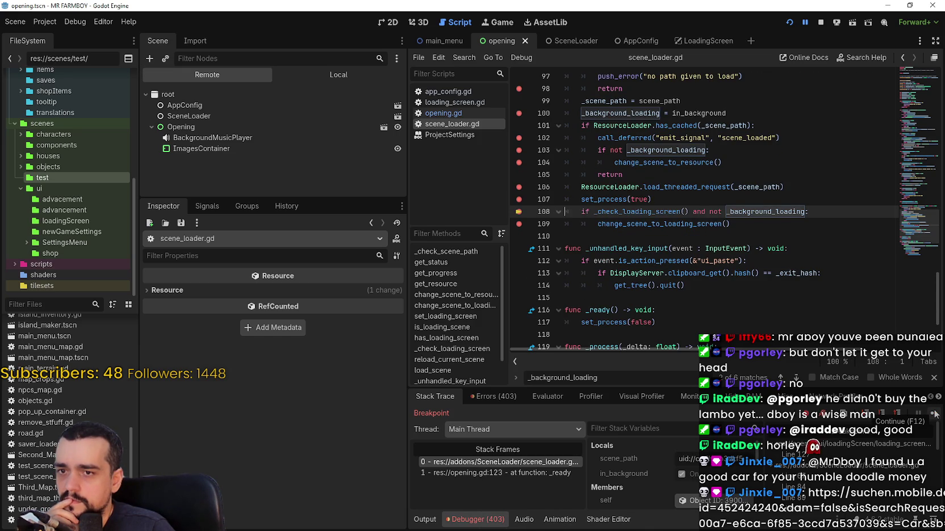
click(934, 414)
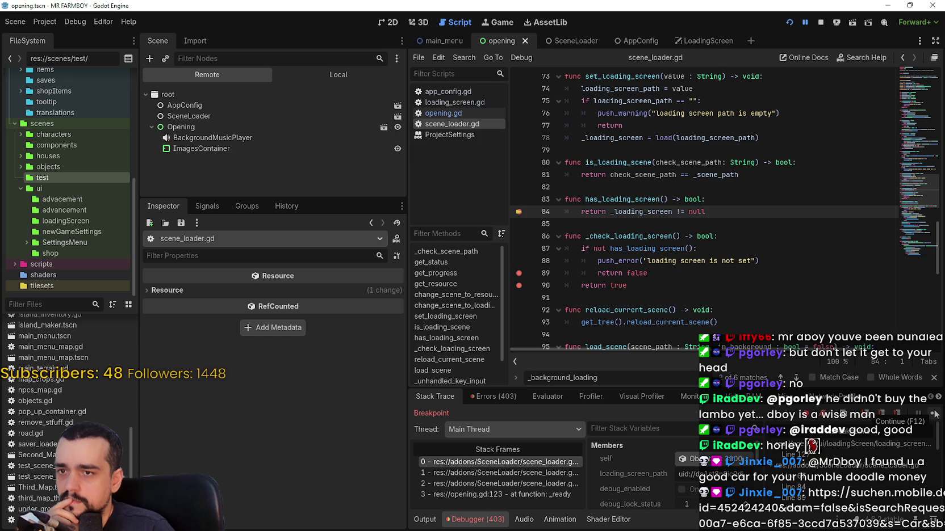
click(934, 414)
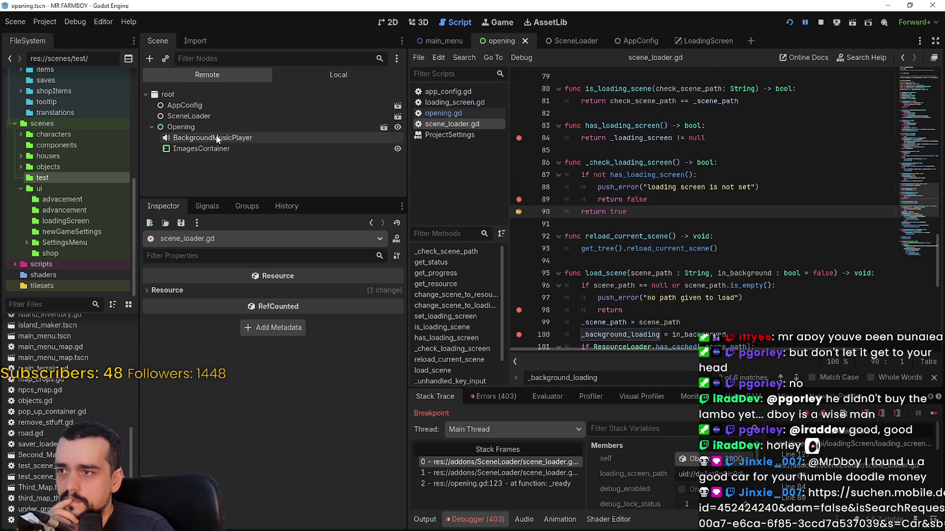
click(205, 117)
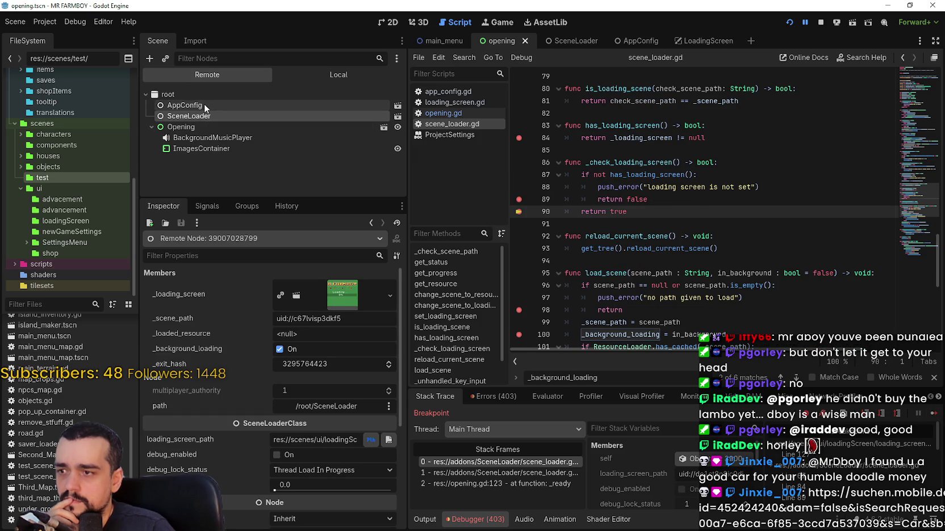
click(931, 414)
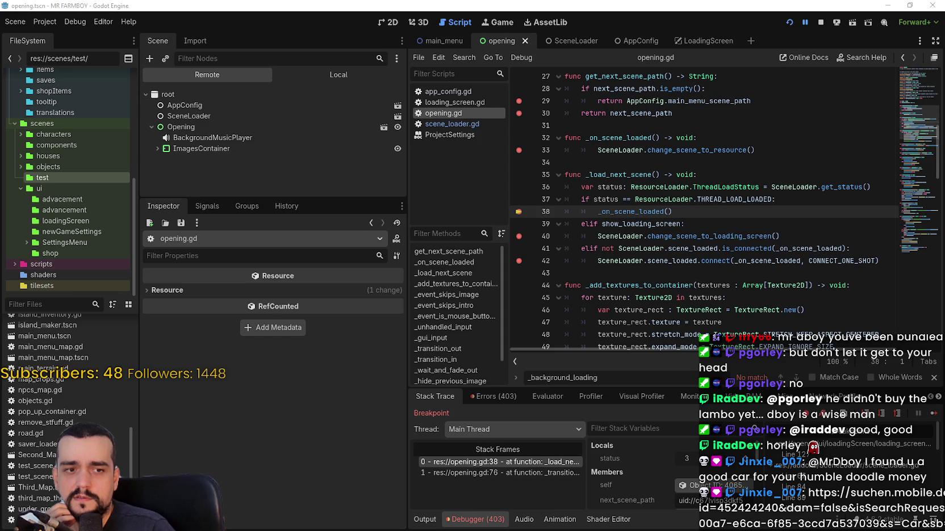
key(alt+Tab)
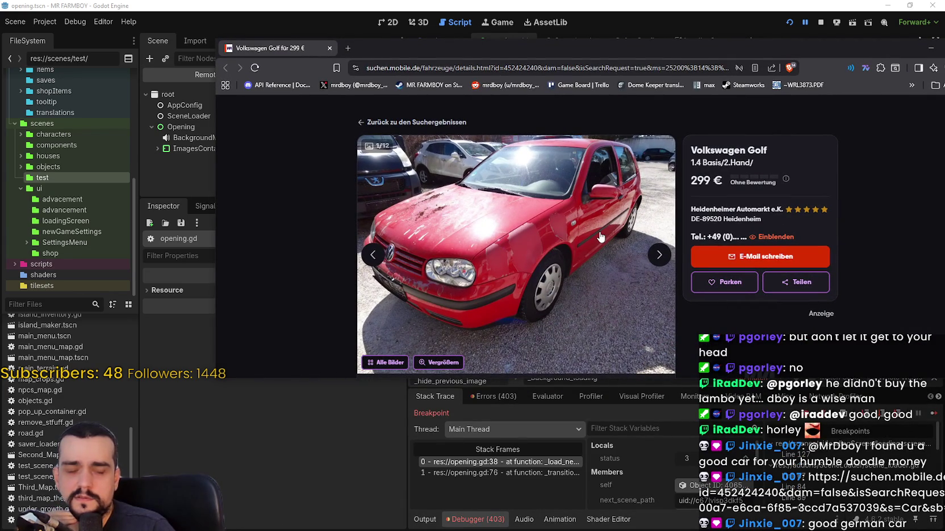
- Page through the Volkswagen Golf listing's photos to 8/12, then close the browser
scroll(600, 236, down, 1)
scroll(635, 257, up, 1)
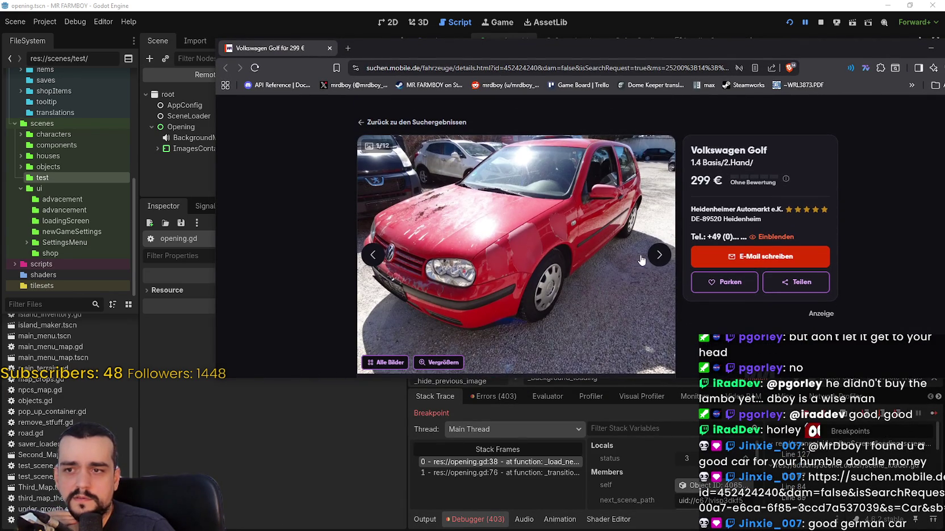
click(659, 256)
click(659, 256)
click(659, 256)
click(660, 256)
click(659, 257)
click(658, 258)
click(657, 257)
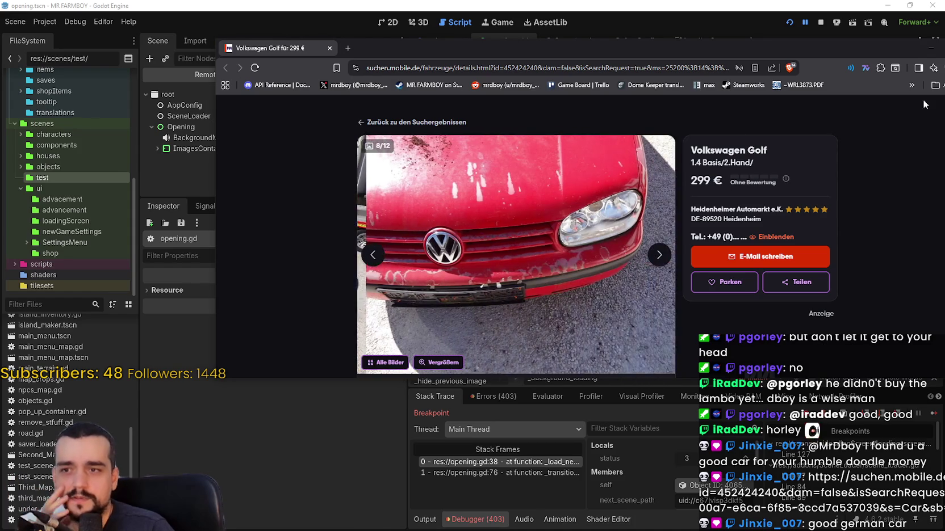
drag(931, 44, 847, 45)
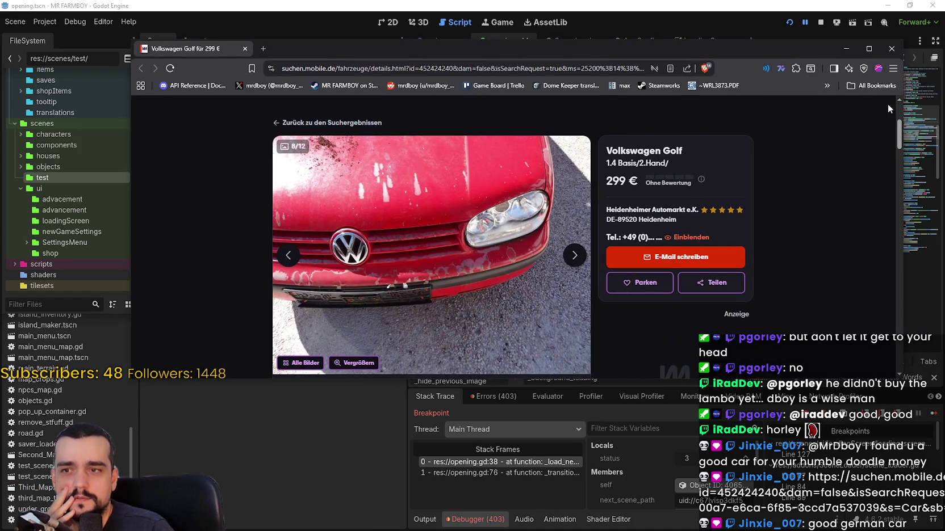
click(889, 49)
mouse_move(646, 245)
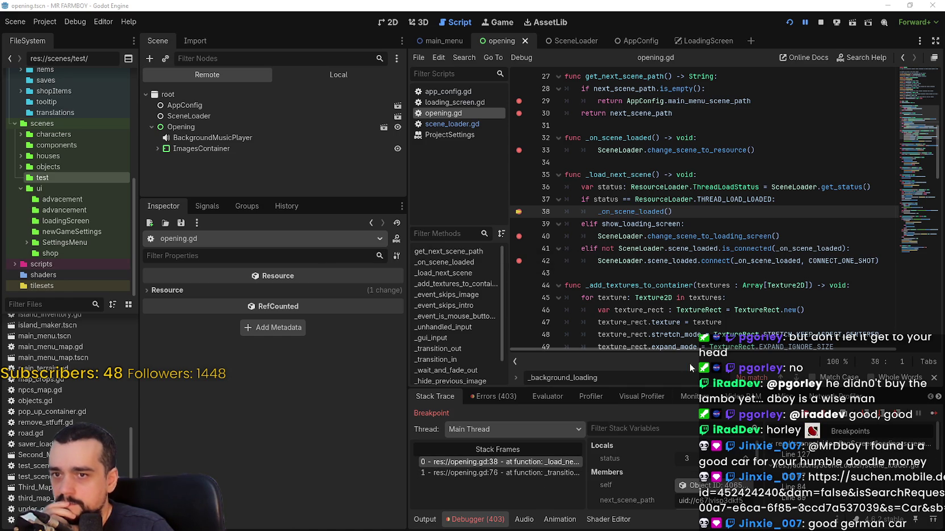
- Inspect live AppConfig, SceneLoader and Opening, showing next_image_index 2, two images and show_loading_screen on
click(211, 105)
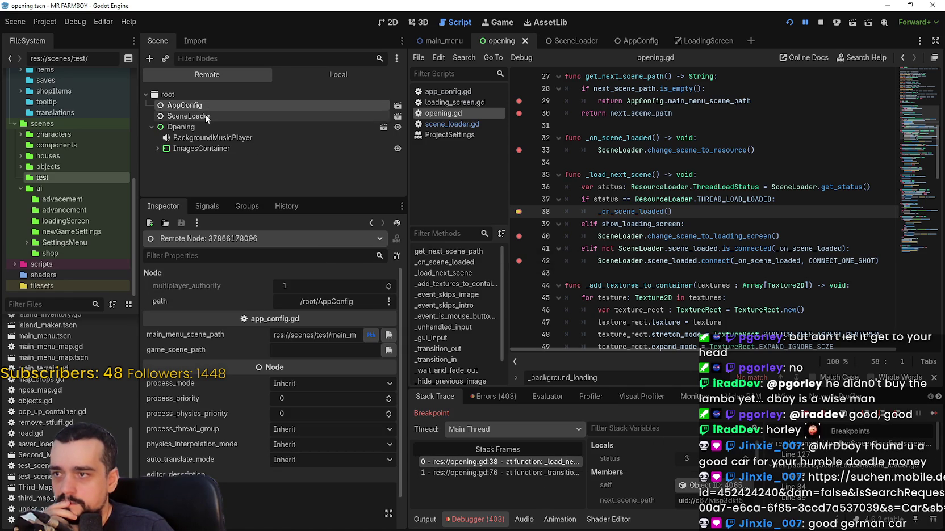
click(204, 116)
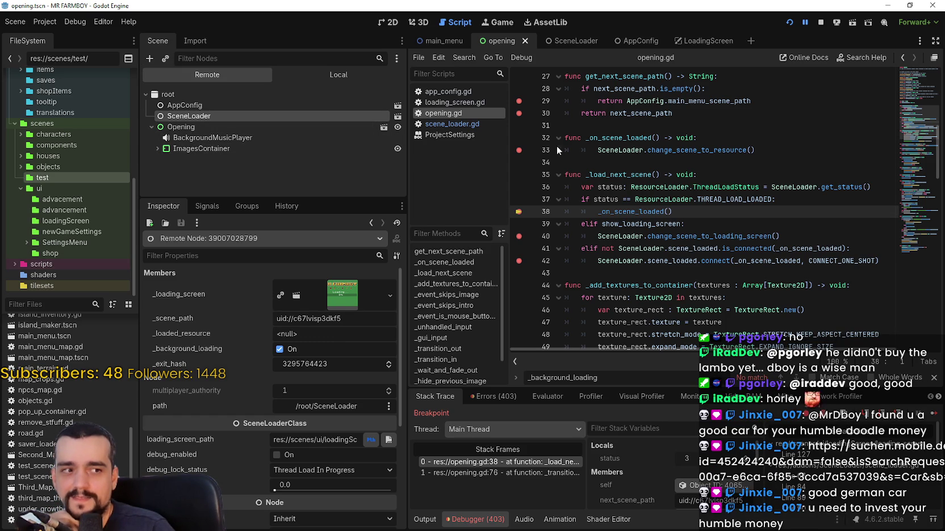
click(695, 176)
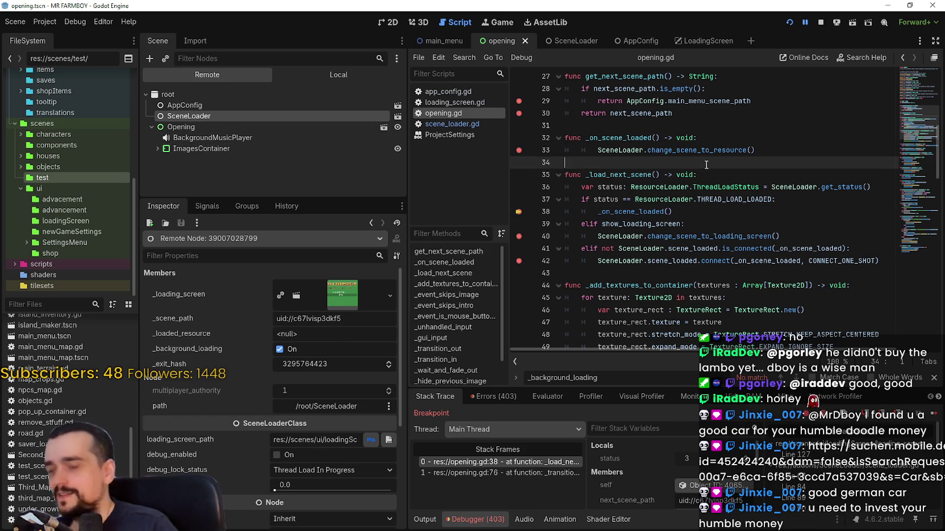
key(Up)
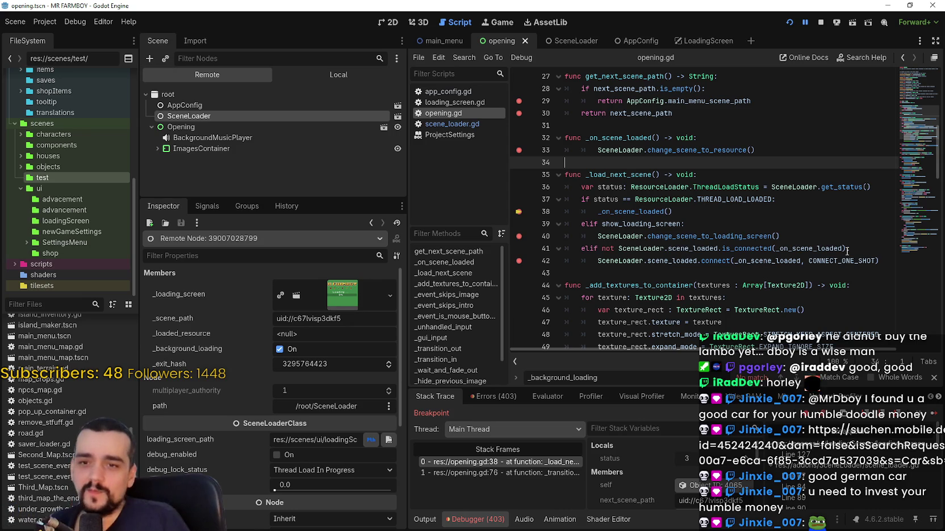
scroll(664, 473, down, 1)
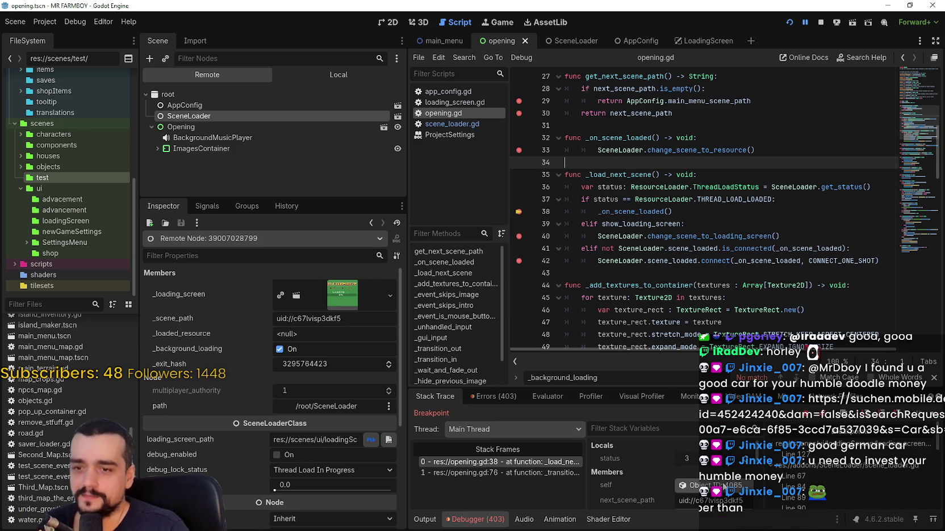
scroll(691, 469, down, 1)
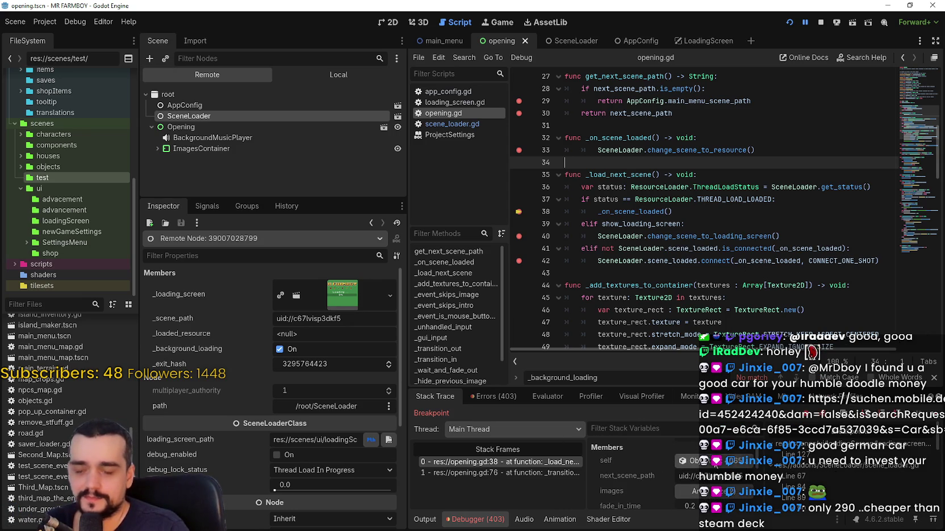
click(713, 462)
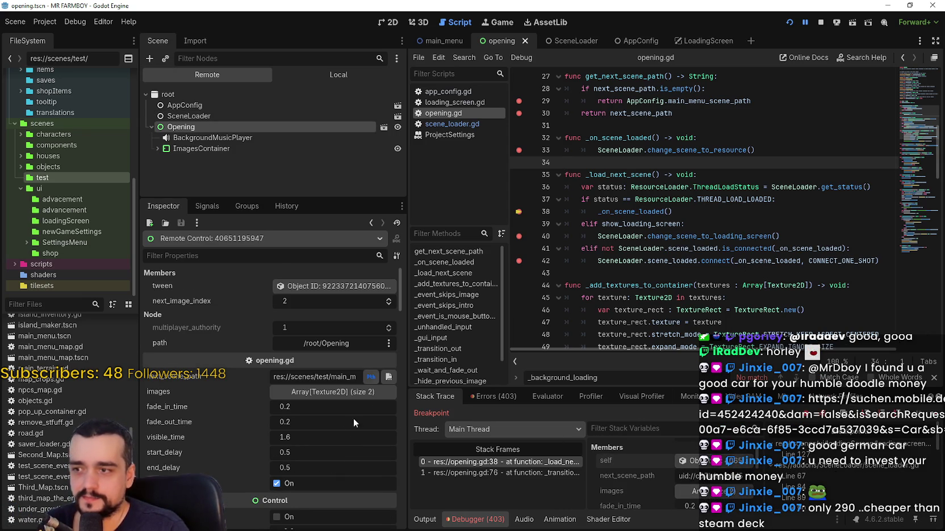
scroll(690, 483, down, 1)
scroll(706, 482, down, 6)
scroll(705, 482, down, 2)
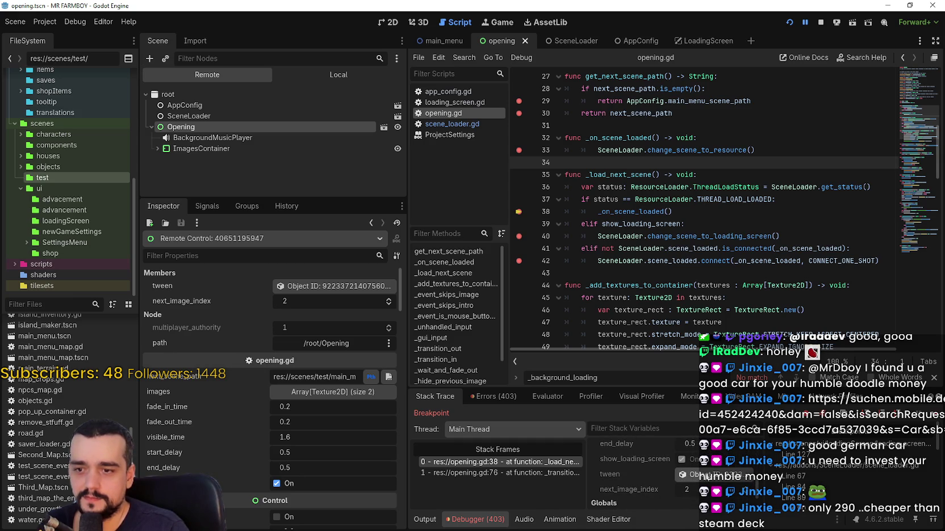
scroll(700, 476, up, 10)
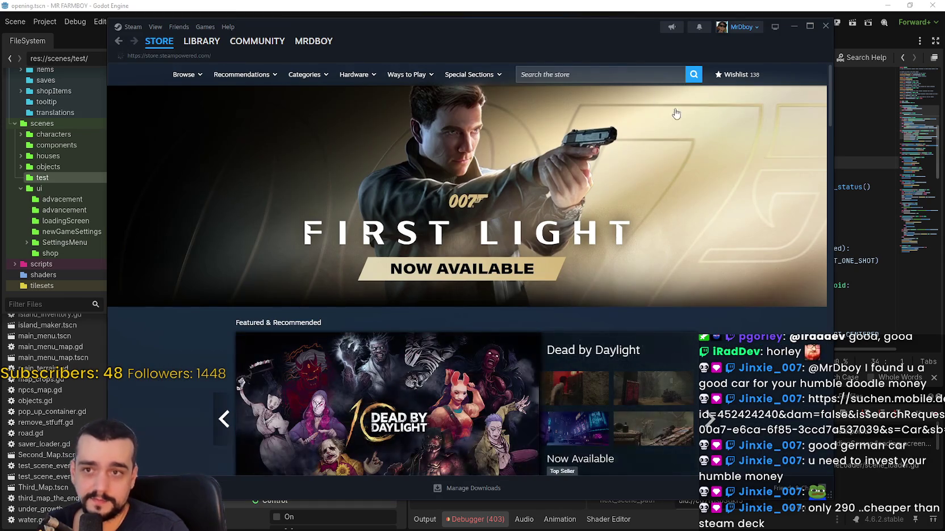
- Search the Steam store for 'st' and scroll down the Steam Deck page
scroll(627, 223, down, 5)
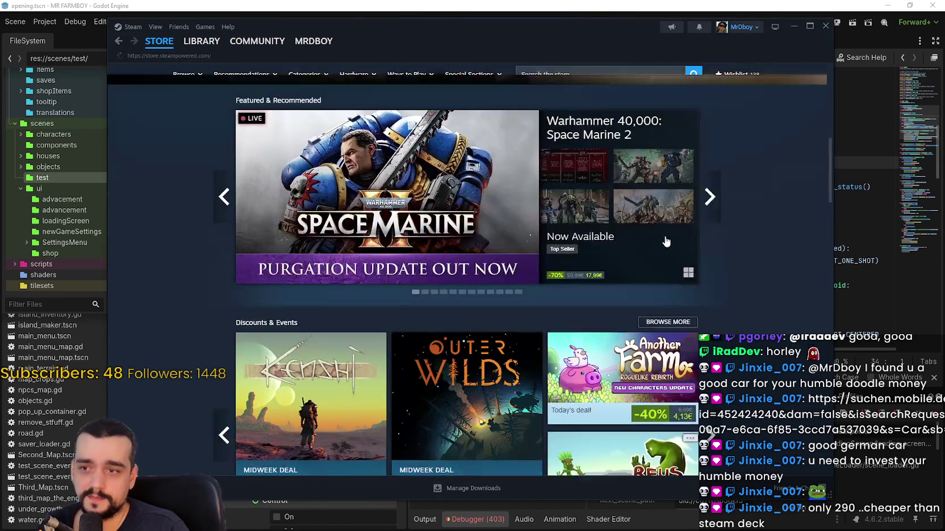
scroll(596, 171, up, 5)
click(573, 70)
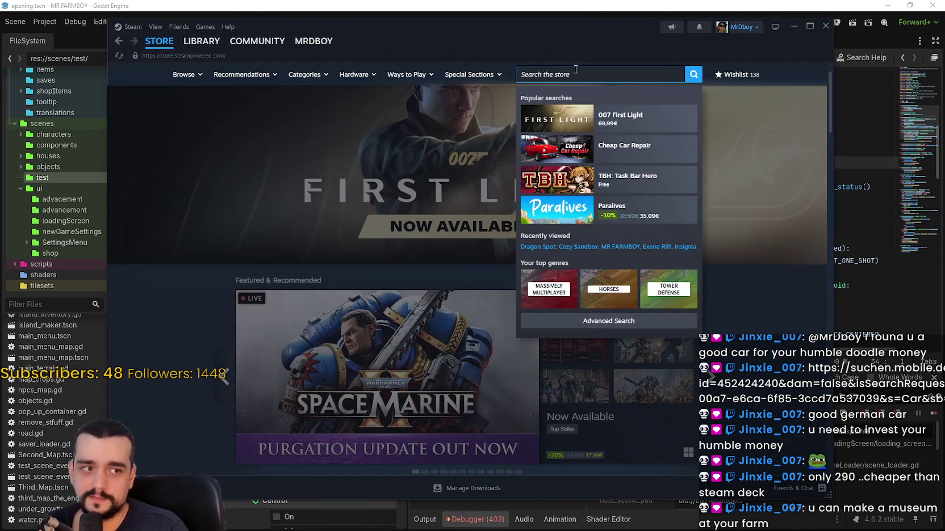
text(stea)
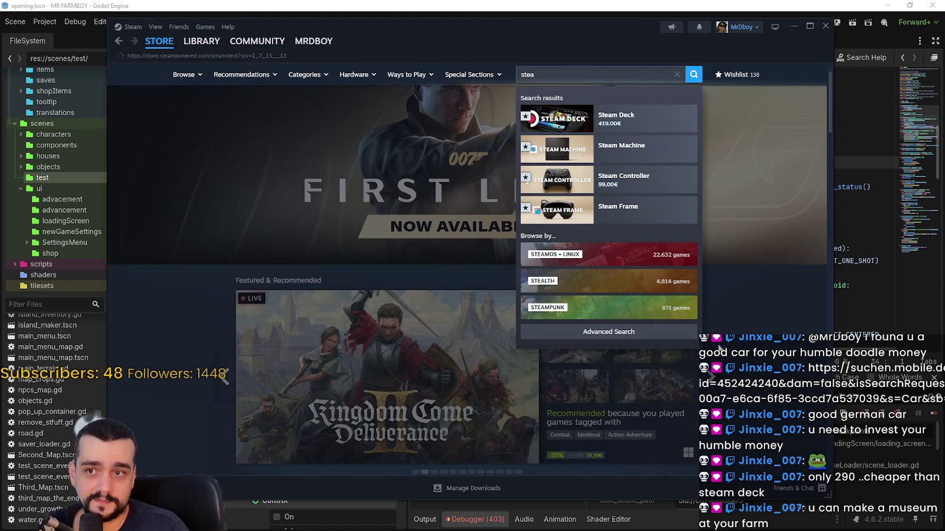
scroll(690, 294, down, 8)
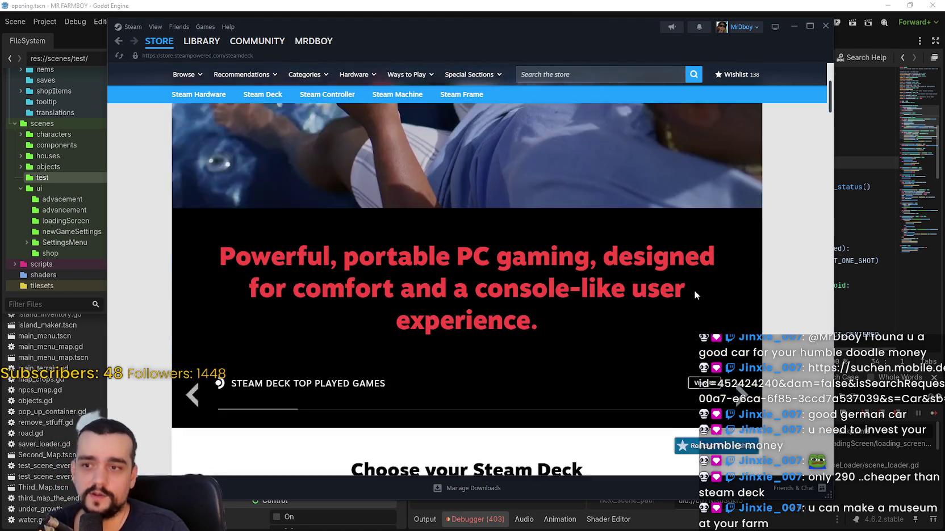
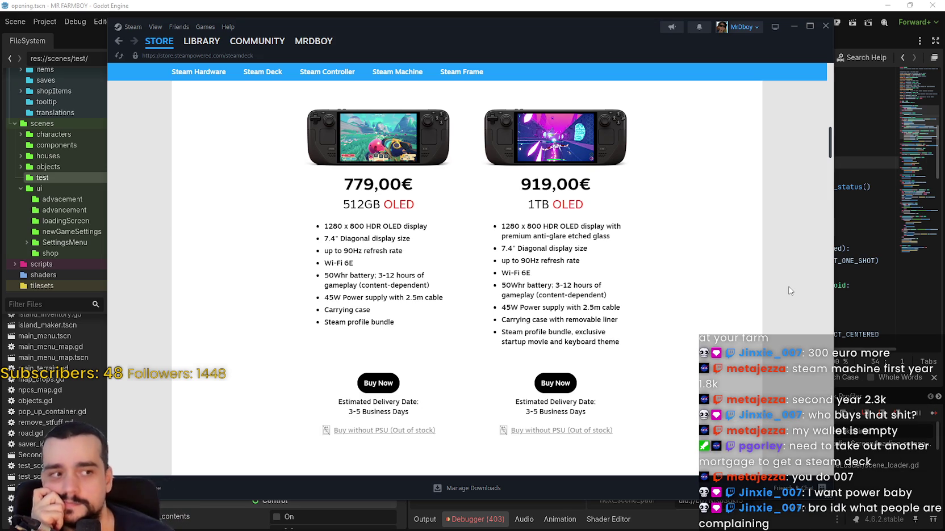
- Return to the Steam store home page and close the Steam window
scroll(607, 287, up, 5)
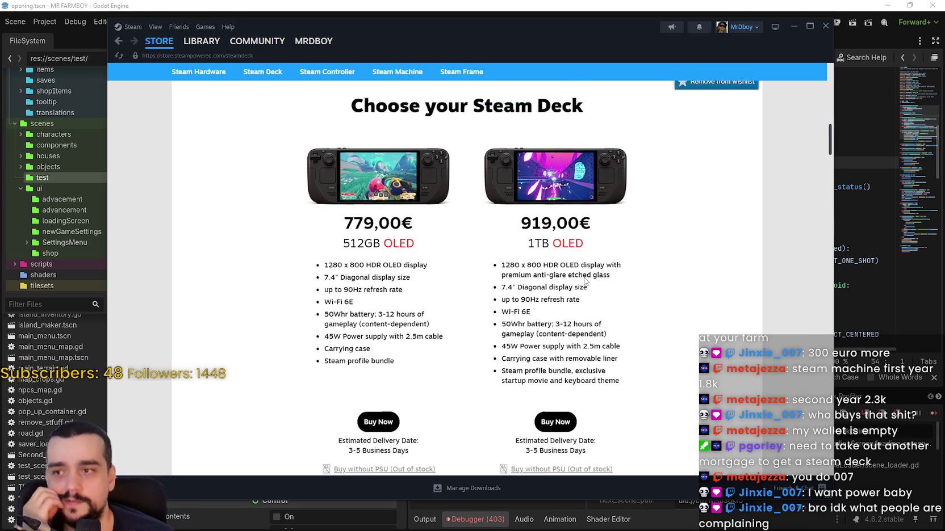
scroll(389, 255, up, 3)
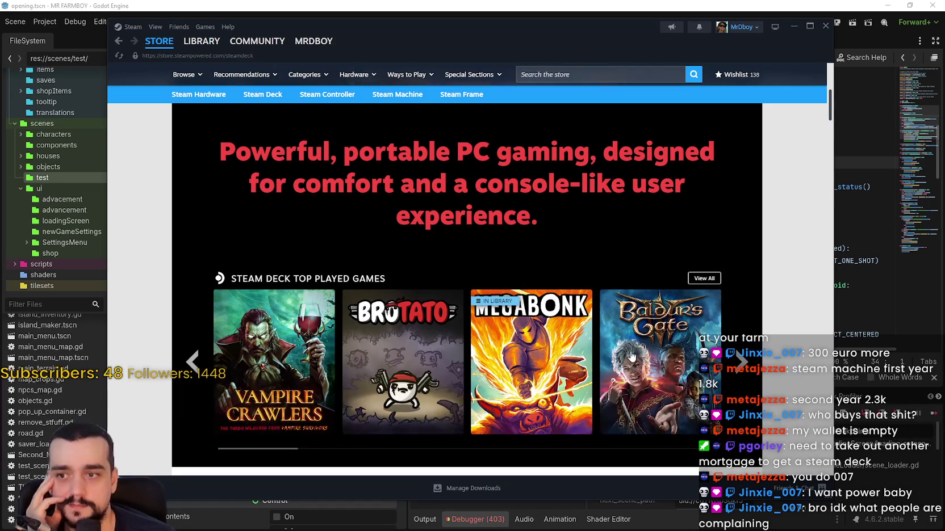
scroll(470, 199, up, 2)
click(159, 41)
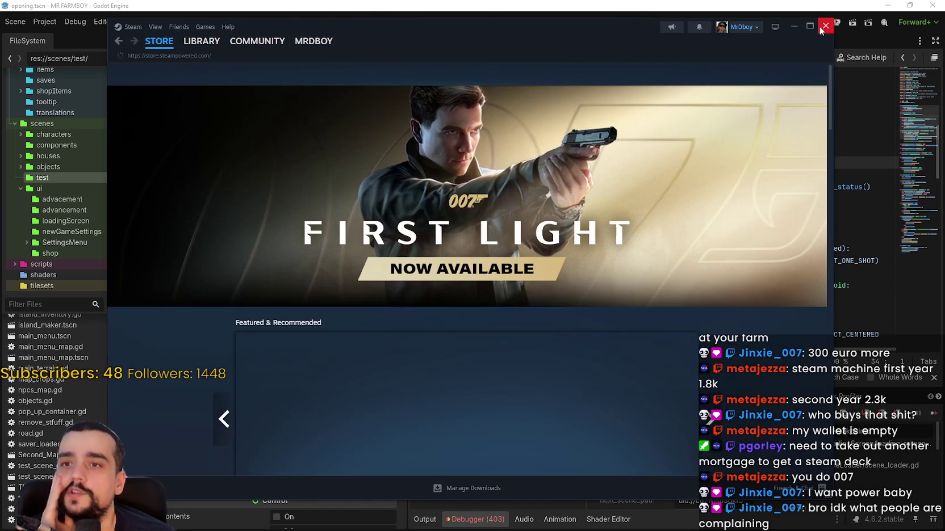
click(825, 27)
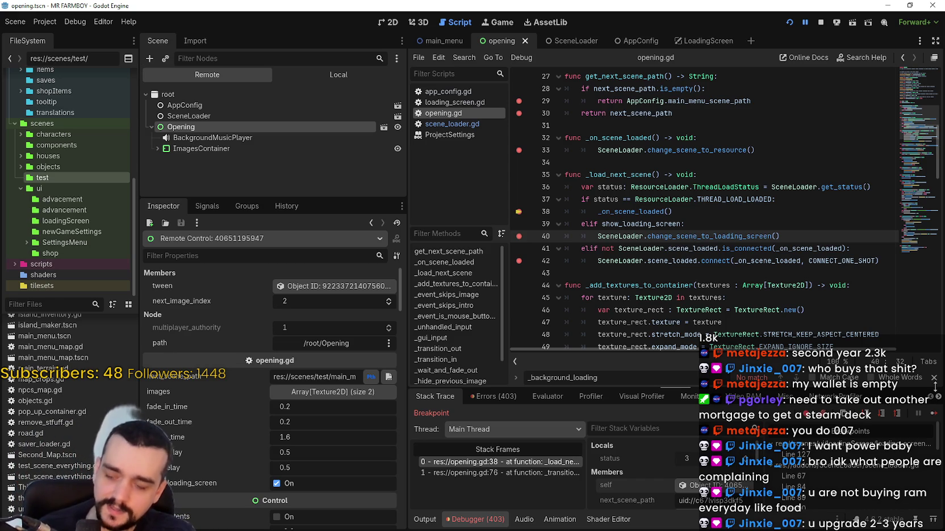
- Continue the paused game past the line 38 and line 33 breakpoints in opening.gd
click(728, 227)
click(933, 413)
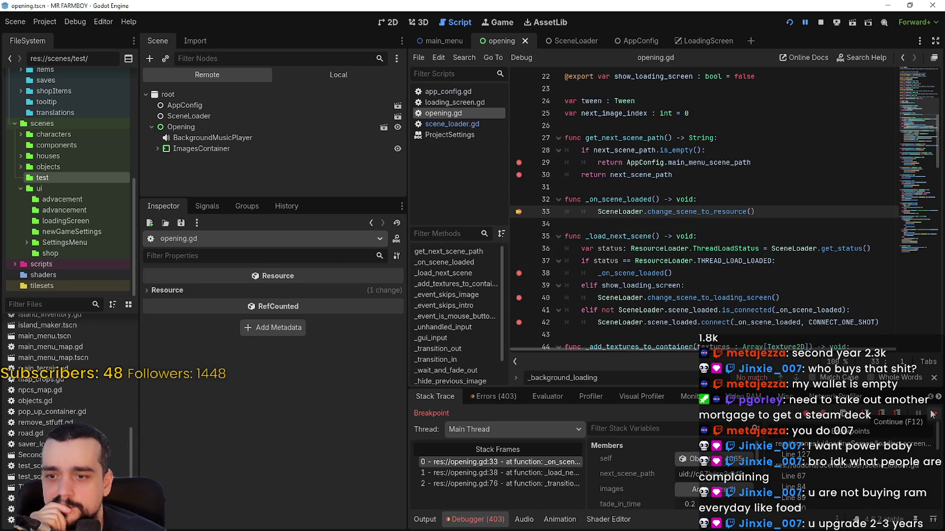
click(933, 414)
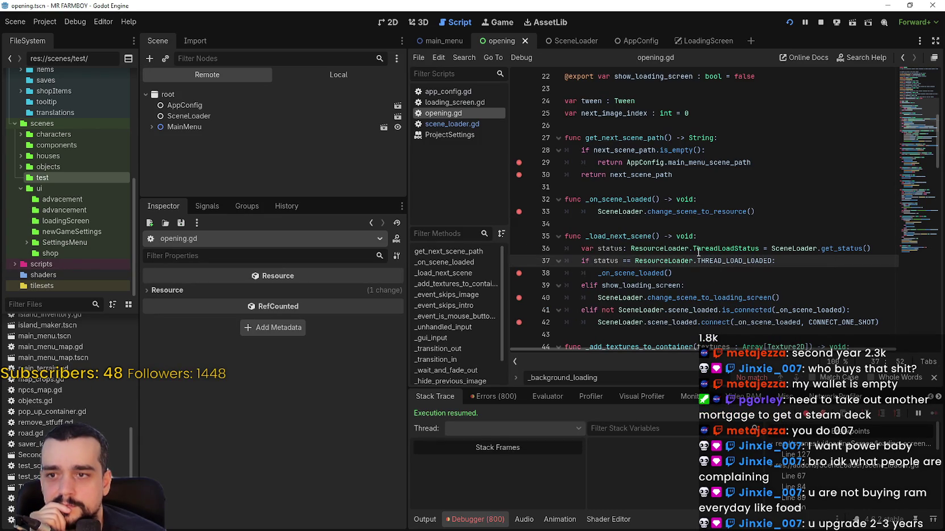
click(769, 296)
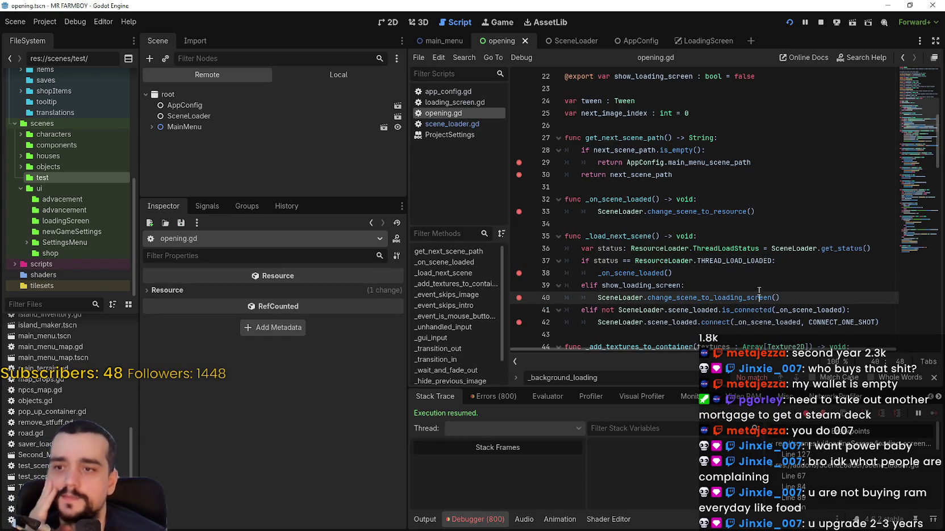
scroll(749, 283, up, 6)
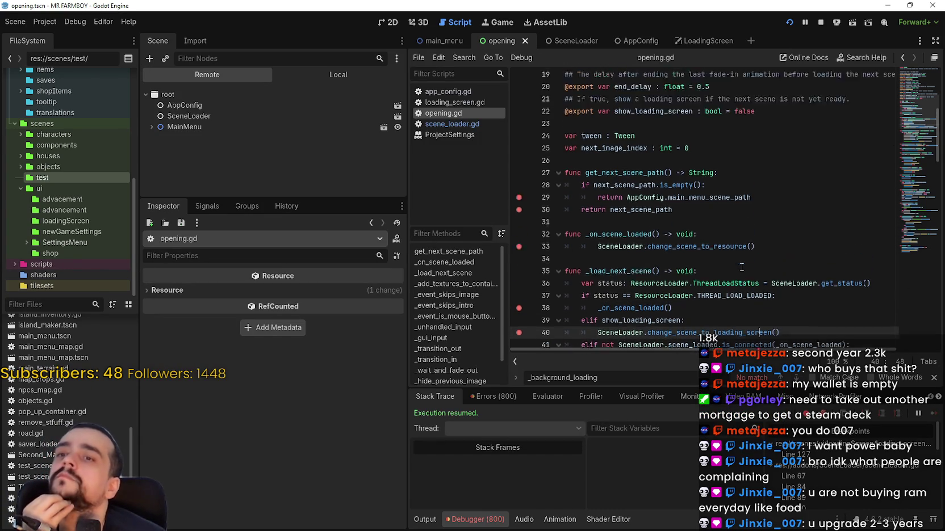
scroll(653, 290, up, 1)
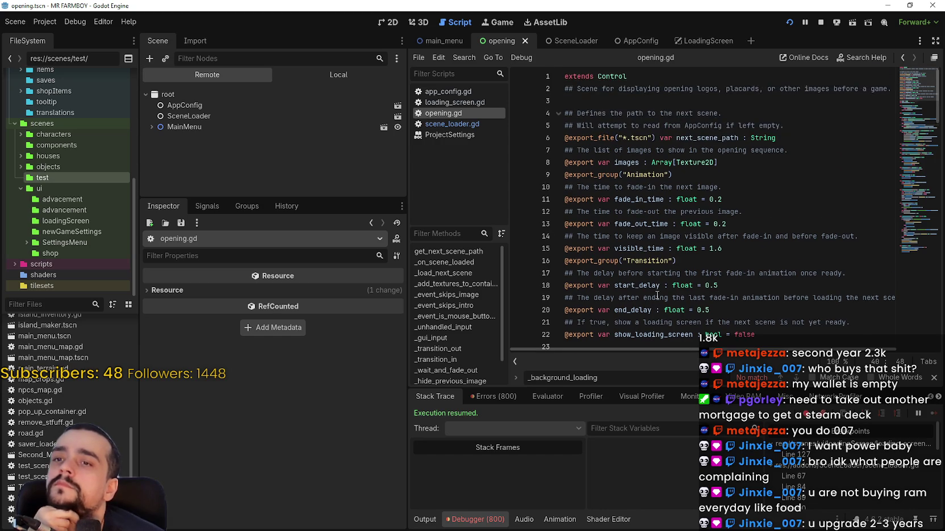
scroll(655, 282, down, 1)
scroll(654, 282, down, 4)
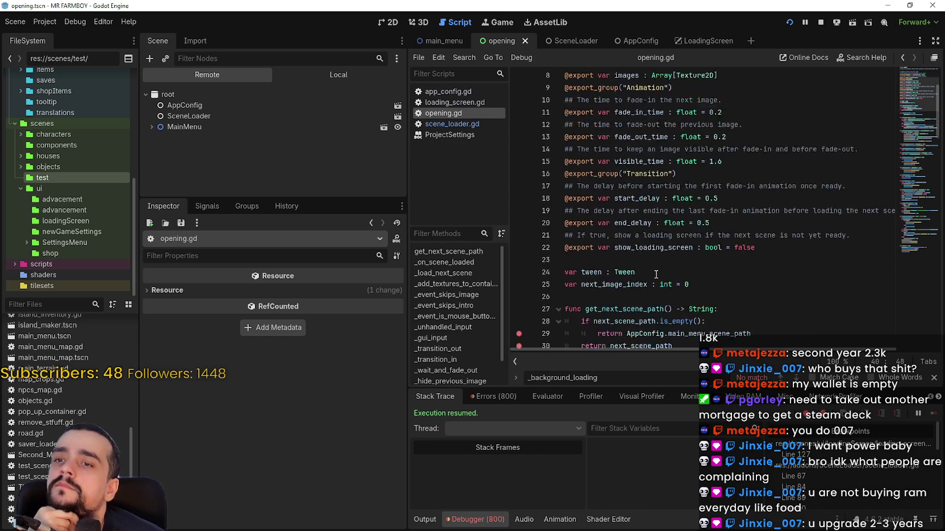
- Disable _background_loading on the remote SceneLoader, then stop the running game with F8
click(269, 118)
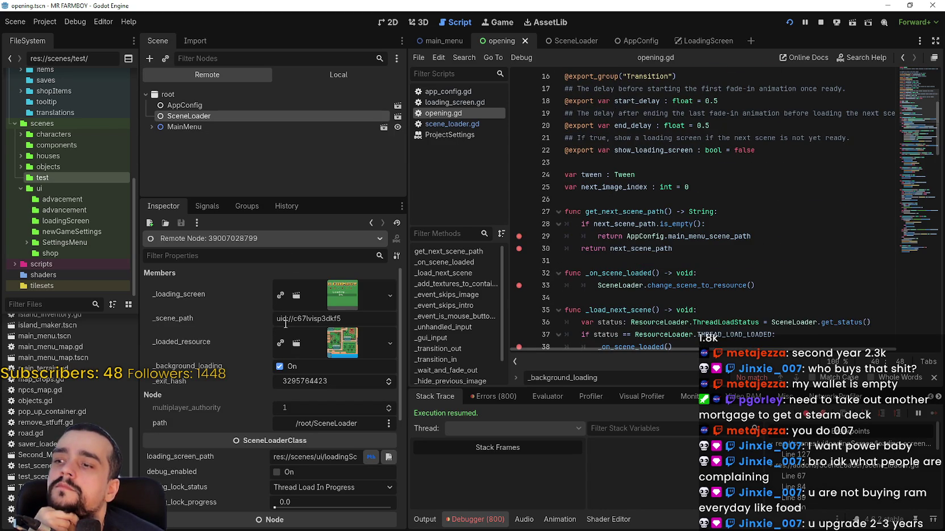
click(293, 370)
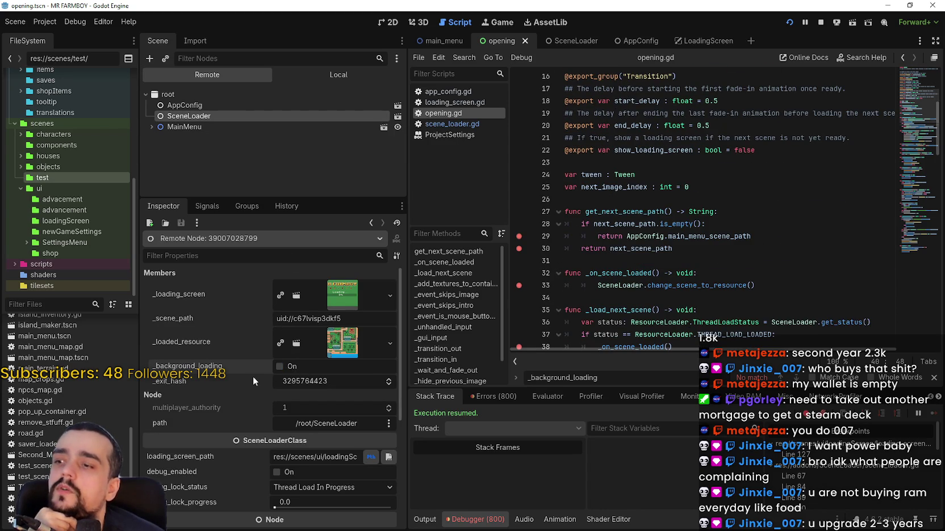
click(347, 78)
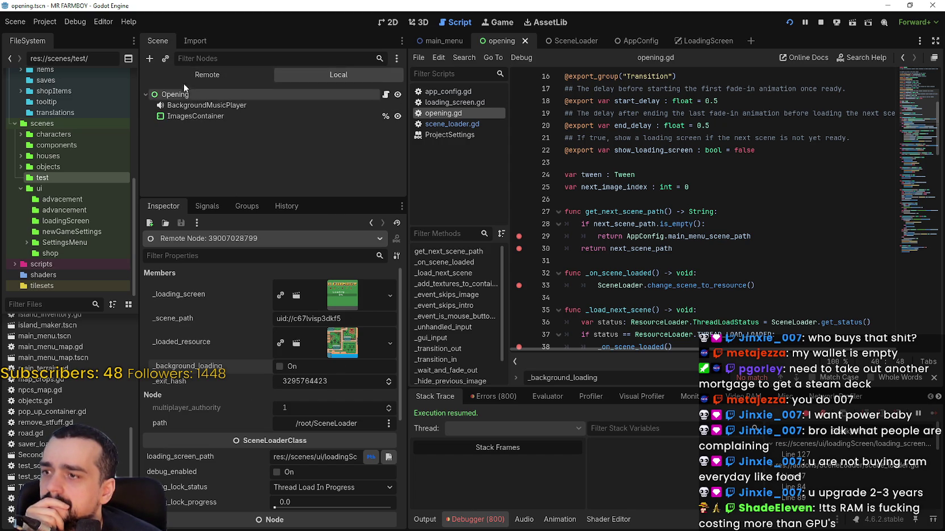
click(196, 75)
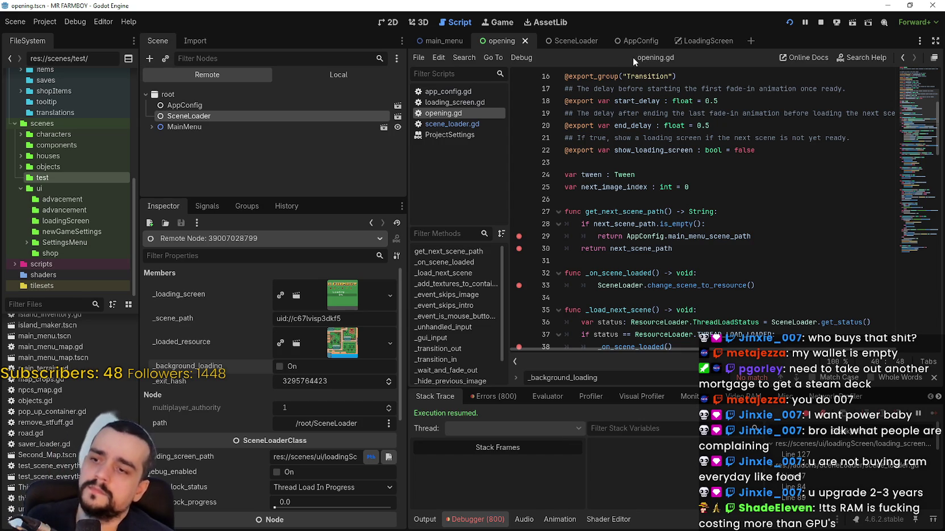
key(F8)
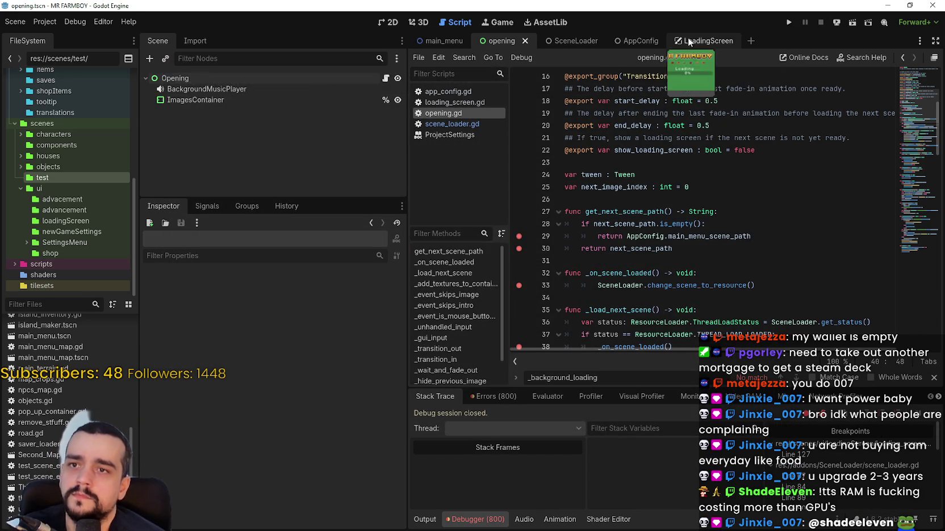
- Switch to the SceneLoader scene, select its root node and open scene_loader.gd
click(687, 43)
click(337, 78)
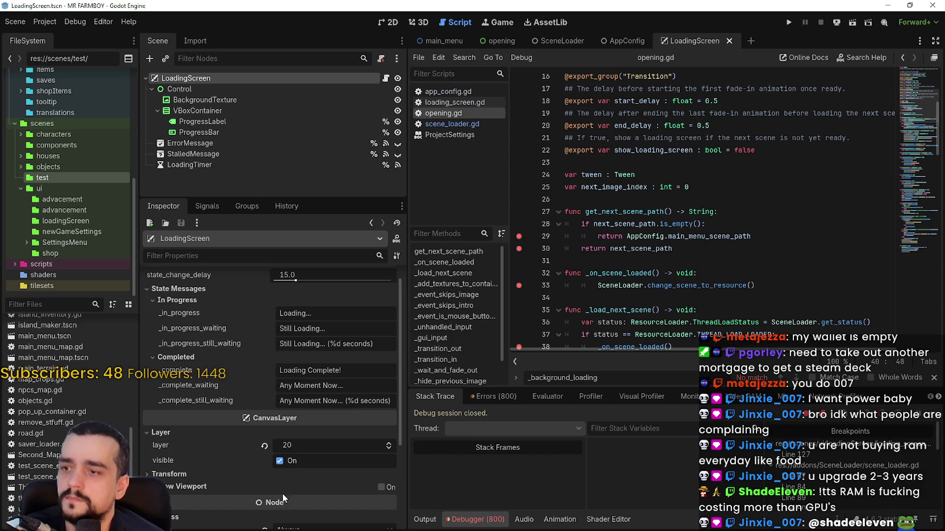
scroll(283, 495, up, 1)
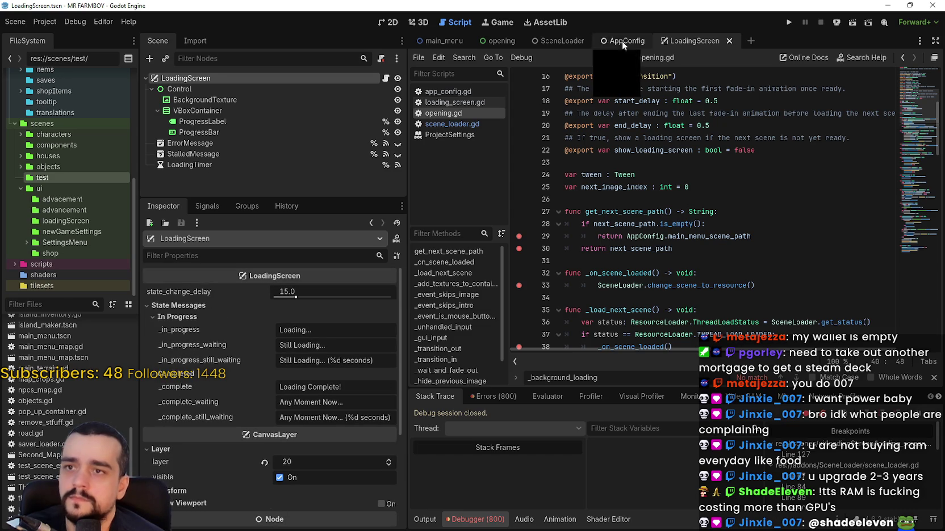
click(548, 23)
click(551, 36)
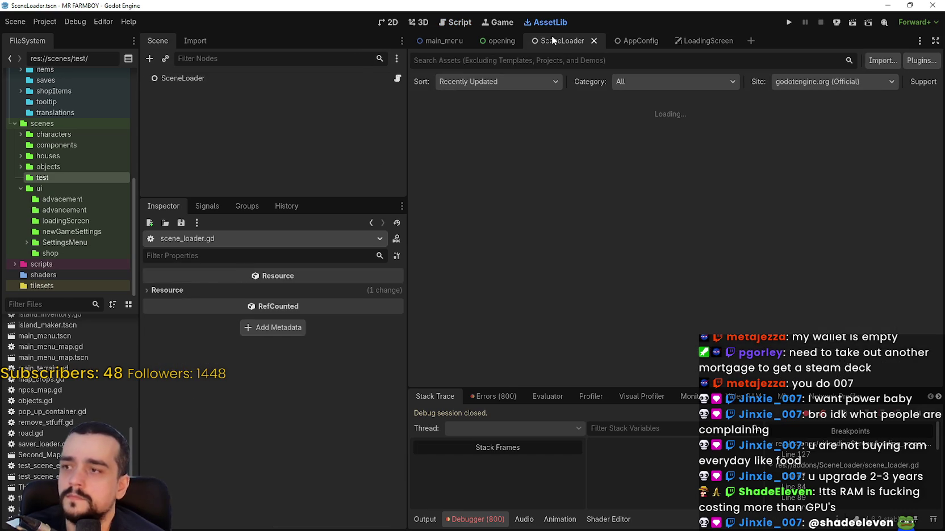
click(267, 79)
click(380, 23)
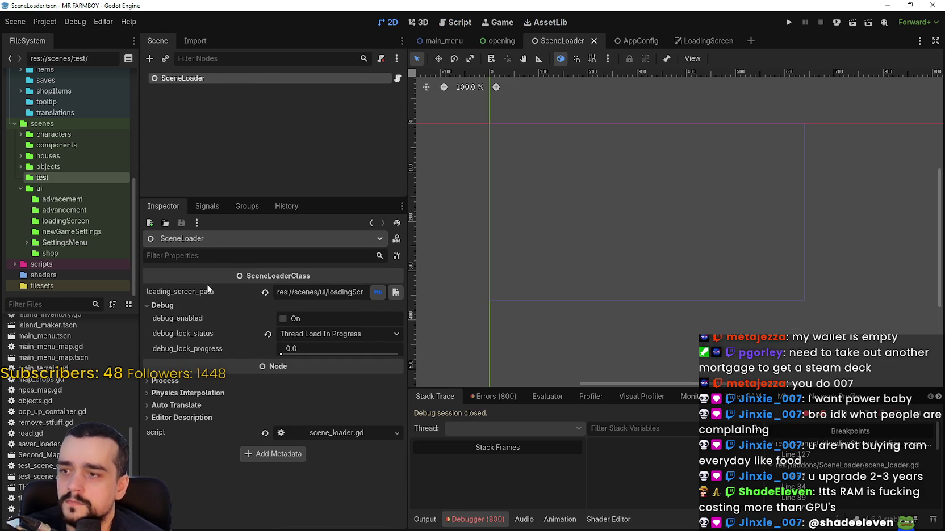
click(397, 78)
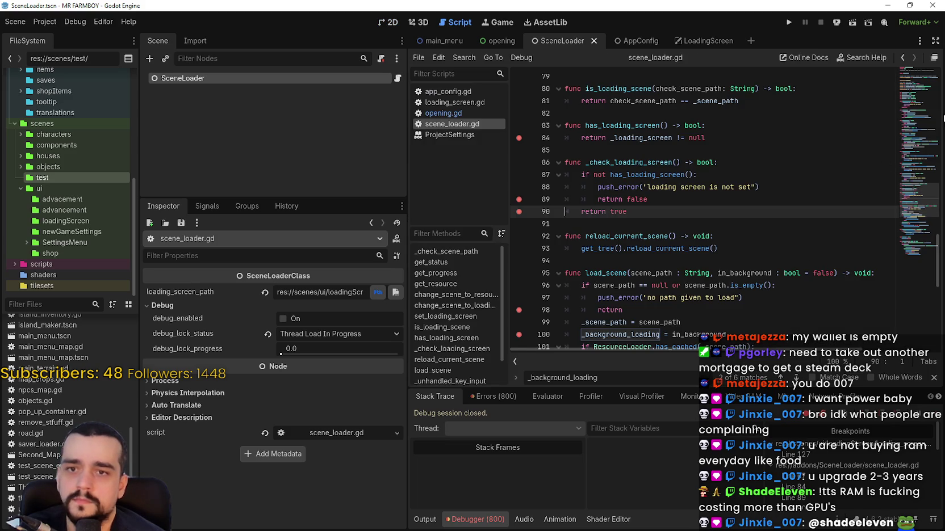
- Step through _background_loading matches in scene_loader.gd, including lines 100 and 103, then select load_scene
scroll(919, 102, up, 15)
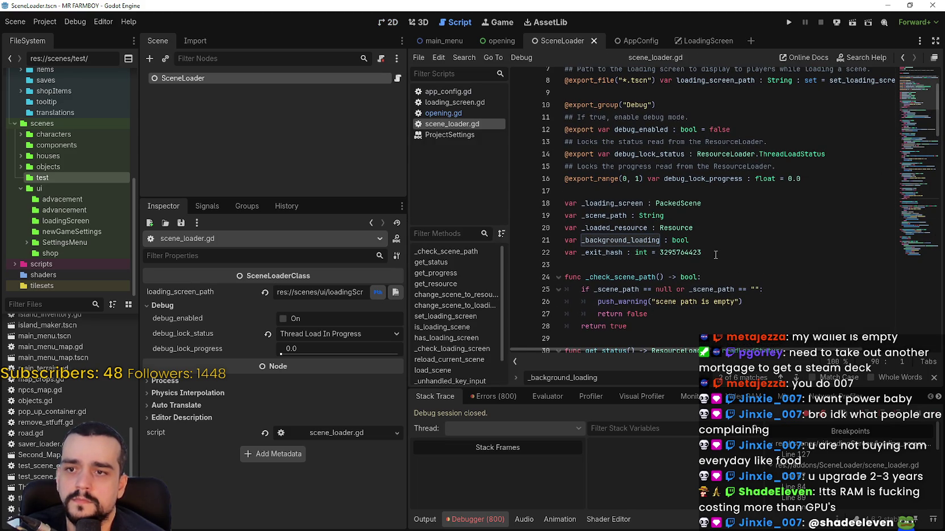
double_click(601, 241)
scroll(603, 240, down, 1)
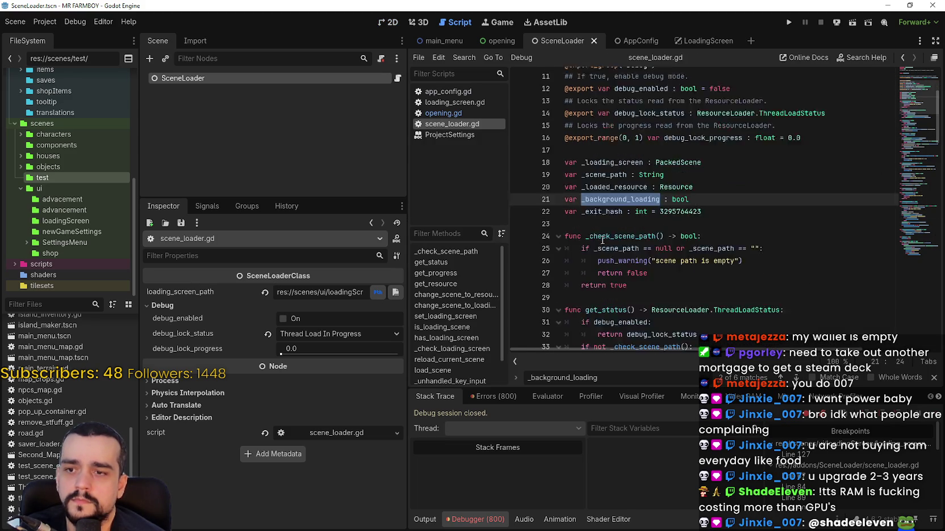
scroll(603, 240, down, 4)
key(ctrl+f)
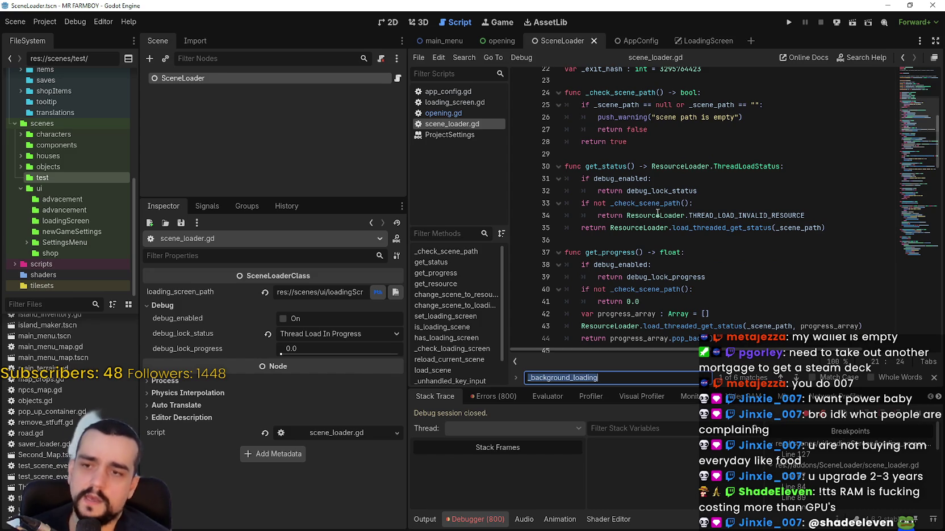
click(796, 377)
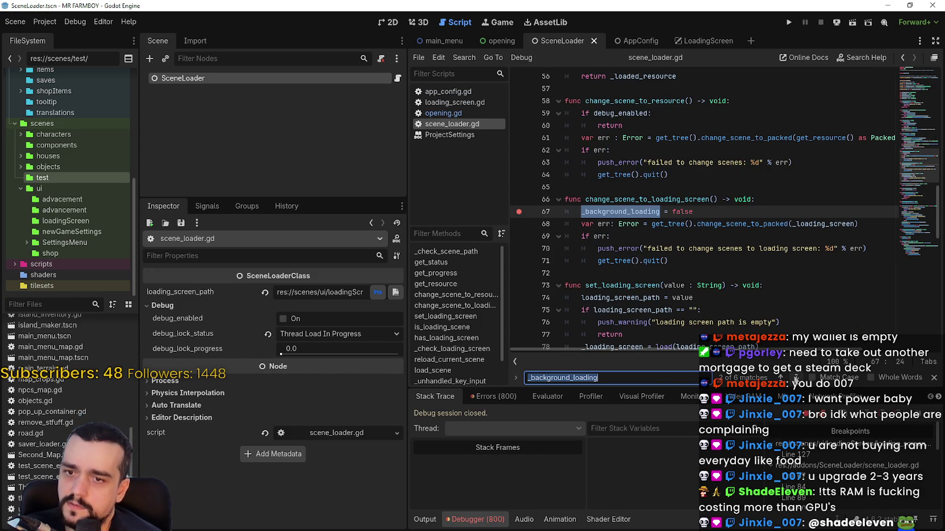
click(795, 377)
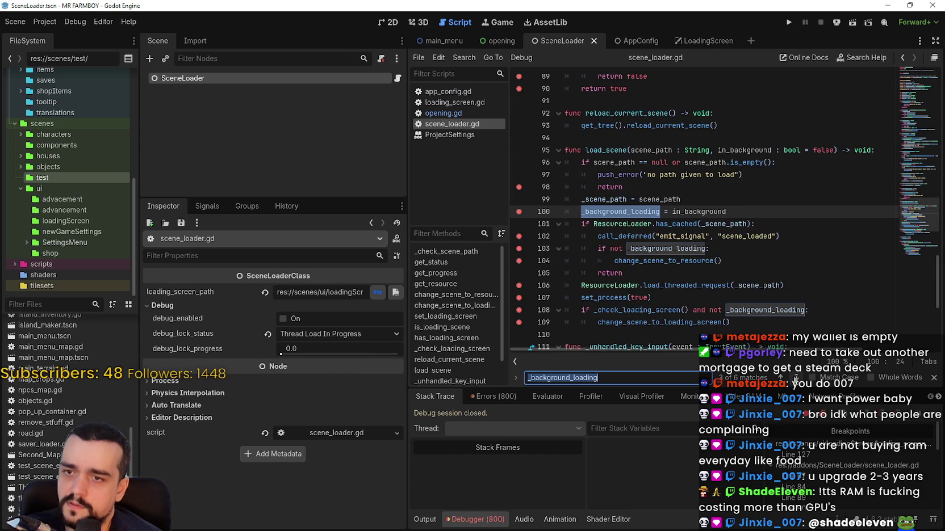
click(796, 378)
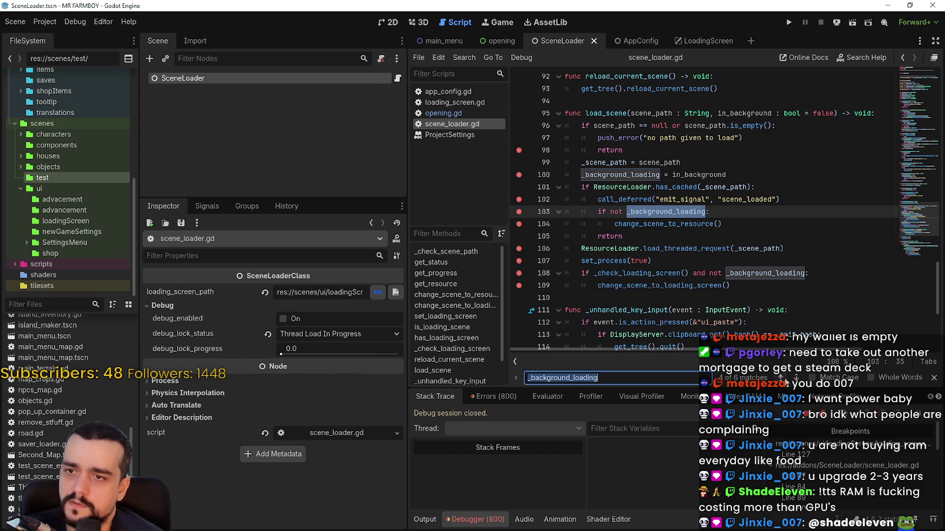
click(780, 378)
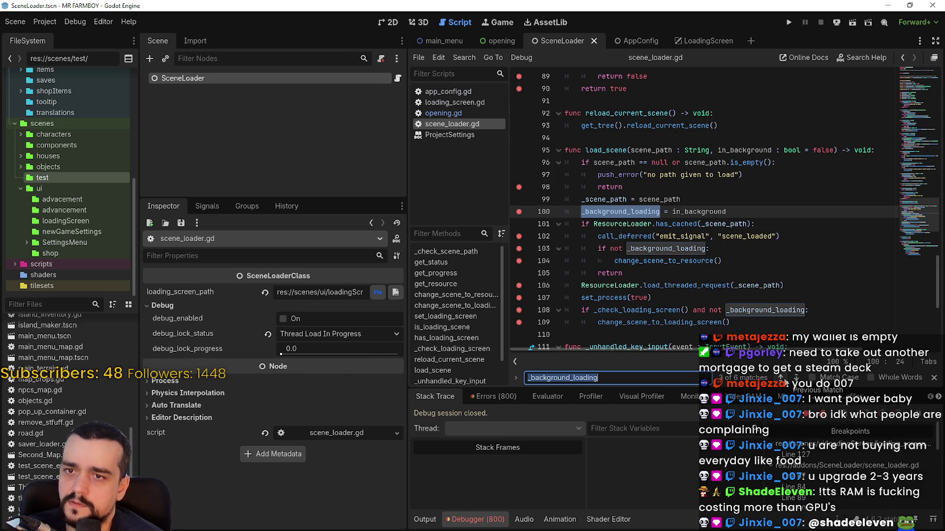
double_click(613, 149)
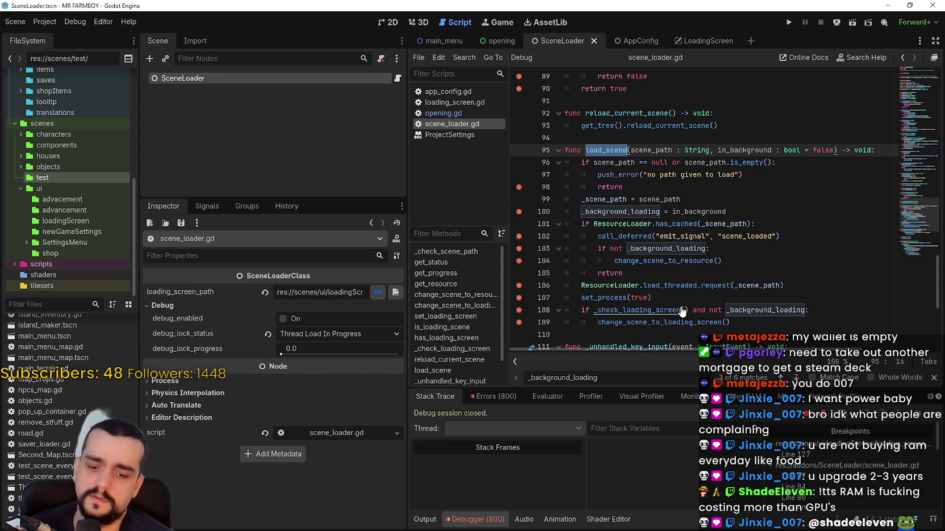
key(ctrl+shift+f)
- Search the project for load_scene and open opening.gd line 123, selecting its true argument
click(481, 318)
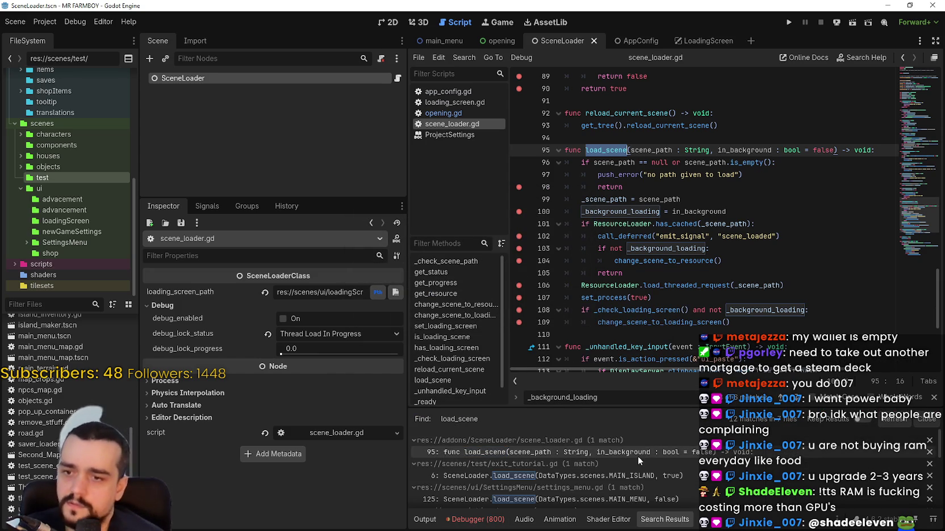
scroll(639, 454, down, 1)
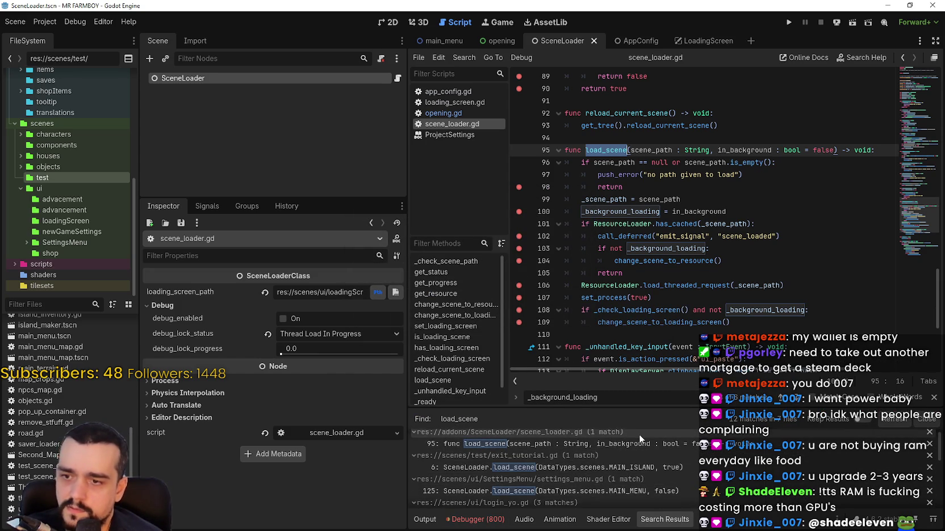
scroll(669, 461, down, 1)
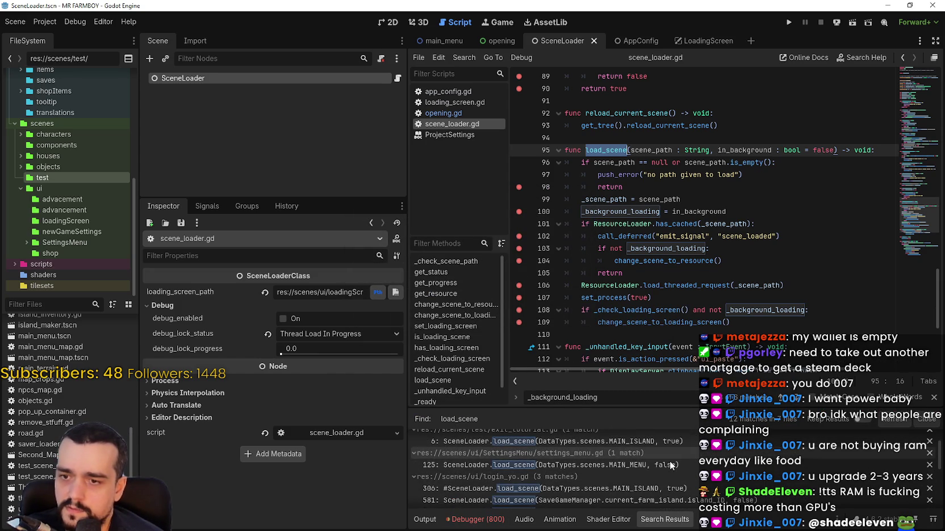
scroll(669, 461, down, 3)
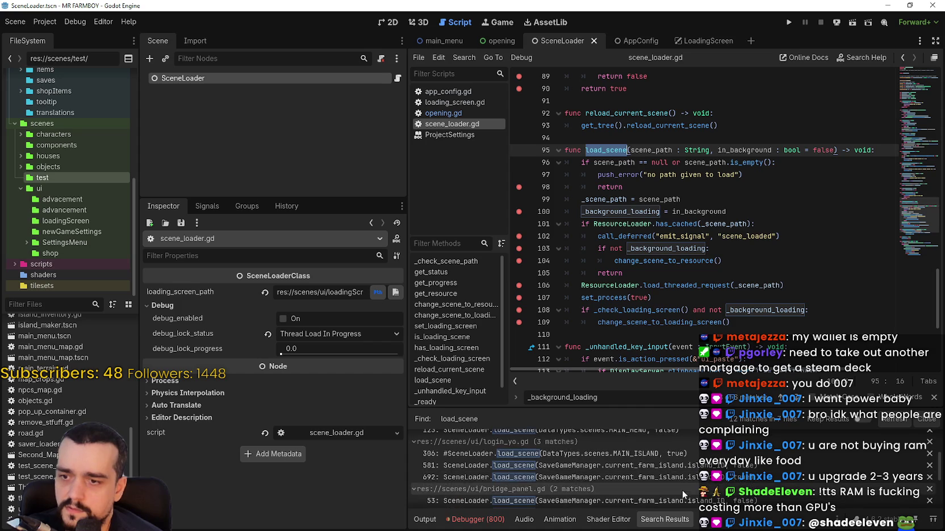
scroll(655, 466, down, 5)
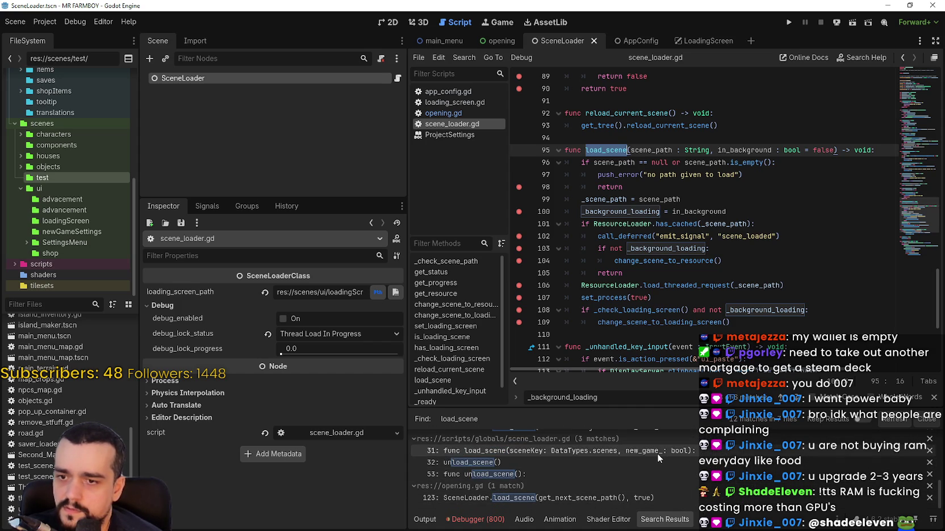
click(687, 493)
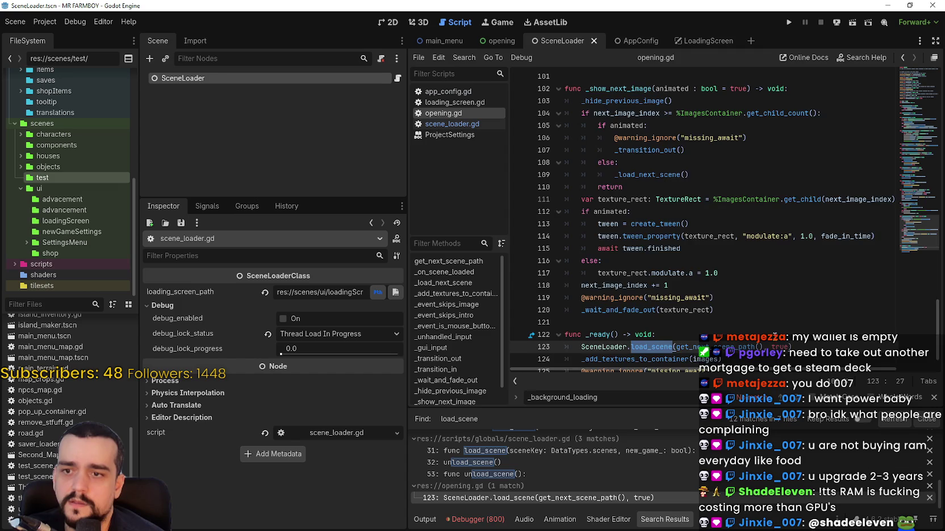
double_click(779, 310)
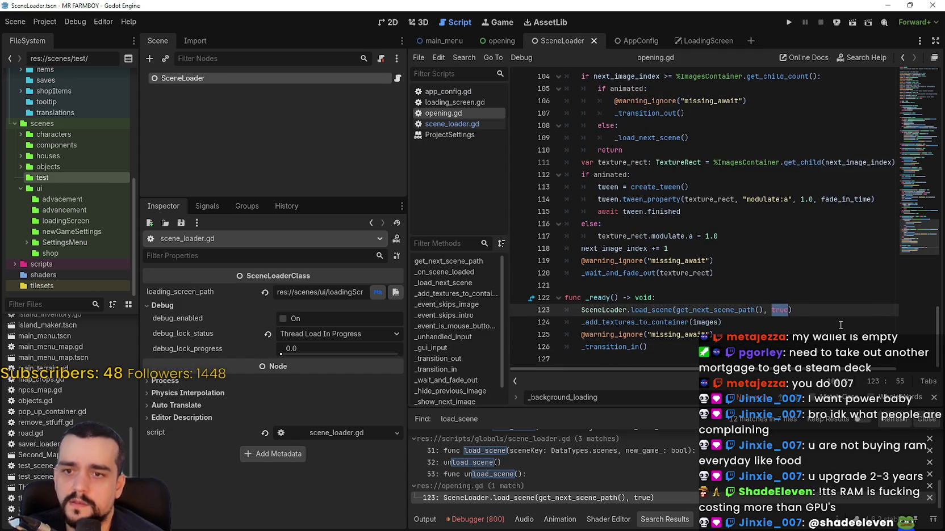